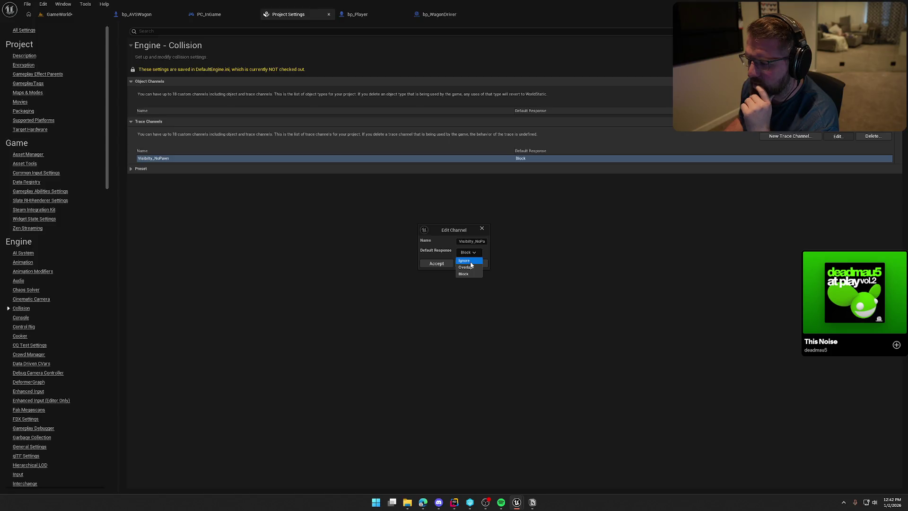
- Apply Ignore as Visibility_NoPawn's default response, run a brief play test, and select the Landscape
left_click(436, 264)
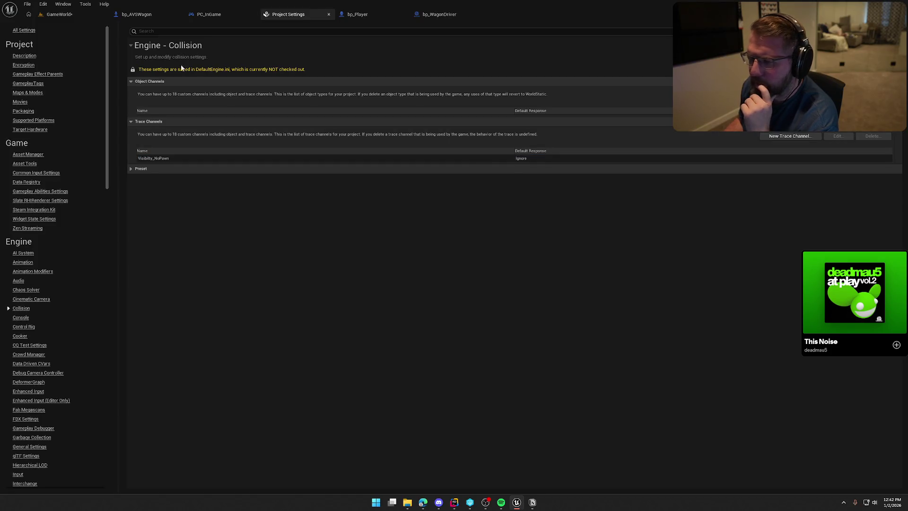
key("alt+p")
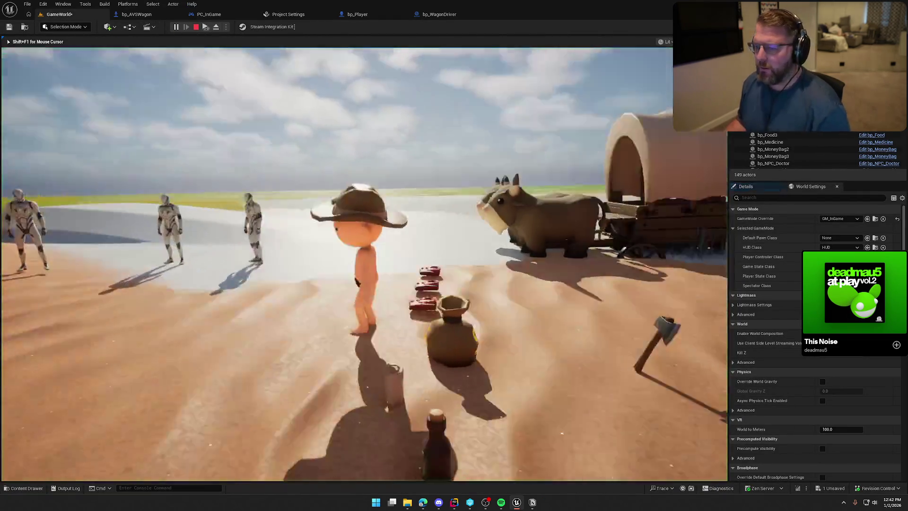
key("Escape")
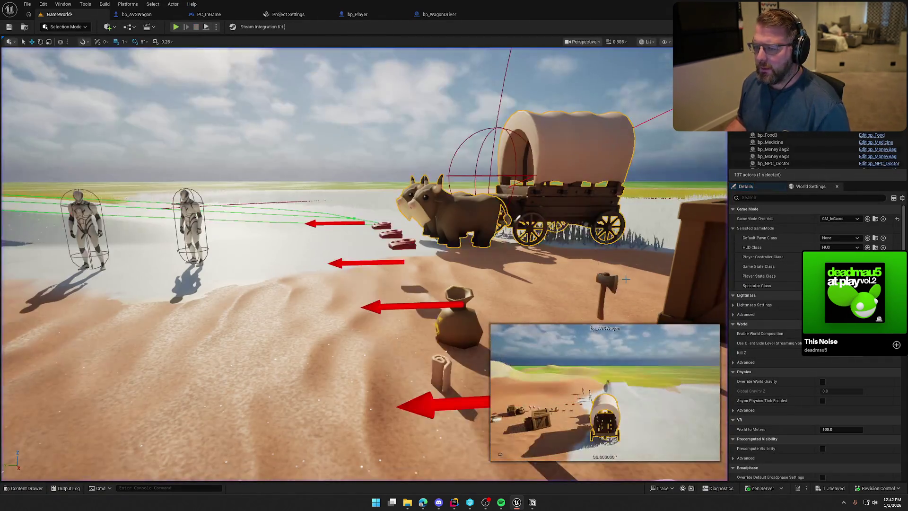
left_click(259, 333)
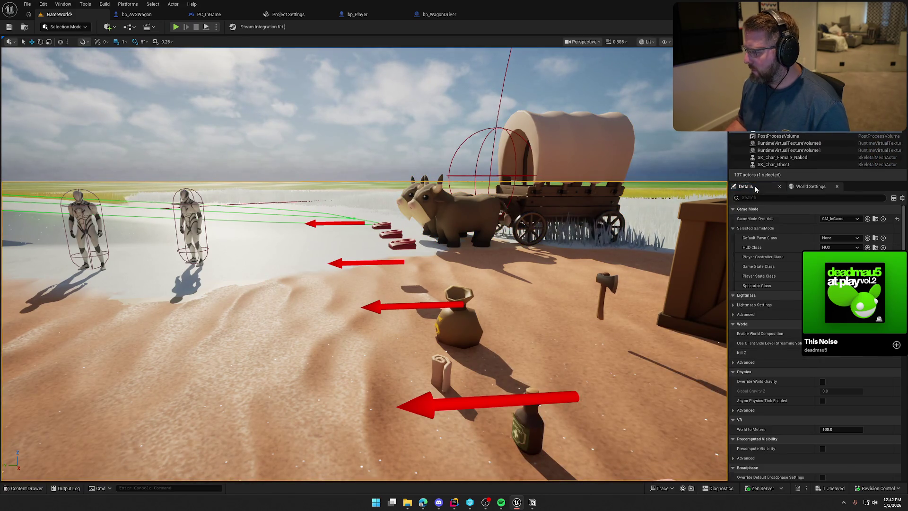
- Switch the Landscape's Collision Presets to Custom
scroll(847, 374, "down", 4)
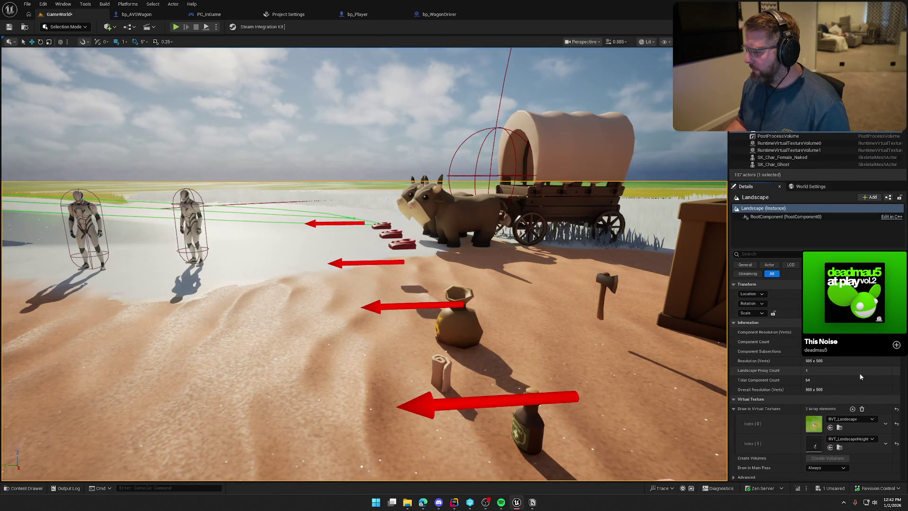
scroll(862, 371, "down", 10)
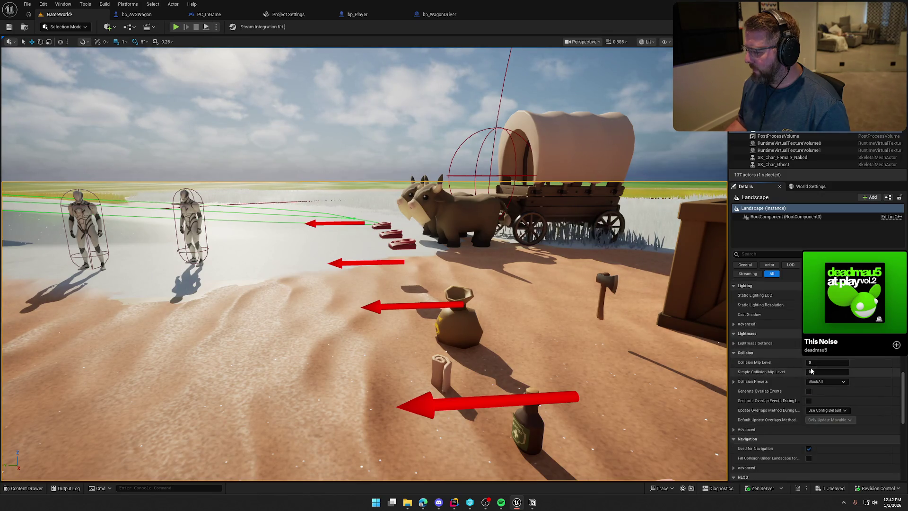
scroll(811, 371, "down", 5)
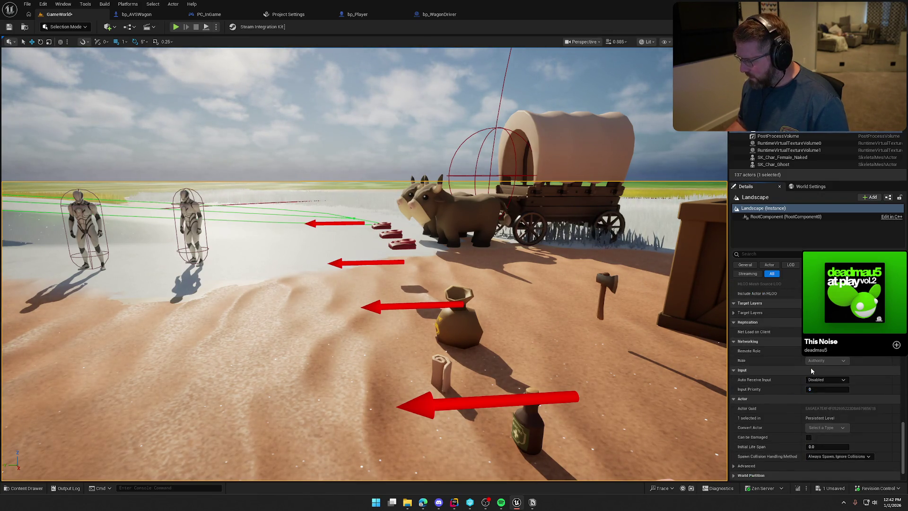
scroll(810, 371, "up", 10)
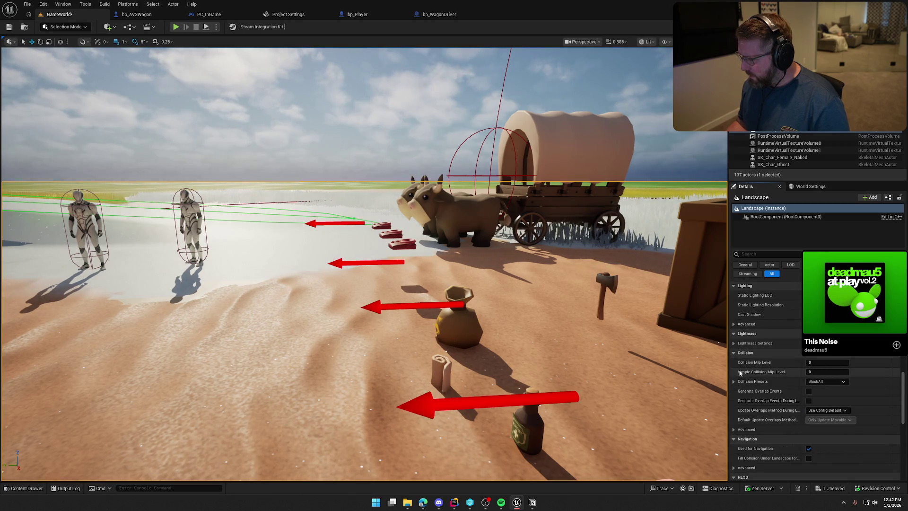
left_click(733, 382)
scroll(747, 384, "down", 5)
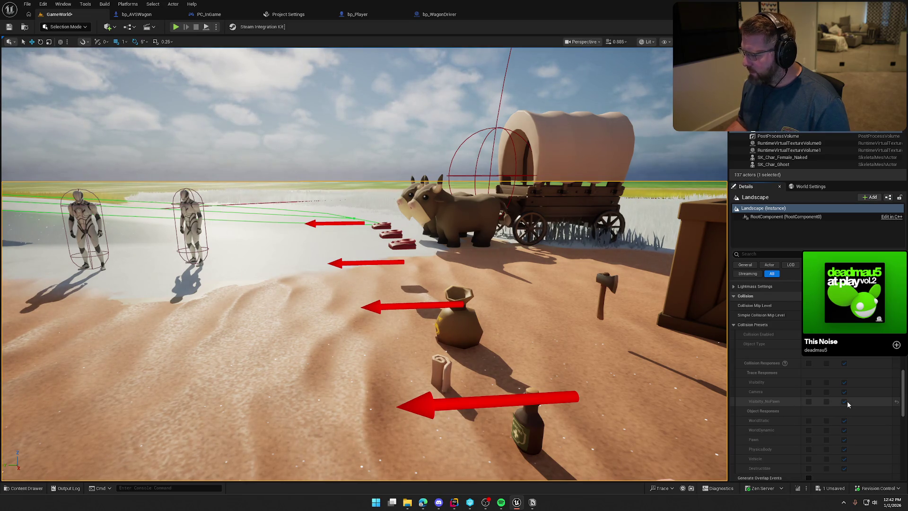
left_click(832, 324)
left_click(823, 332)
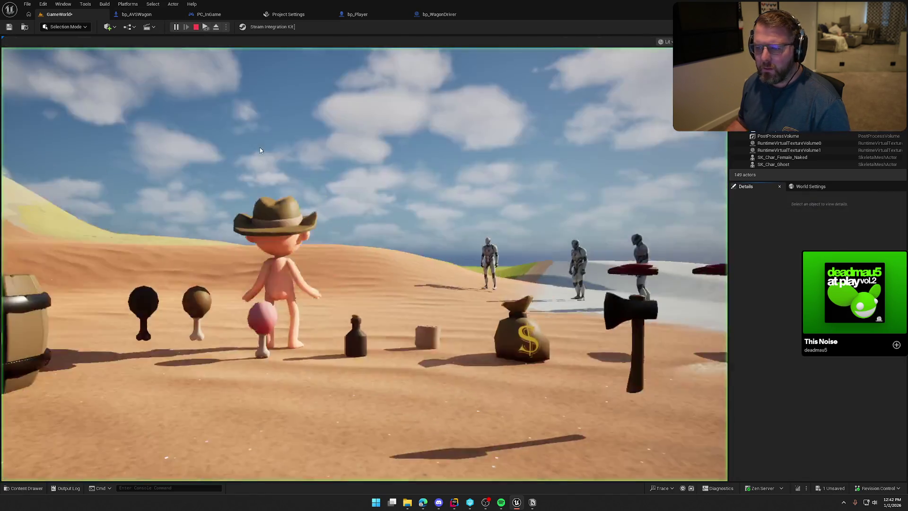
- Play-test, then reset the Landscape's Visibility_NoPawn response to default and return to Collision settings
left_click(175, 27)
key("Escape")
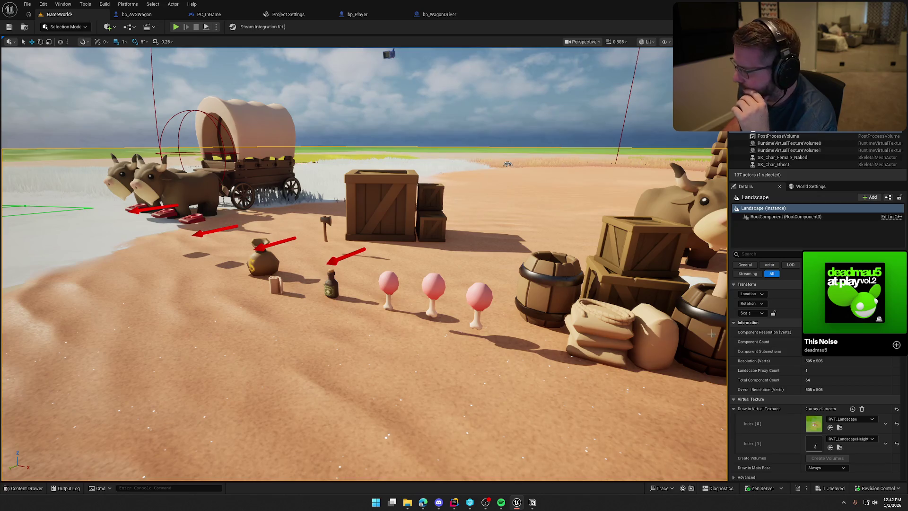
scroll(865, 400, "down", 10)
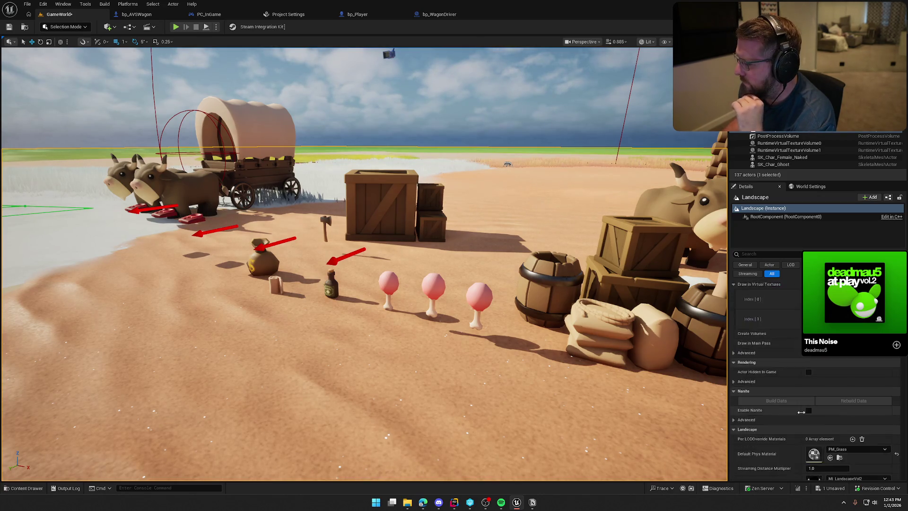
scroll(865, 397, "down", 10)
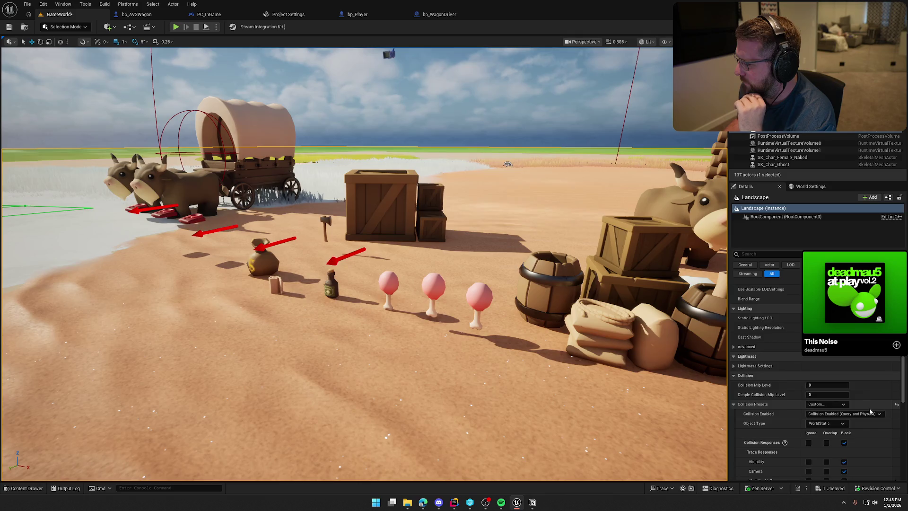
left_click(896, 401)
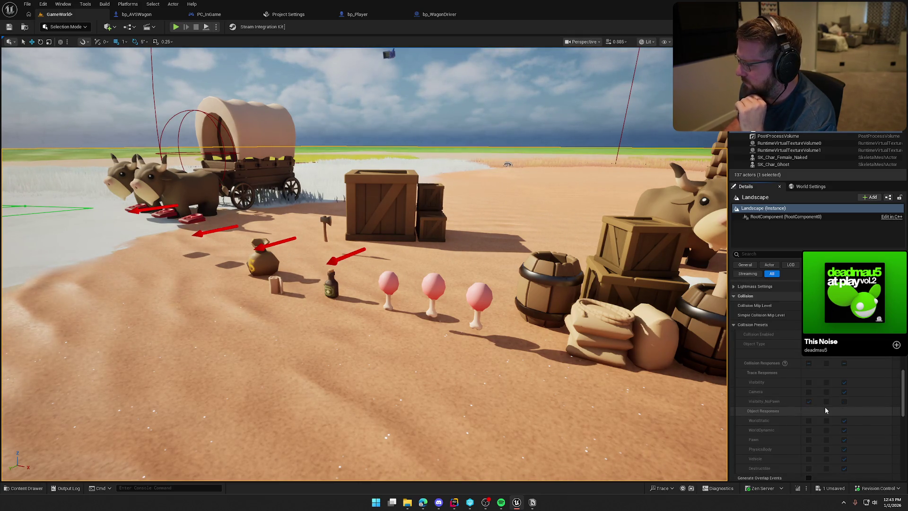
left_click(277, 18)
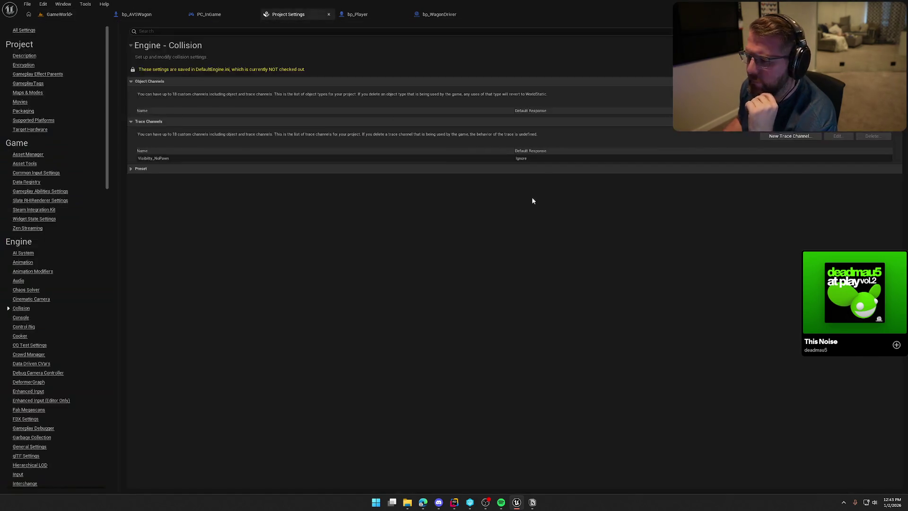
- Change Visibility_NoPawn's default response to Block, then Save All from the GameWorld level
left_click(537, 158)
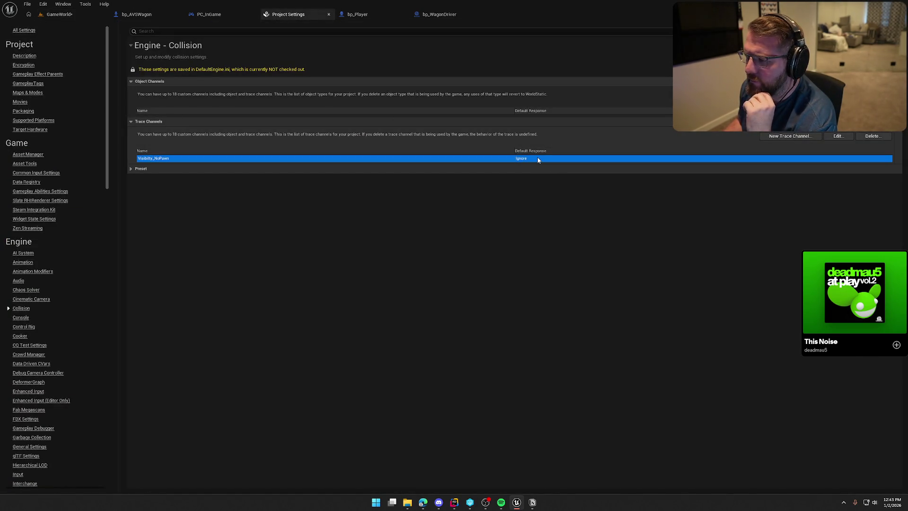
left_click(845, 138)
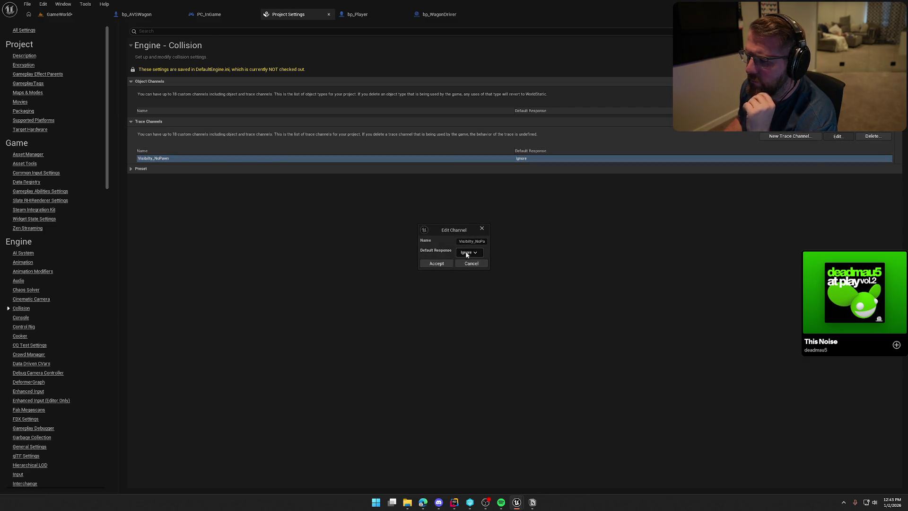
left_click(436, 264)
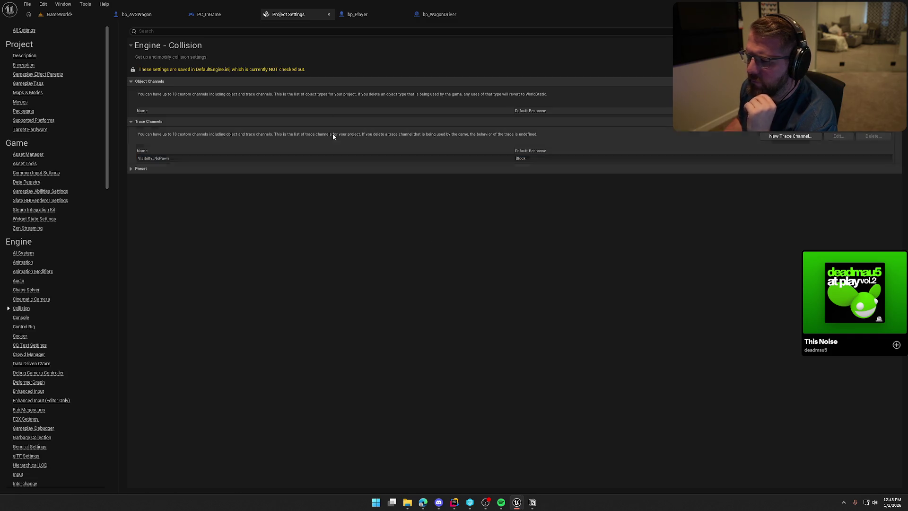
left_click(46, 17)
left_click(8, 28)
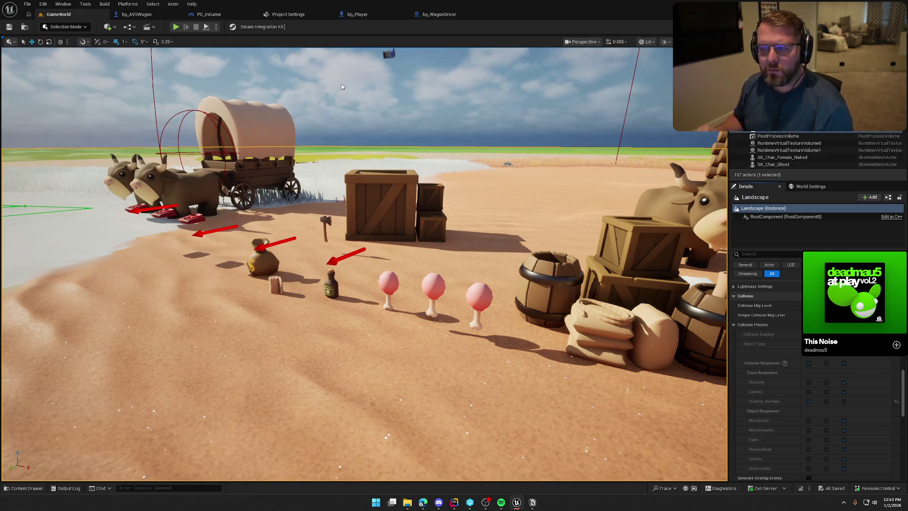
left_click(289, 14)
left_click(359, 15)
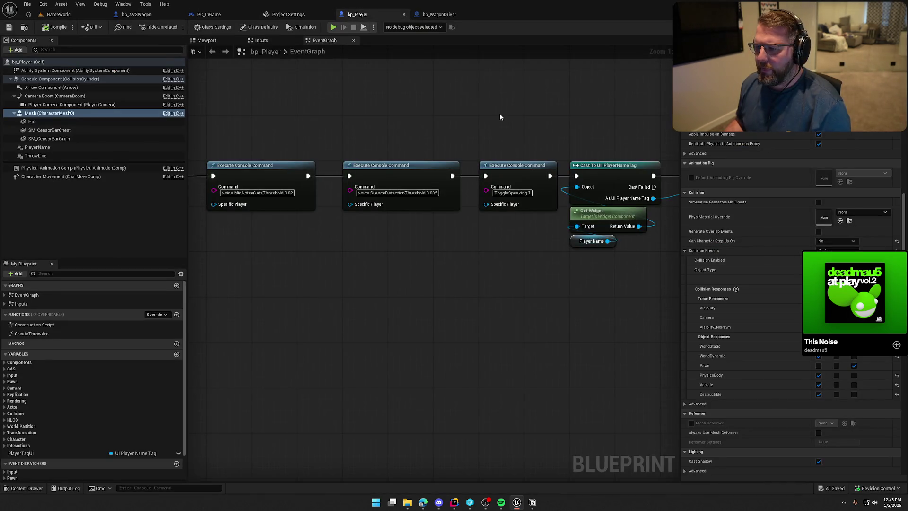
left_click(439, 14)
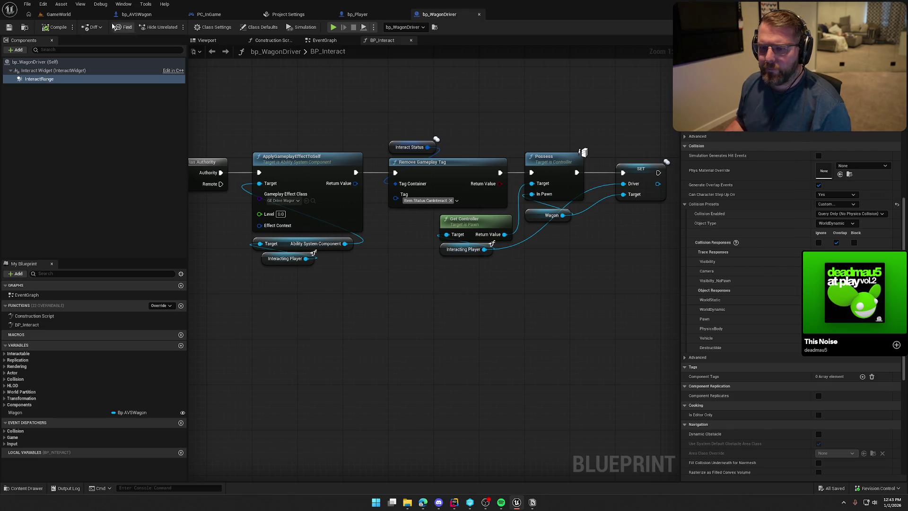
left_click(59, 14)
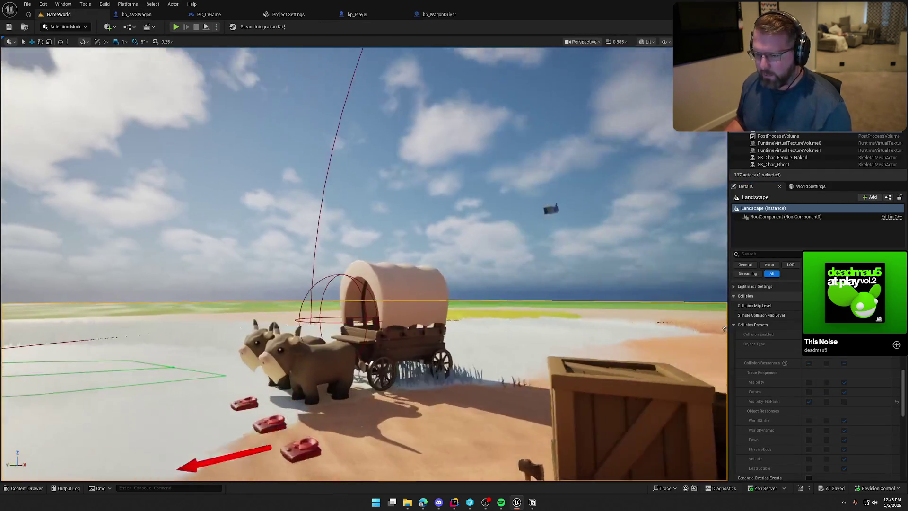
key("w")
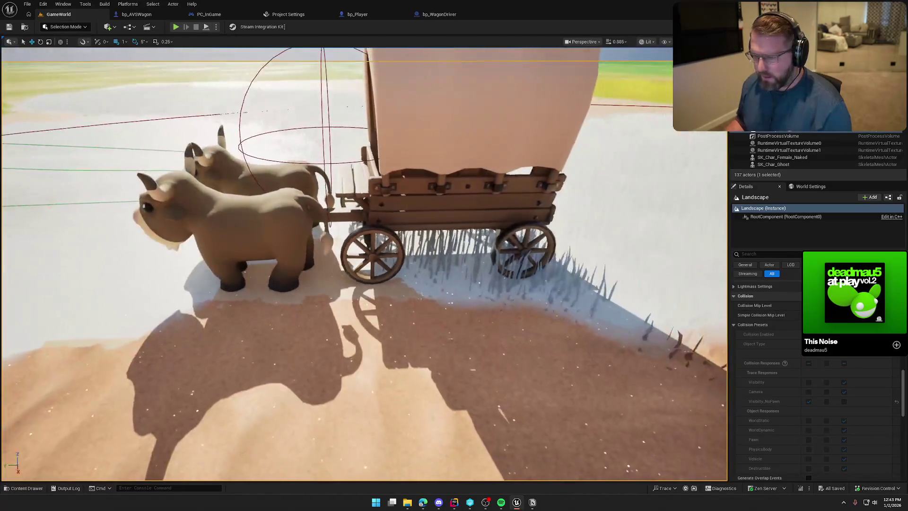
scroll(572, 242, "down", 5)
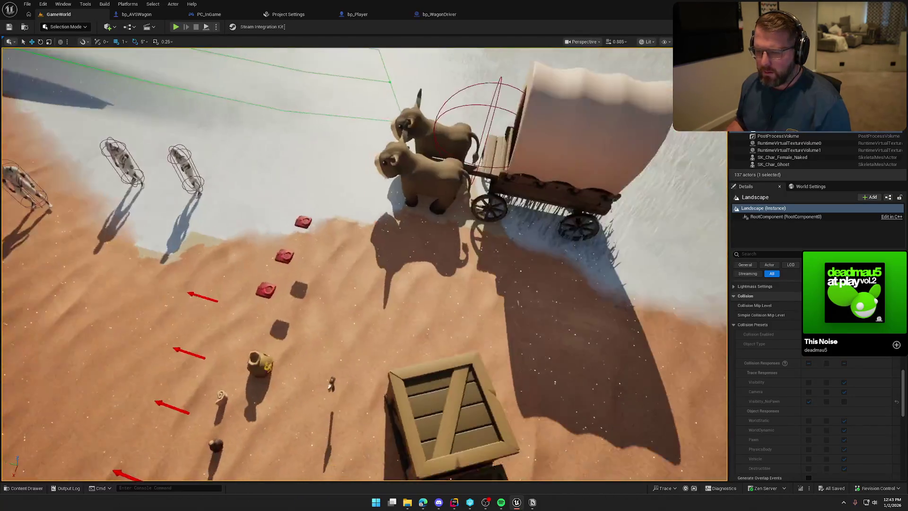
left_click(466, 192)
- Try moving the wagon onto the open sand, then undo it back beside the props
key("f")
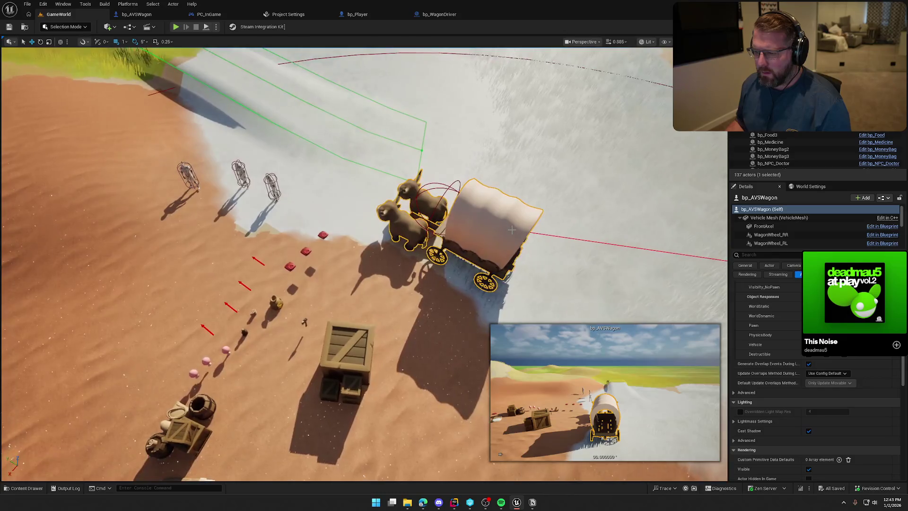
left_click(496, 226)
left_click(497, 226)
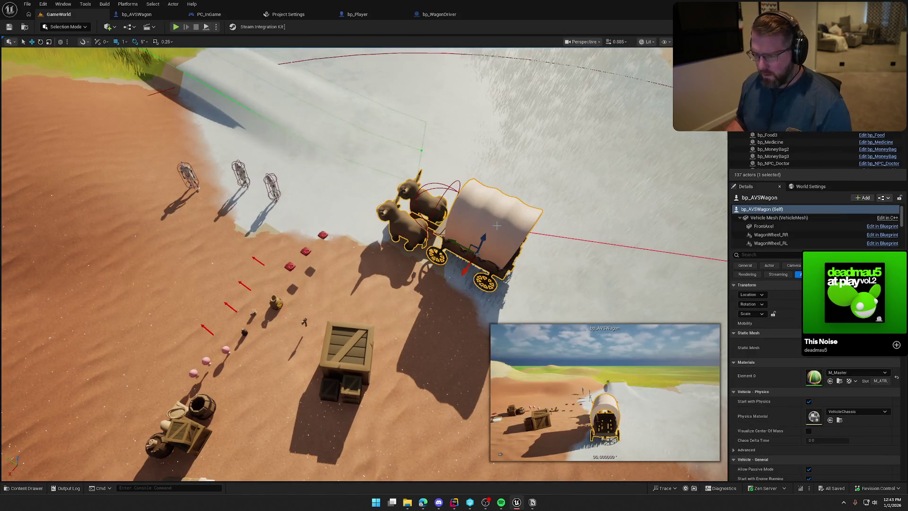
mouse_move(468, 259)
left_mouse_down()
mouse_move(71, 284)
mouse_move(43, 302)
left_mouse_up()
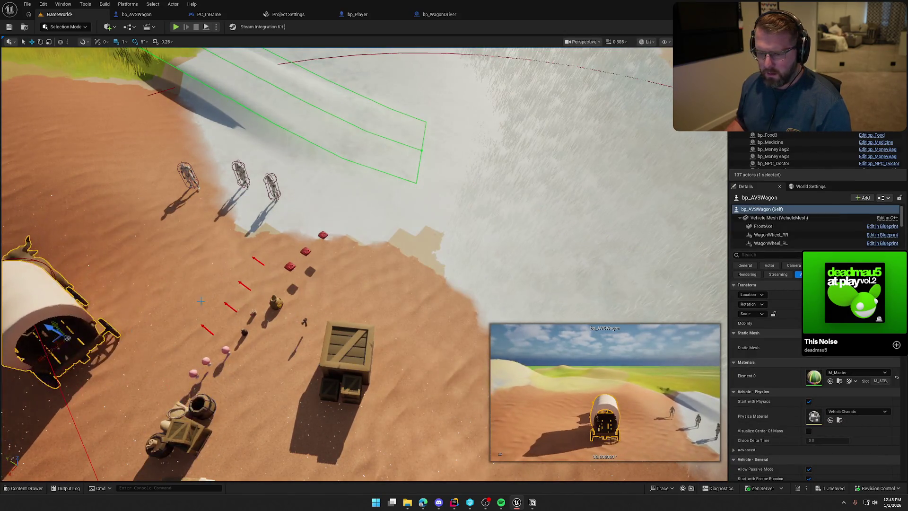
key("f")
key("ctrl+z")
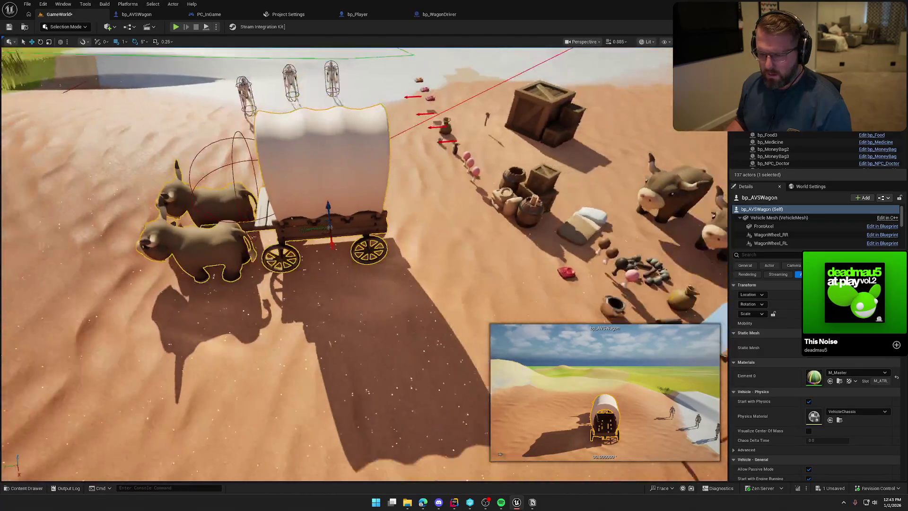
key("Escape")
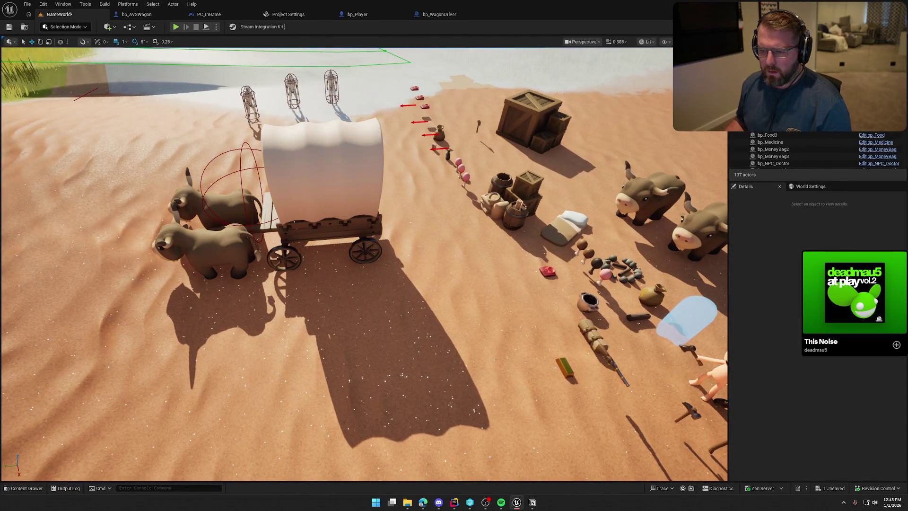
key("ctrl+z")
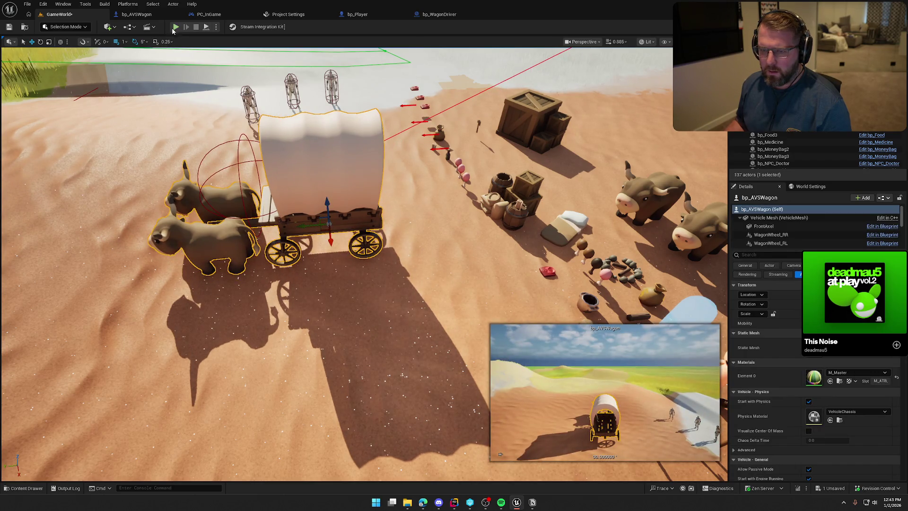
- Play-test the wagon, then orbit to a low, close side view of it
left_click(175, 27)
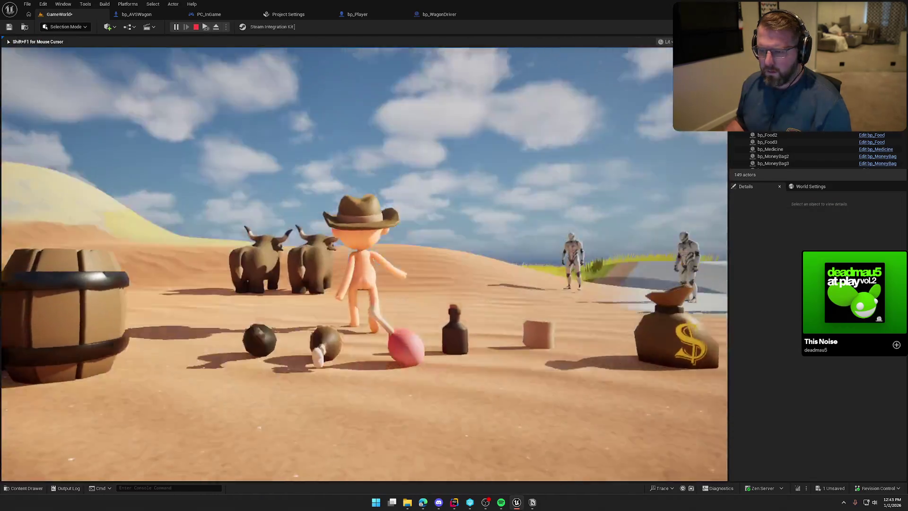
key("Escape")
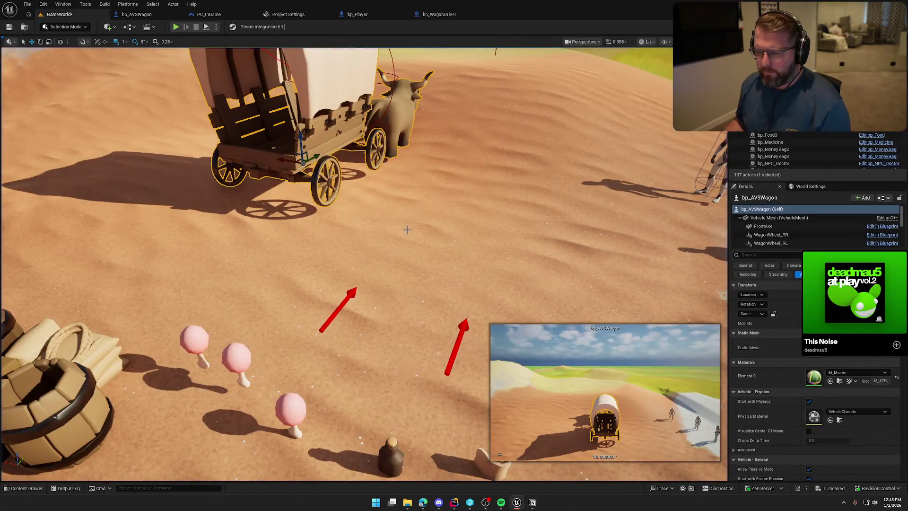
mouse_move(406, 230)
left_mouse_down()
mouse_move(428, 222)
mouse_move(368, 222)
left_mouse_up()
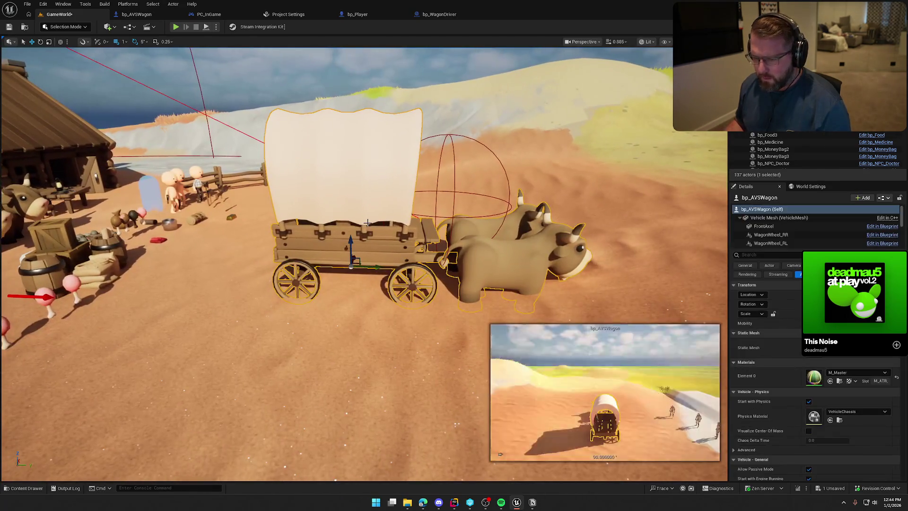
key("ctrl+z")
key("Escape")
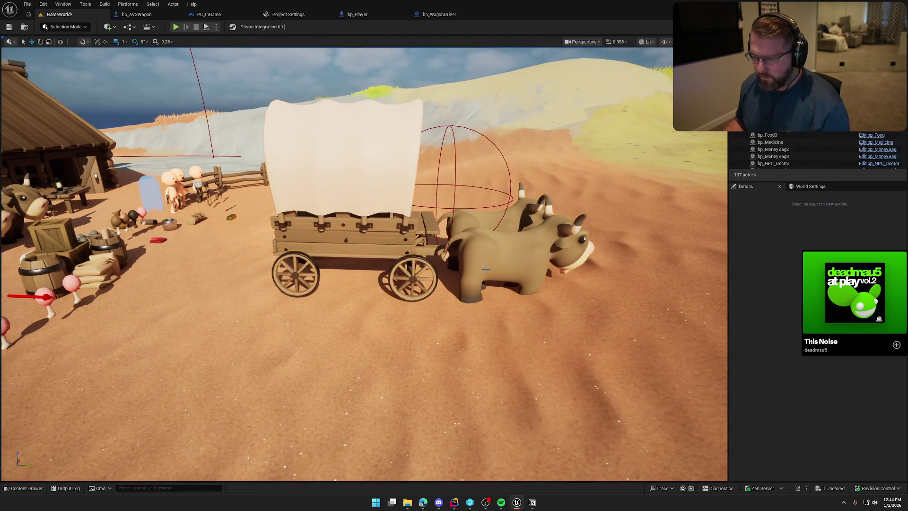
scroll(485, 269, "down", 5)
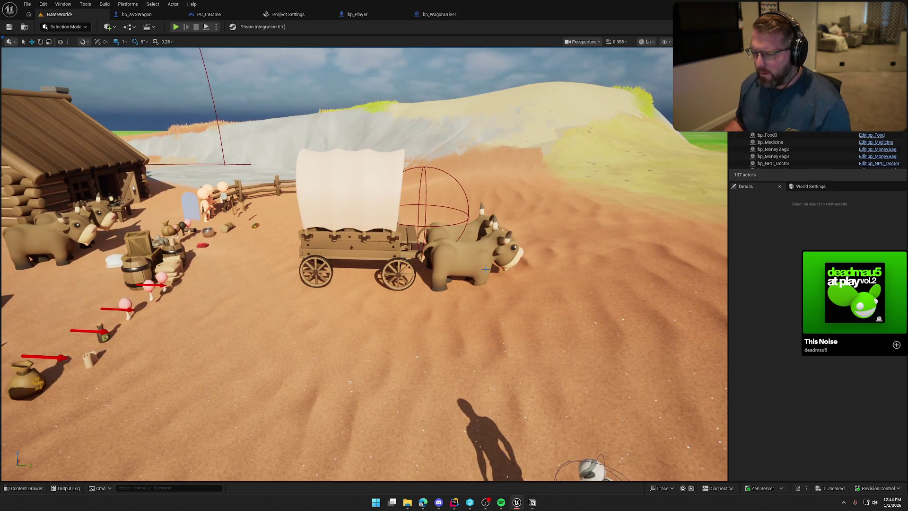
mouse_move(486, 269)
left_mouse_down()
mouse_move(458, 263)
mouse_move(473, 269)
left_mouse_up()
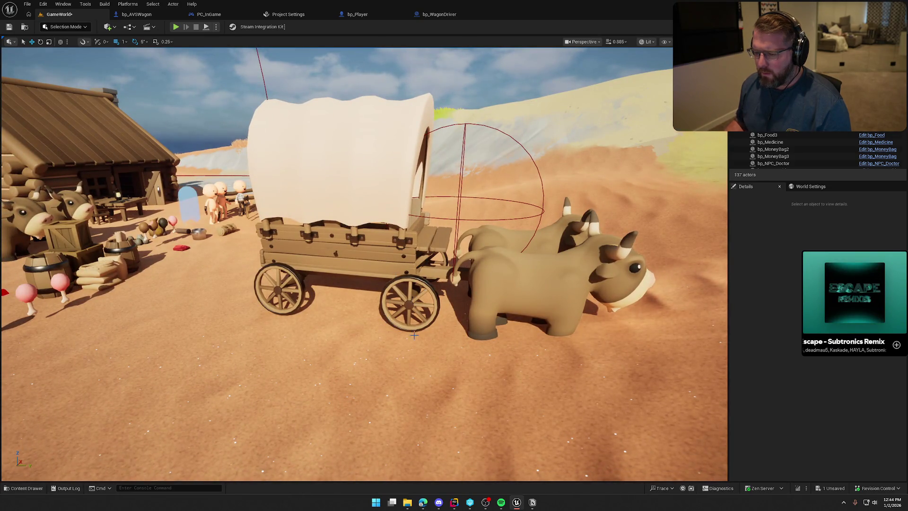
left_click(137, 14)
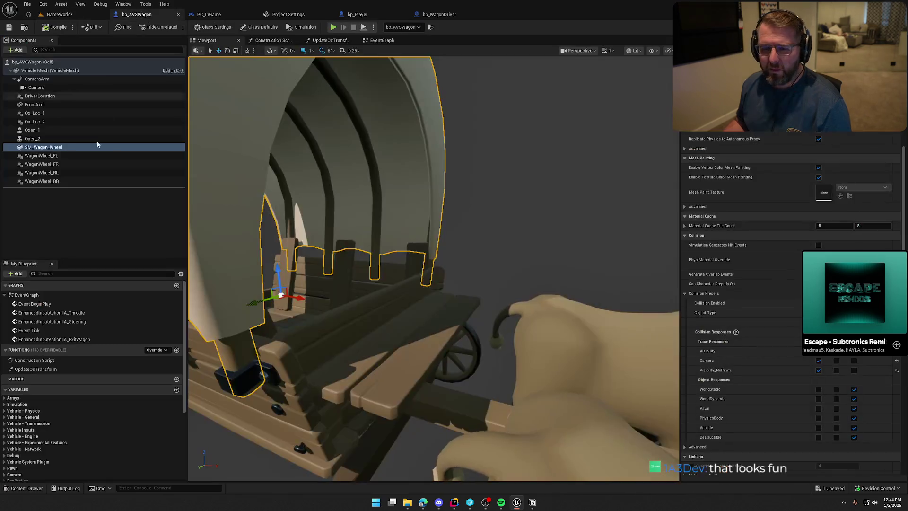
- Review the four wheel components' settings, trying and undoing a Trace Ignore Actors entry
left_click(41, 156)
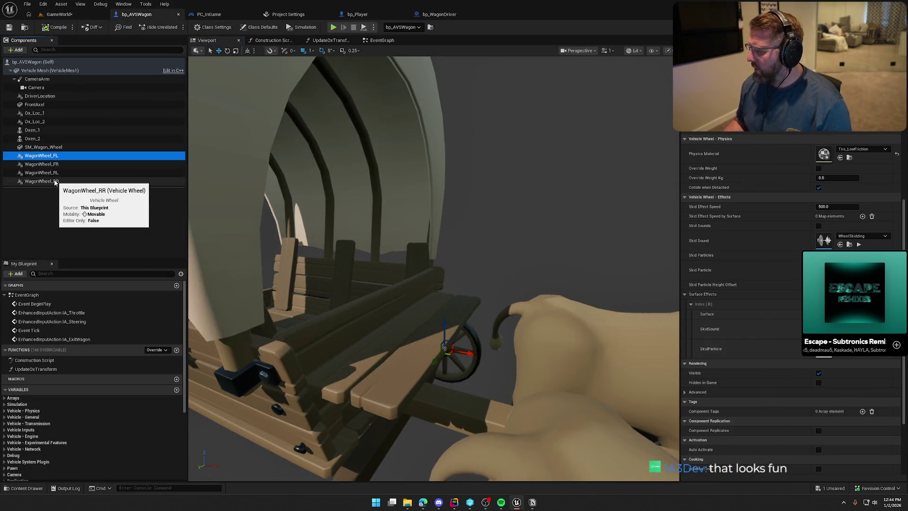
left_click(55, 182, "shift")
scroll(752, 293, "up", 5)
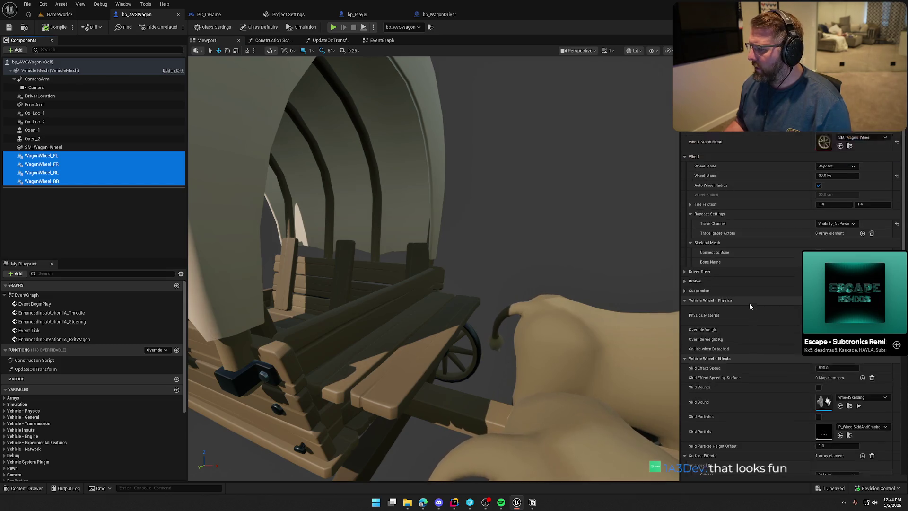
scroll(751, 289, "down", 5)
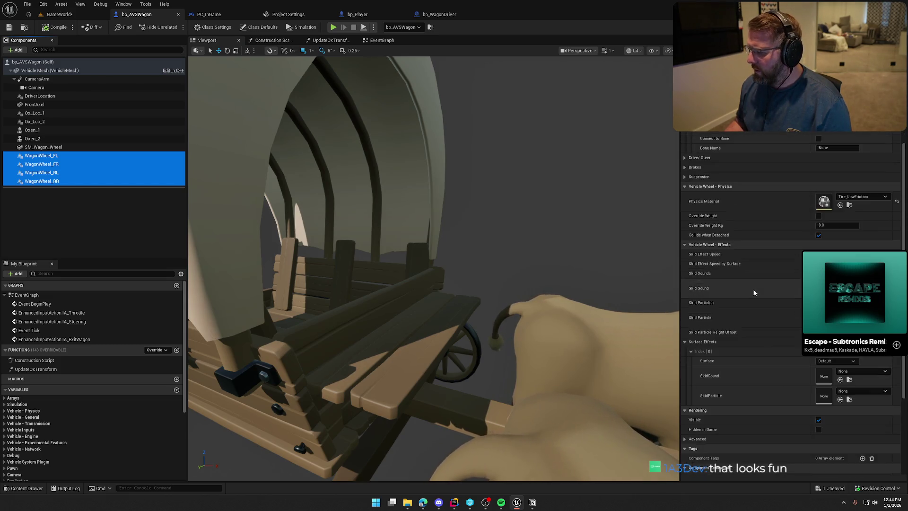
scroll(754, 292, "down", 5)
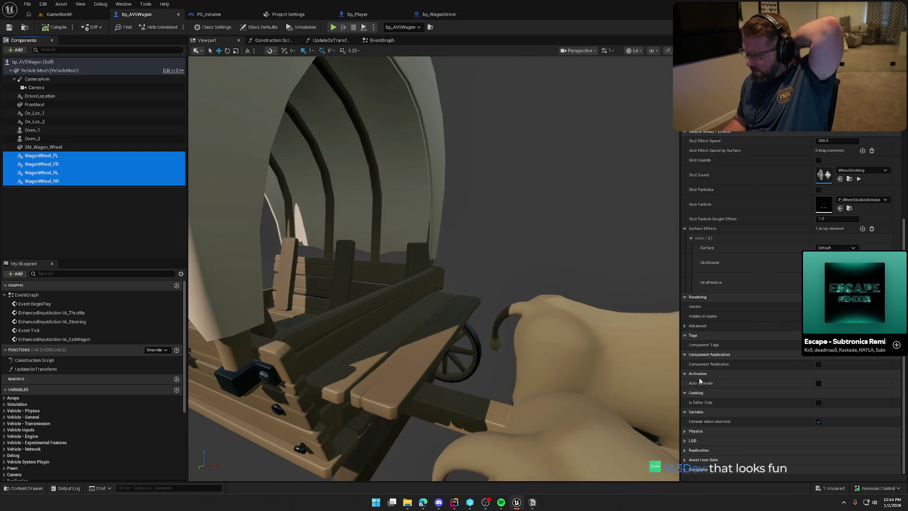
scroll(716, 356, "up", 3)
scroll(717, 355, "up", 8)
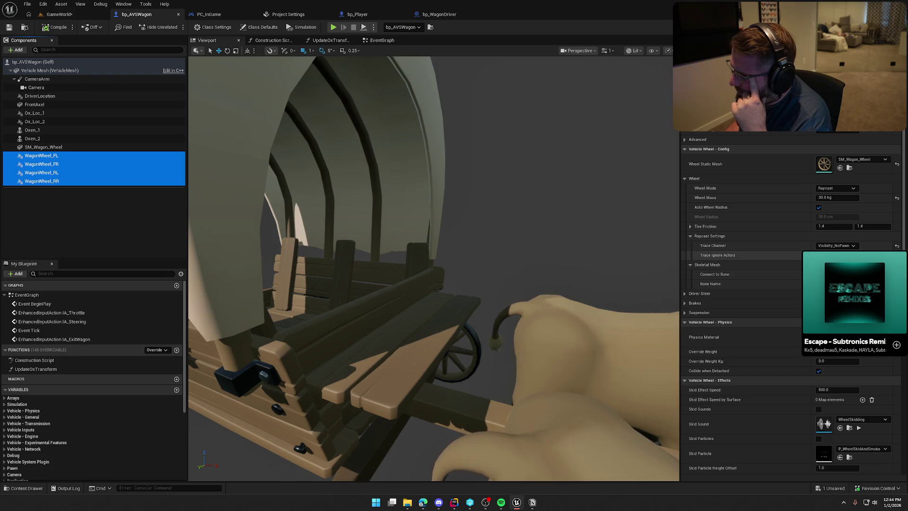
left_click(862, 255)
left_click(837, 264)
key("ctrl+z")
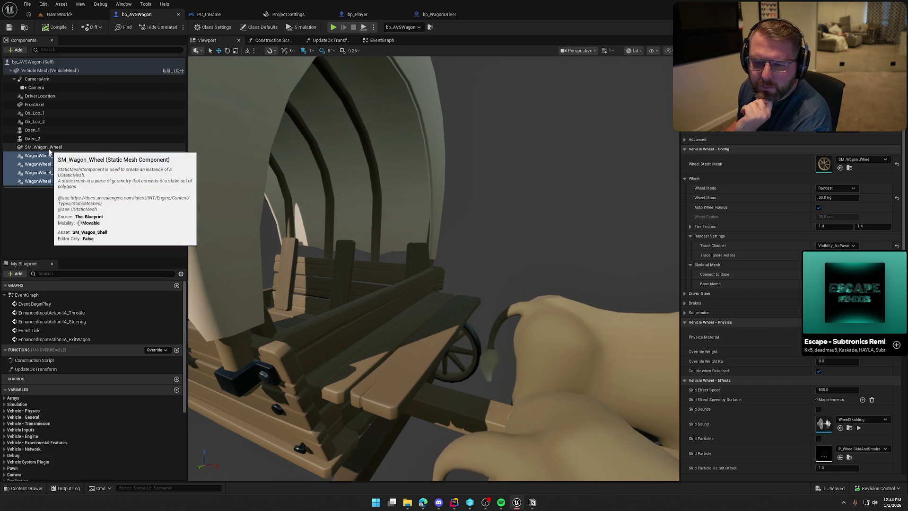
- Inspect FrontAxel, both oxen, SM_Wagon_Wheel and Vehicle Mesh, then compile the wagon blueprint
left_click(36, 104)
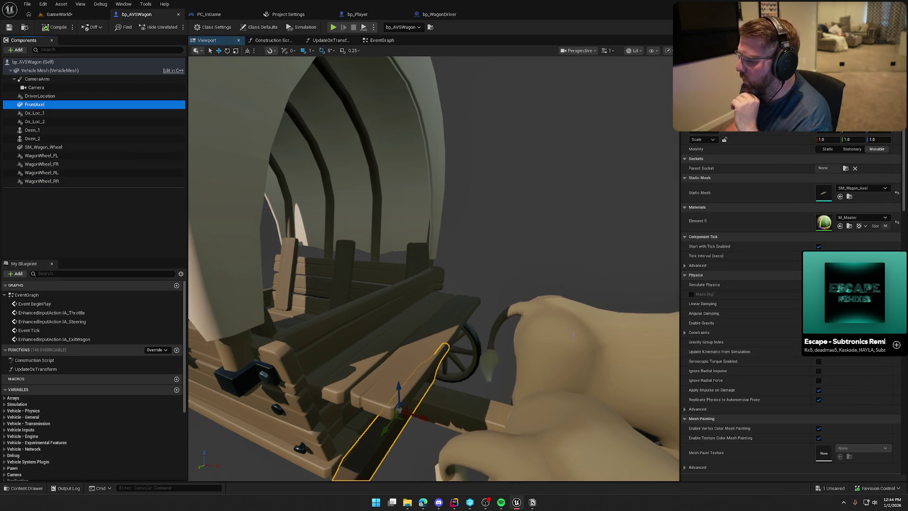
scroll(748, 414, "down", 5)
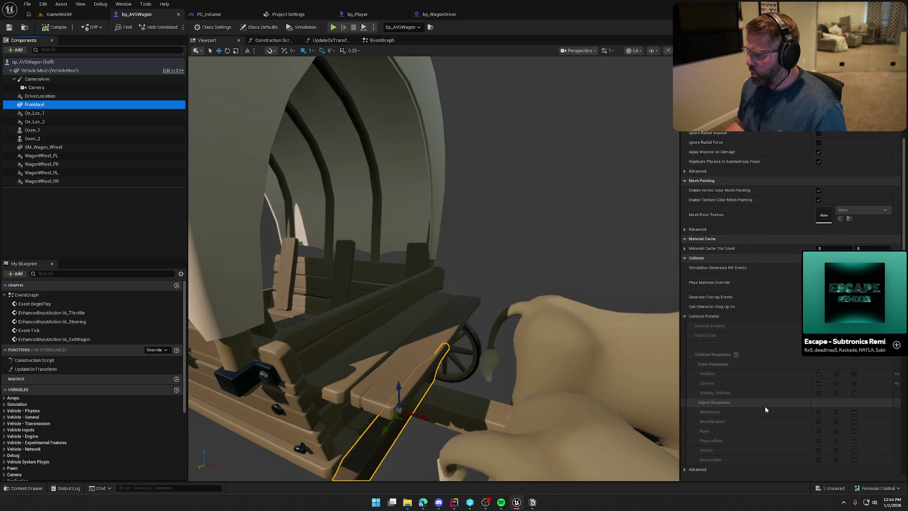
scroll(765, 406, "down", 1)
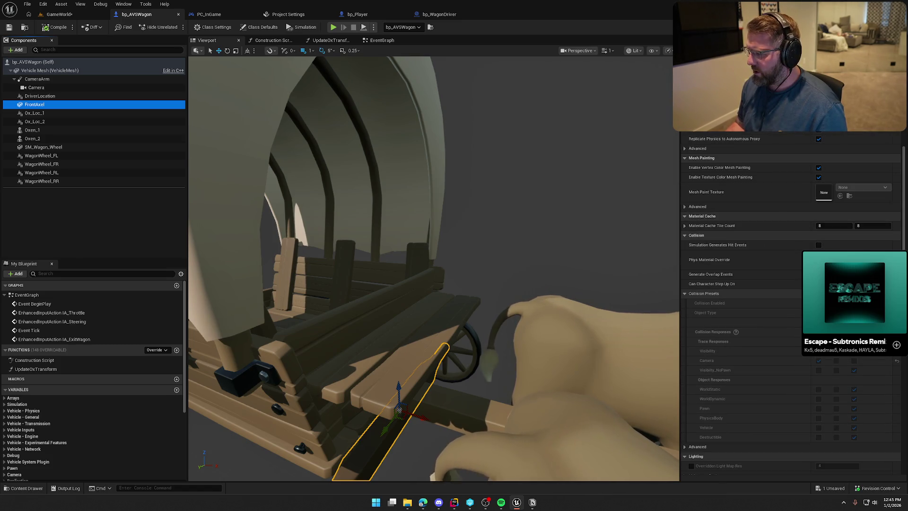
left_click(32, 130)
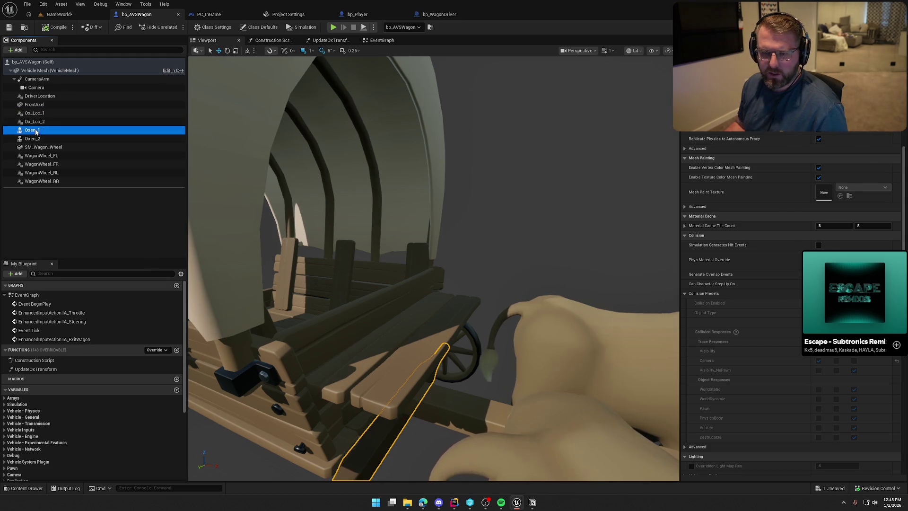
left_click(32, 139, "ctrl")
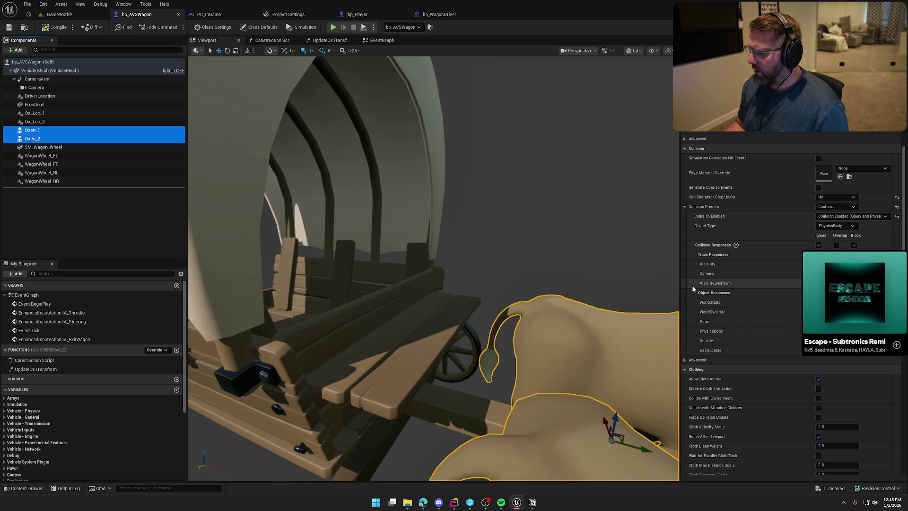
key("f")
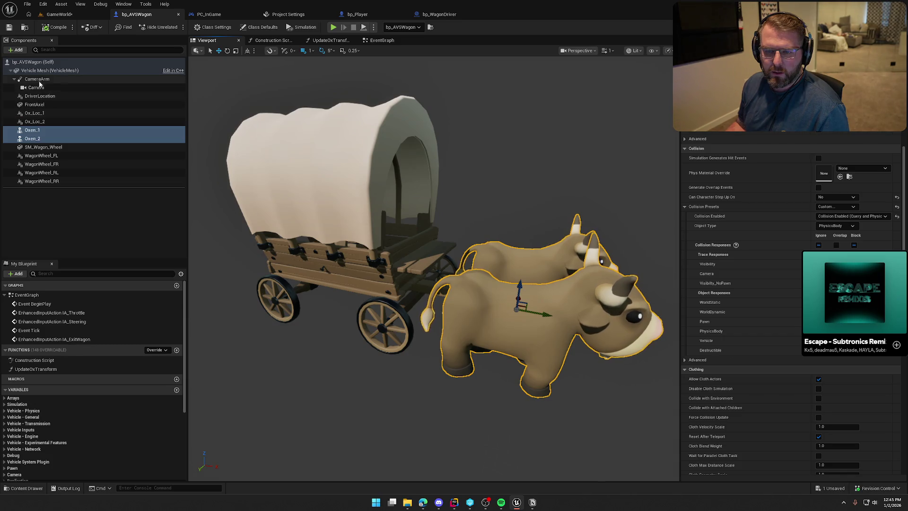
left_click(43, 147)
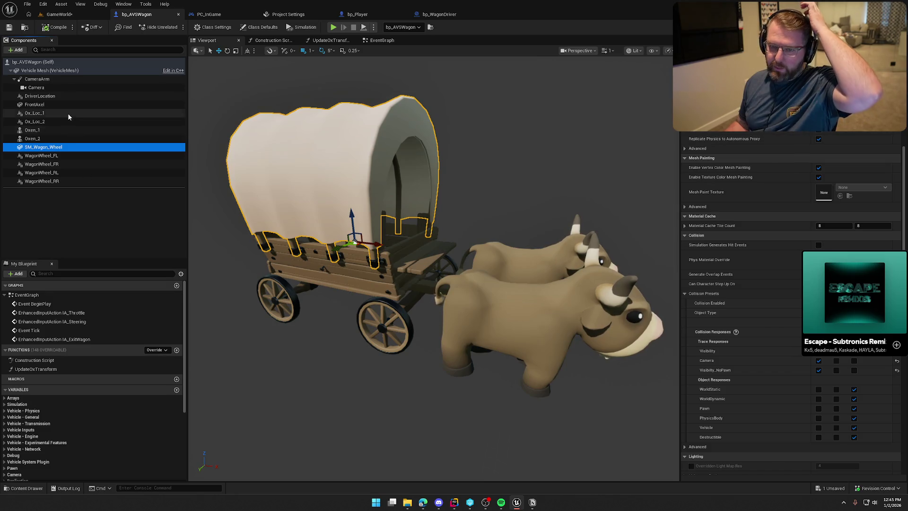
left_click(47, 70)
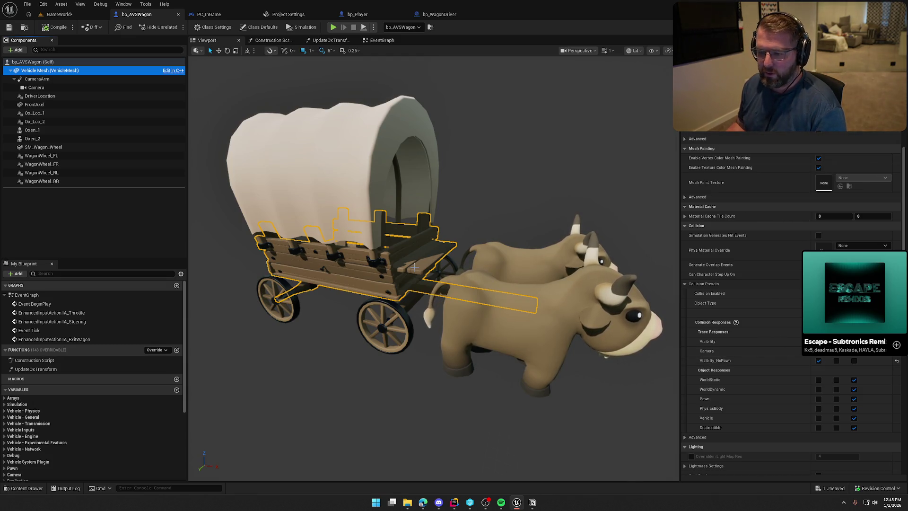
left_click(57, 25)
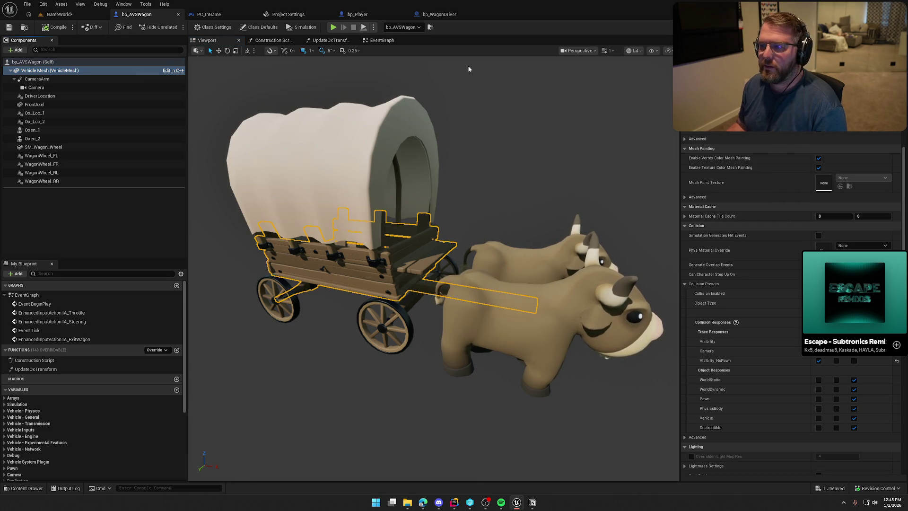
left_click(440, 14)
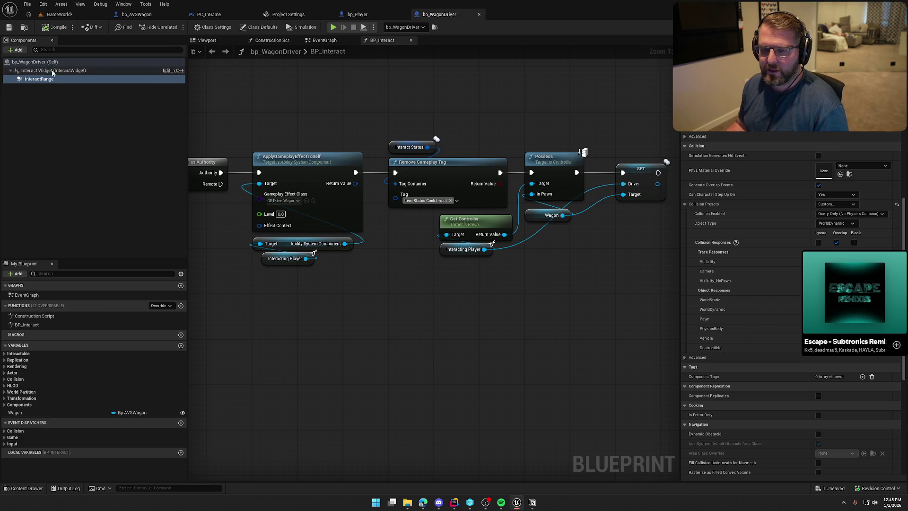
- View the wagon in the GameWorld level, then go back to bp_AVSWagon
left_click(68, 14)
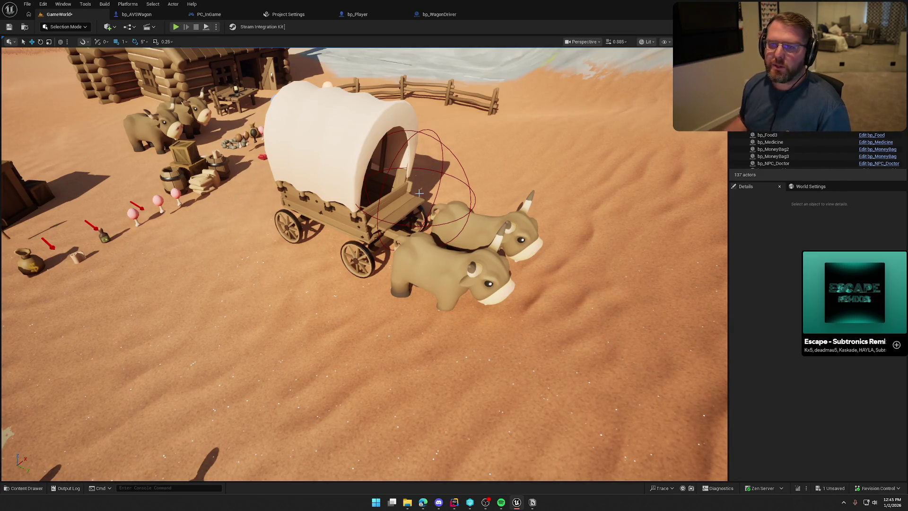
left_click(137, 15)
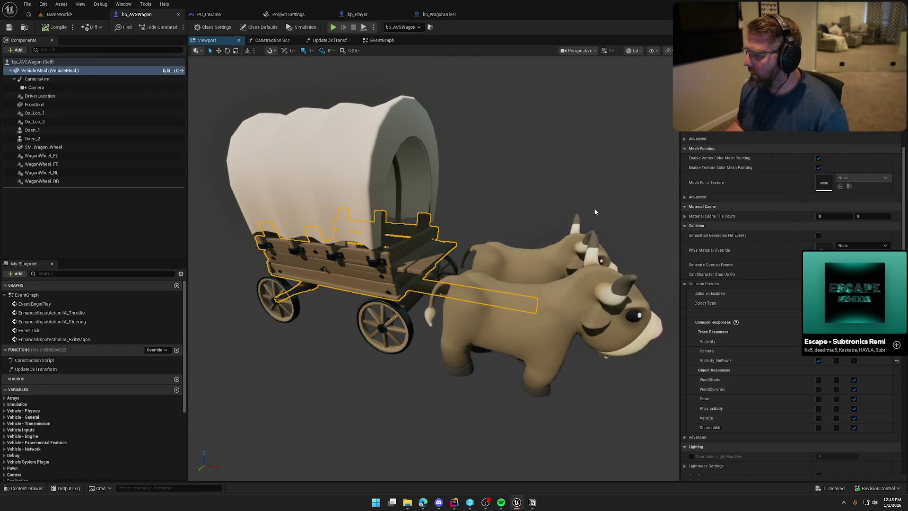
left_click(41, 155)
left_click(42, 181, "shift")
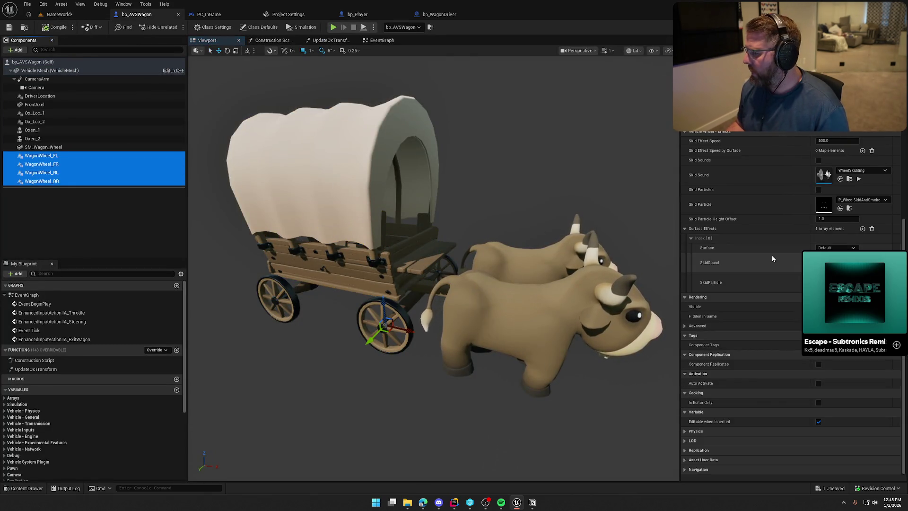
scroll(776, 263, "up", 5)
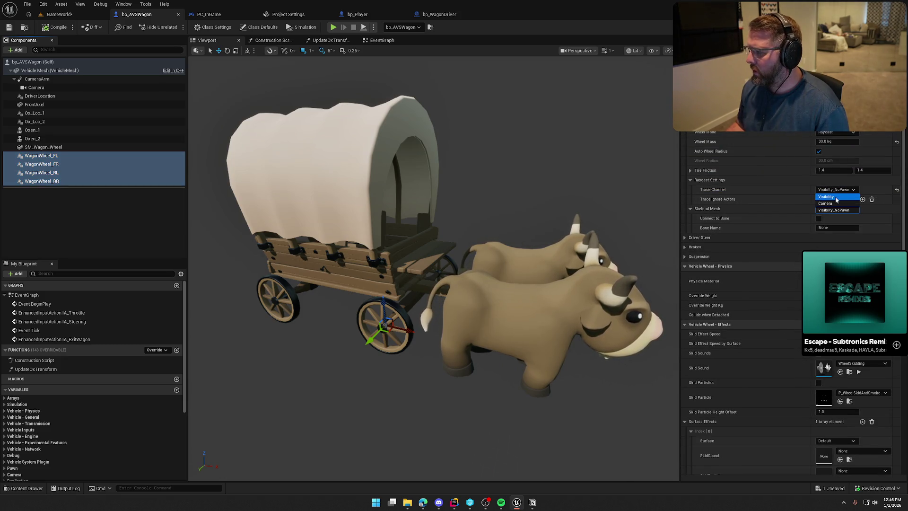
scroll(819, 207, "up", 2)
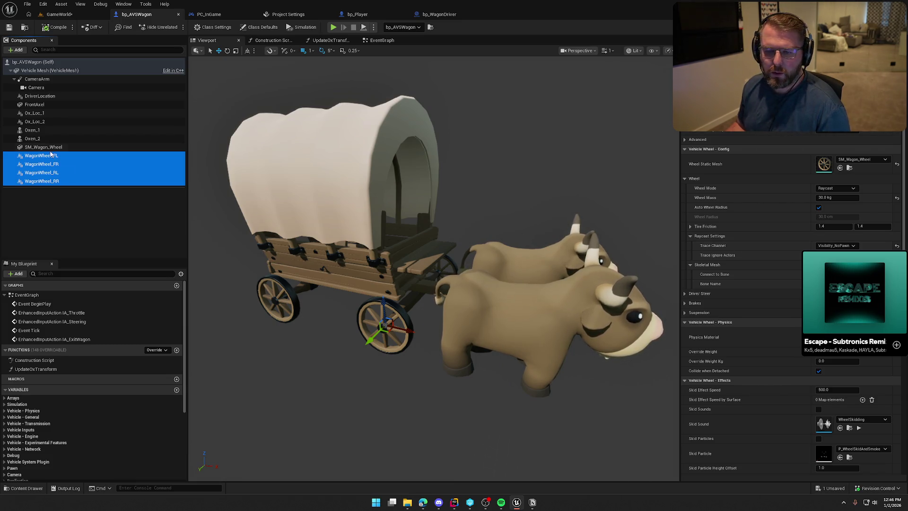
left_click(40, 131)
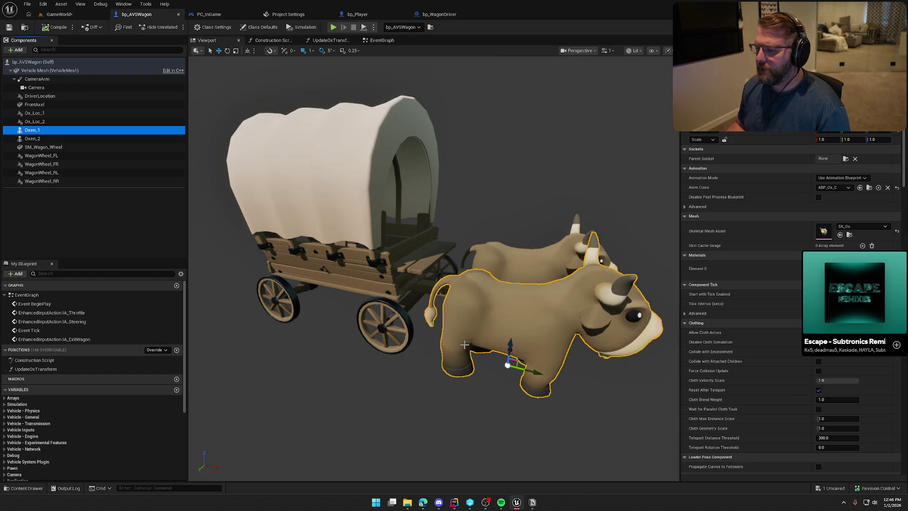
- Inspect Oxen_2 and review the UpdateOxTransform function before returning to the Event Graph
left_click(40, 138)
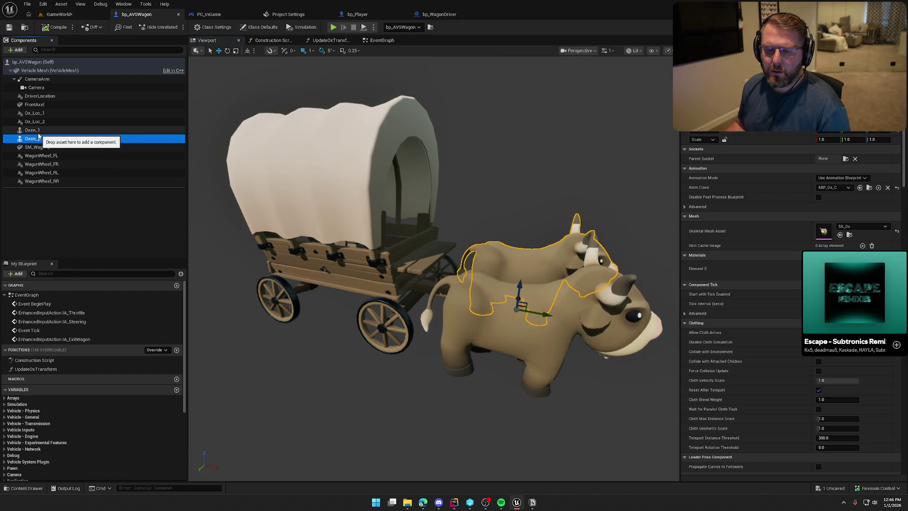
left_click(374, 42)
left_click(331, 41)
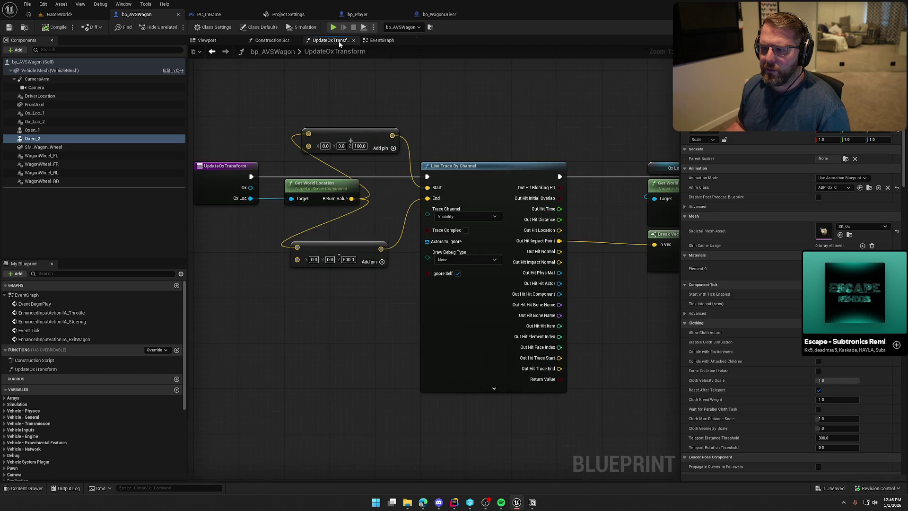
scroll(447, 117, "down", 2)
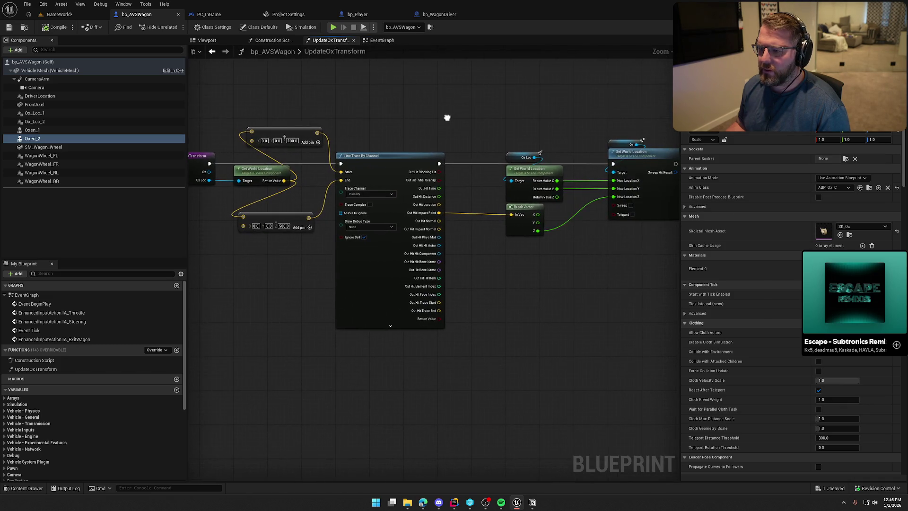
left_click(382, 41)
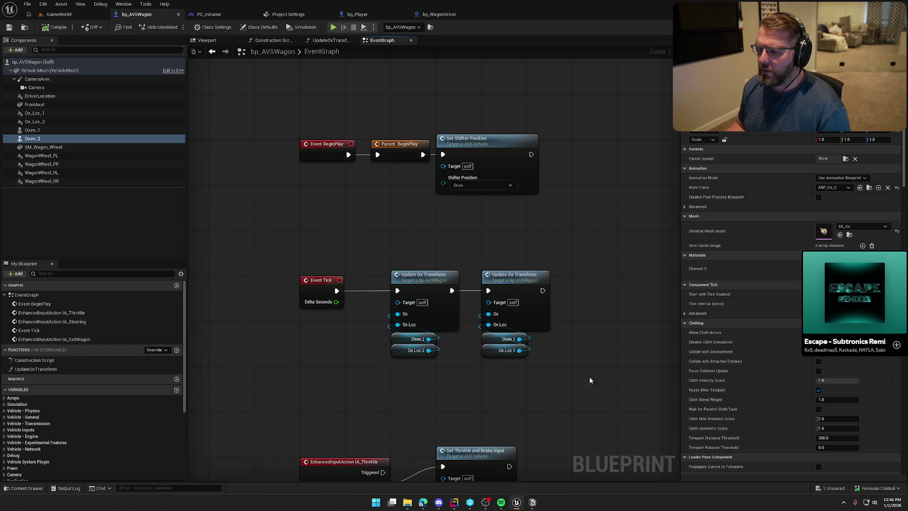
- Wire Event Tick's exec pin into the first Update Ox Transform node, tidy the Oxen 2 getter, and save
left_click_drag(375, 232, 549, 356)
left_click_drag(600, 381, 571, 285)
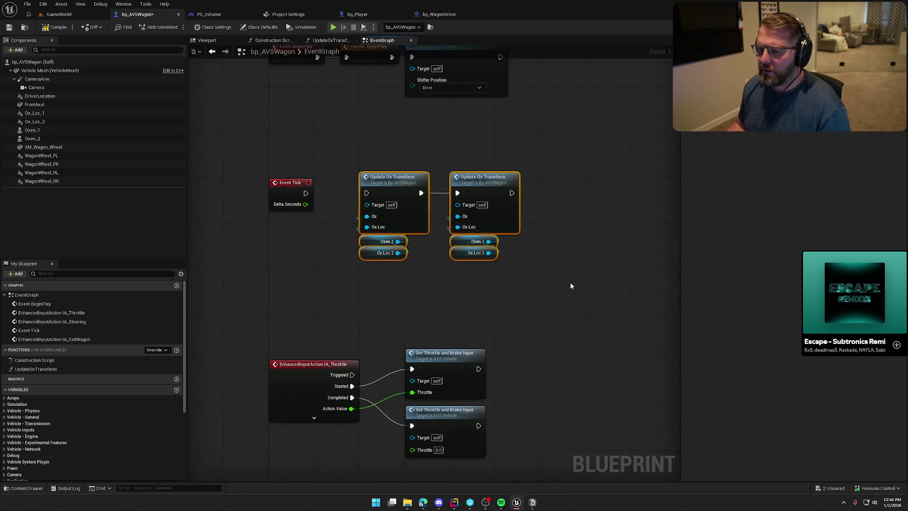
left_click_drag(306, 195, 367, 193)
left_click(343, 151)
right_click(335, 147)
left_click(321, 124)
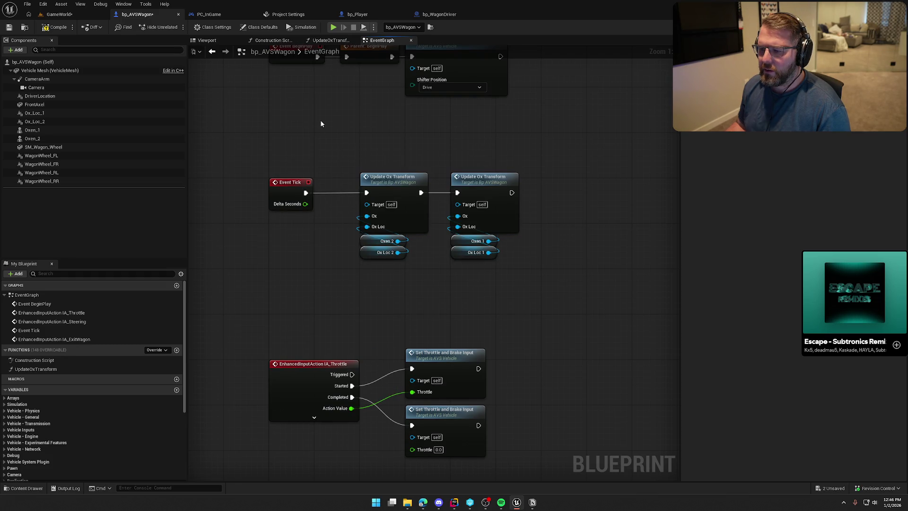
mouse_move(390, 245)
left_mouse_down()
mouse_move(318, 232)
mouse_move(394, 246)
left_mouse_up()
left_click(427, 301)
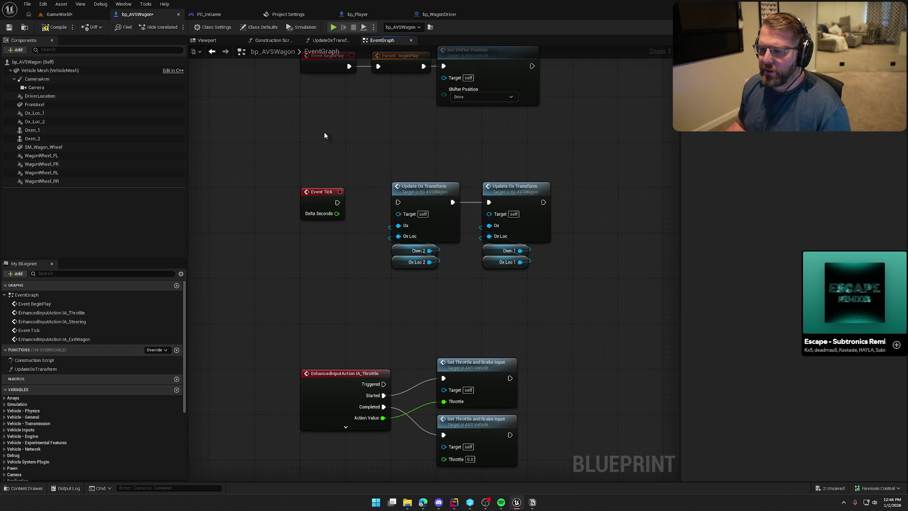
key("ctrl+s")
- Delete the oxen getter nodes from the graph, then compile and save the blueprint
left_click(43, 129)
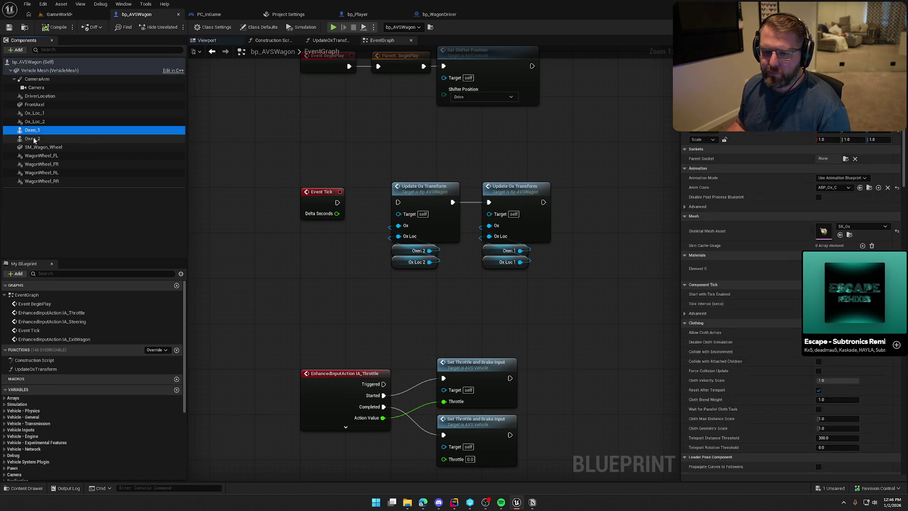
mouse_move(573, 257)
left_mouse_down()
mouse_move(490, 247)
mouse_move(387, 259)
left_mouse_up()
left_click(417, 250)
left_click(493, 249, "ctrl")
key("Delete")
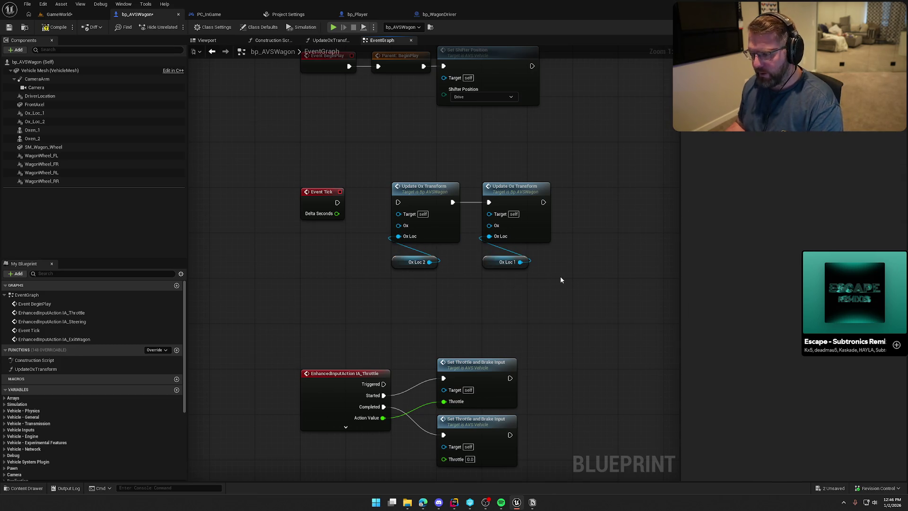
key("ctrl+s")
left_click(32, 129)
left_click(32, 138, "shift")
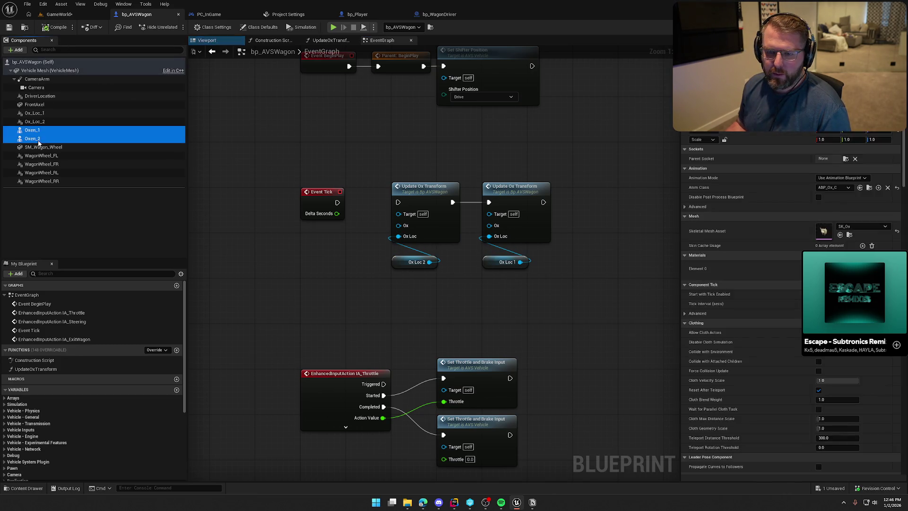
left_click(292, 155)
left_click(55, 27)
- Play-test the level, then restore the deleted oxen nodes with undo
left_click(59, 14)
left_click(175, 26)
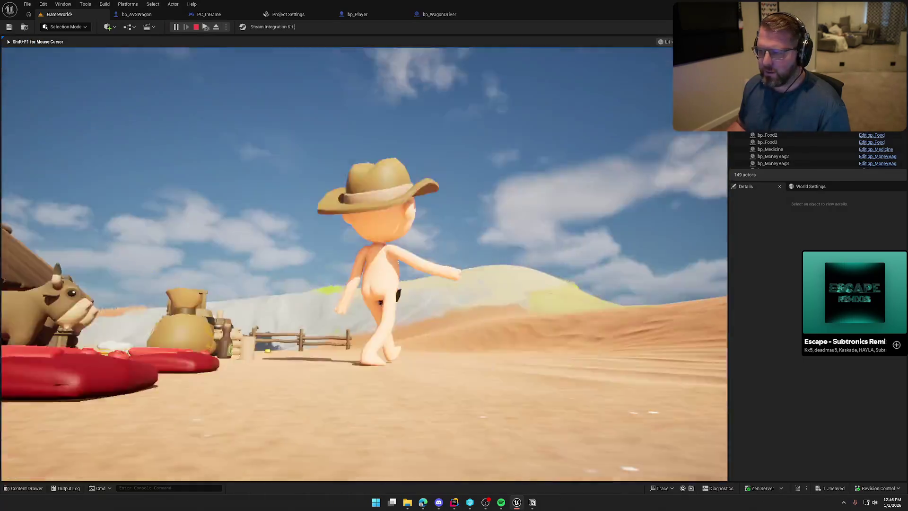
key("Escape")
left_click(129, 15)
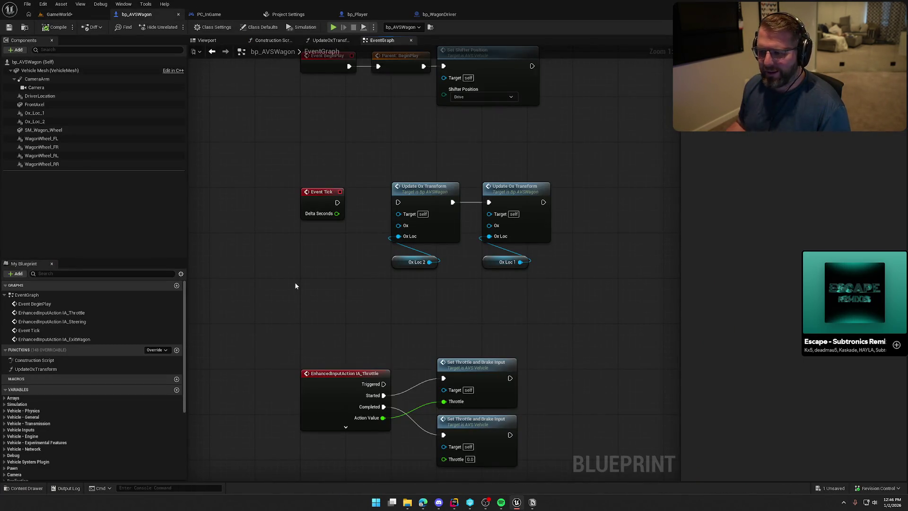
key("ctrl+z")
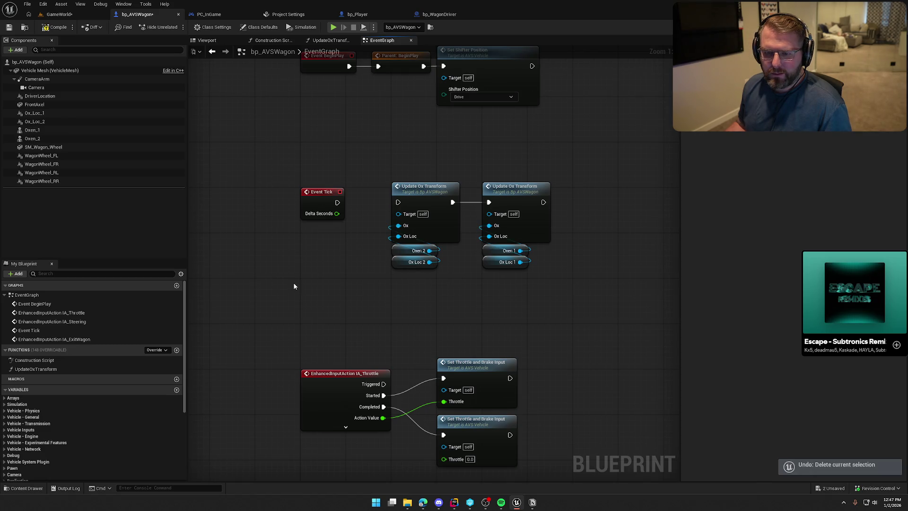
left_click(57, 15)
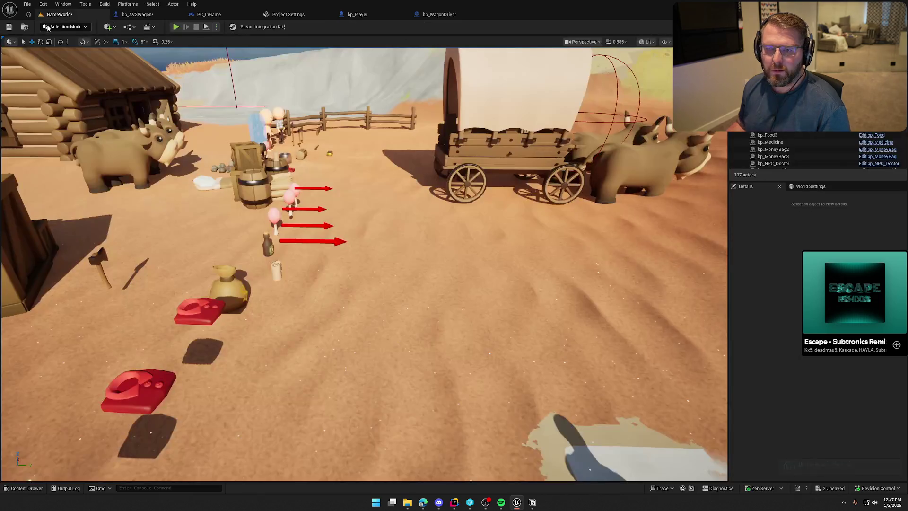
left_click(134, 14)
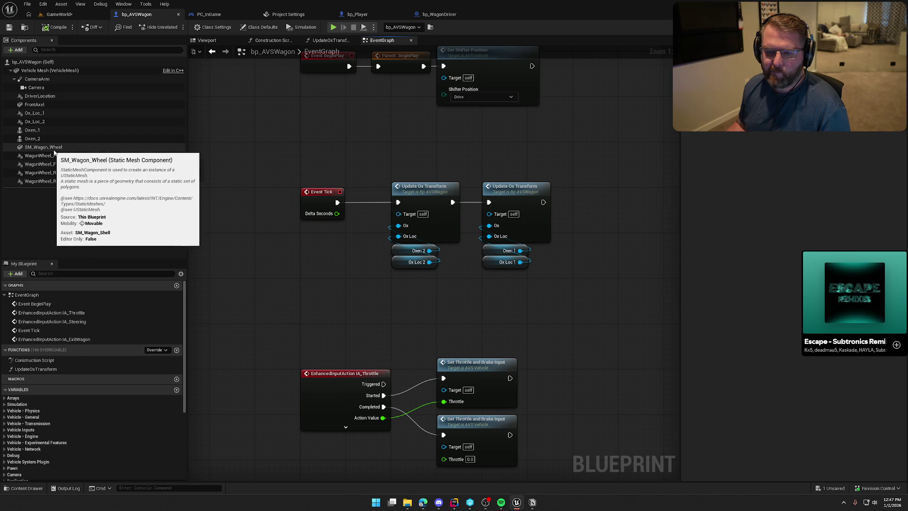
- Rename the SM_Wagon_Wheel canopy component to Roof
left_click(42, 147)
left_click(210, 41)
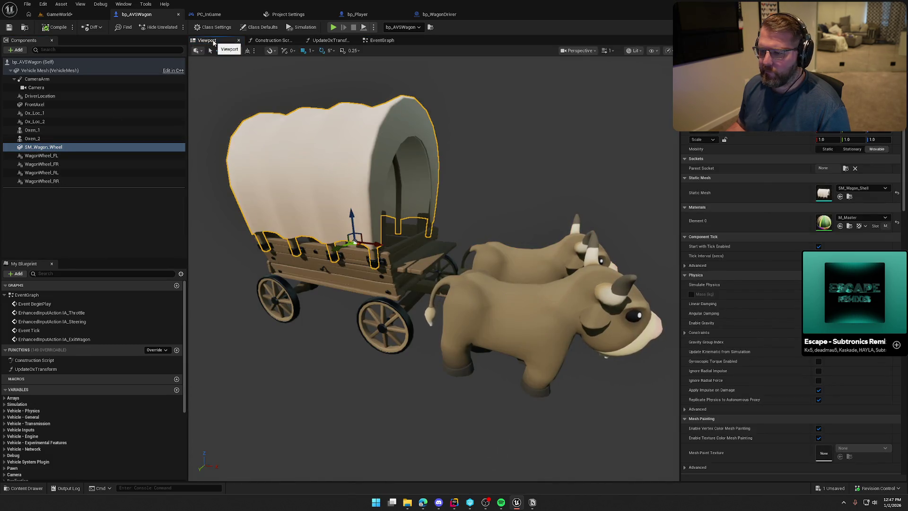
key("F2")
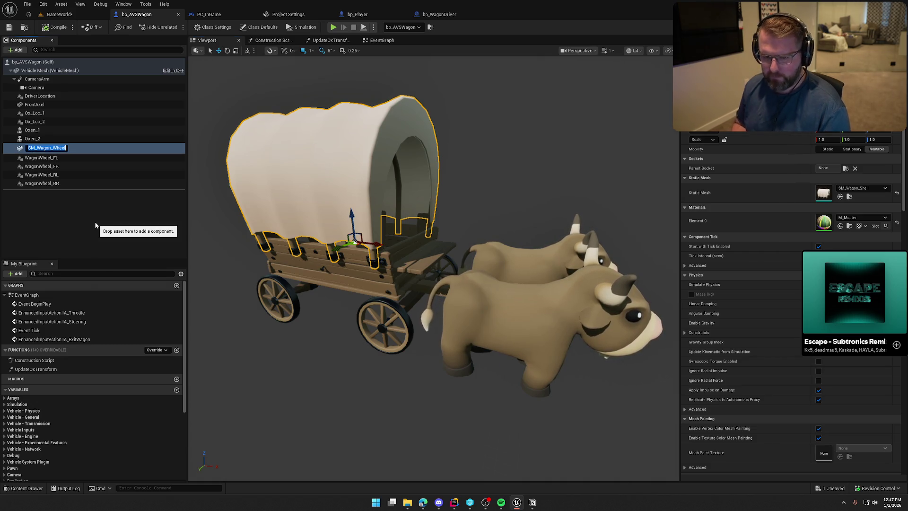
type("Roof")
key("Return")
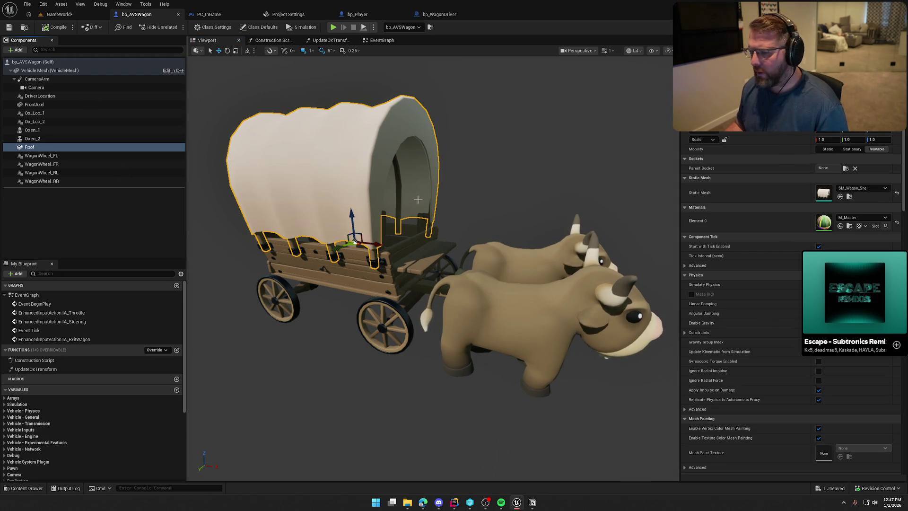
- Try another collision preset on Roof and compile, then undo the preset change and save
scroll(786, 329, "down", 5)
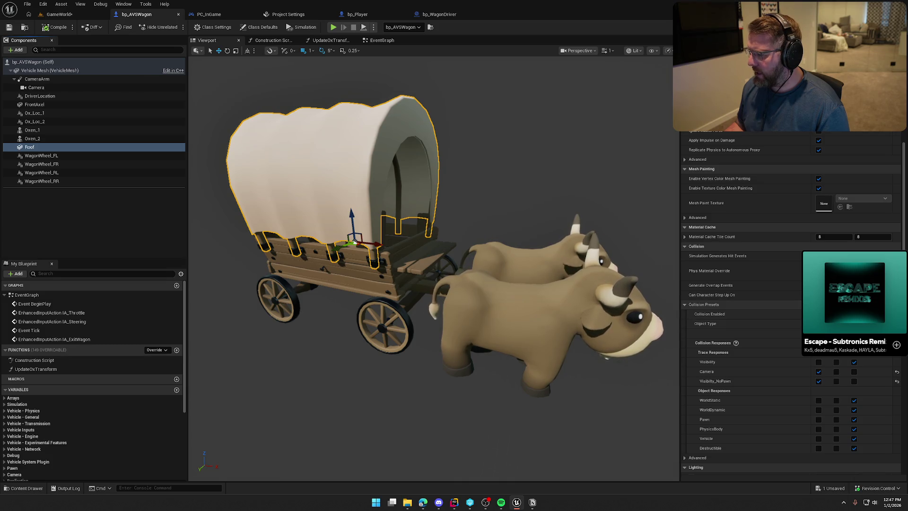
left_click(842, 304)
left_click(832, 321)
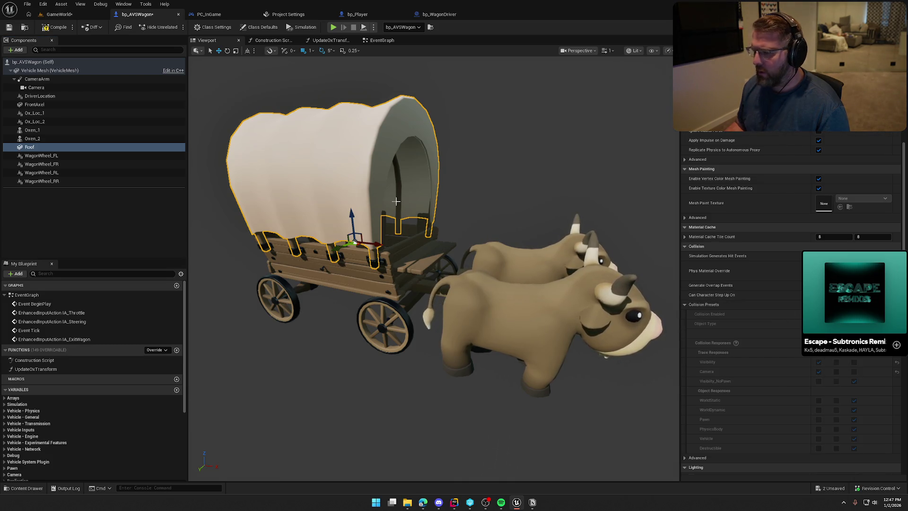
left_click(55, 27)
left_click(57, 14)
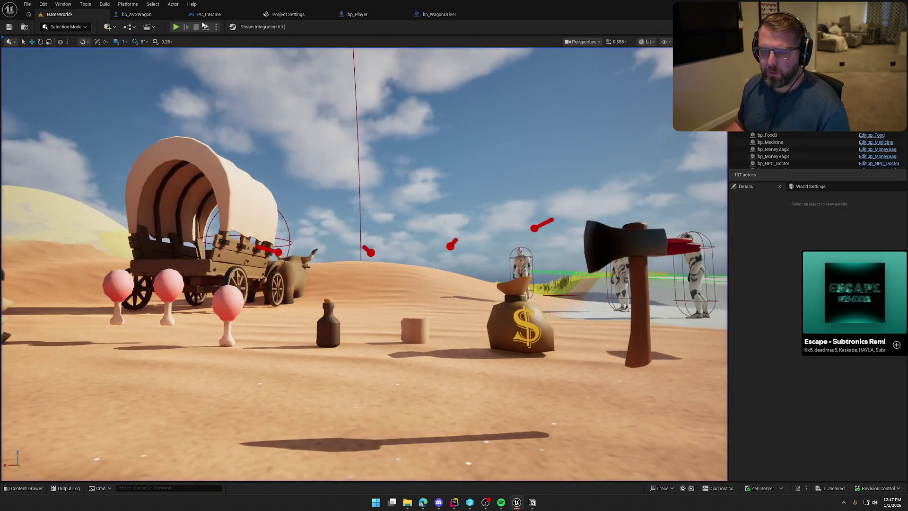
left_click(136, 14)
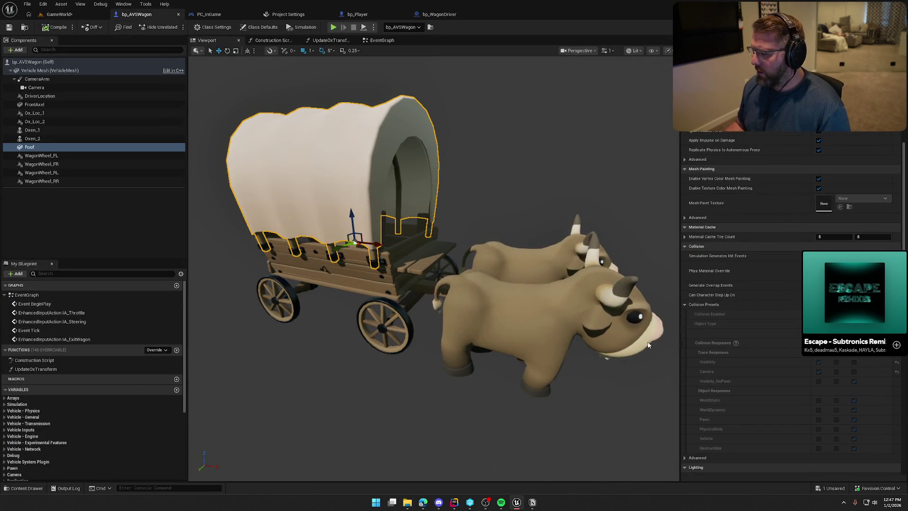
key("ctrl+z")
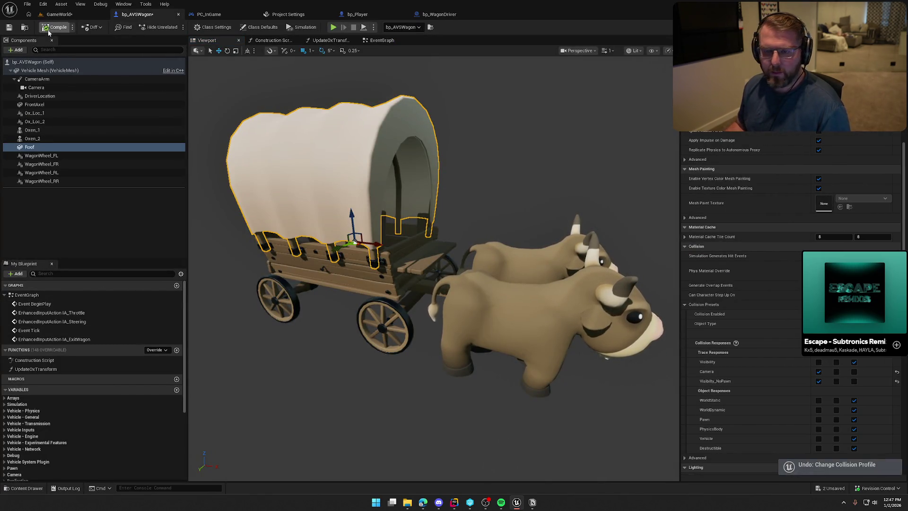
key("ctrl+s")
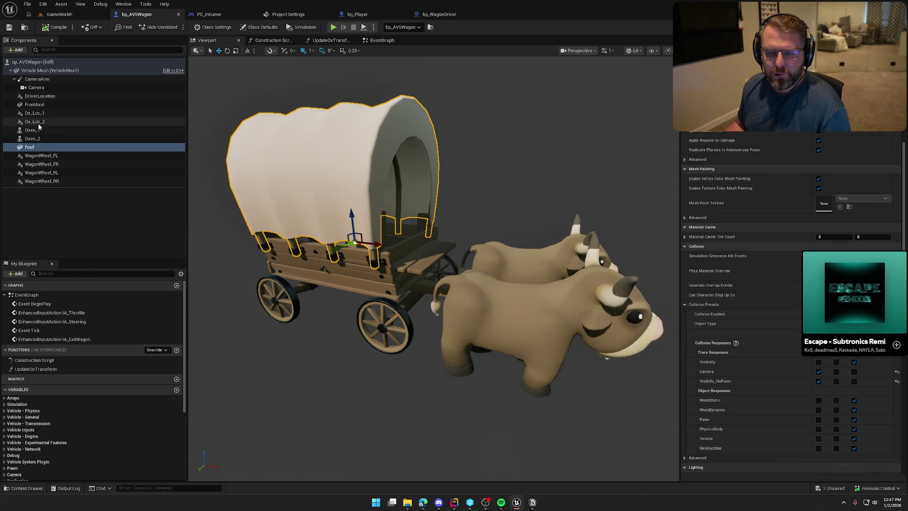
left_click(45, 70)
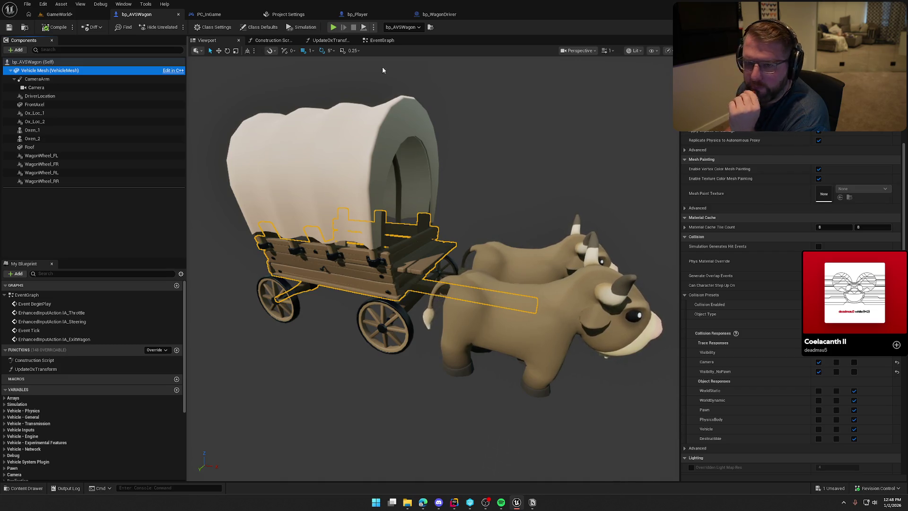
- Review WagonWheel_FL's details, then Save All and return to the GameWorld level
left_click(42, 155)
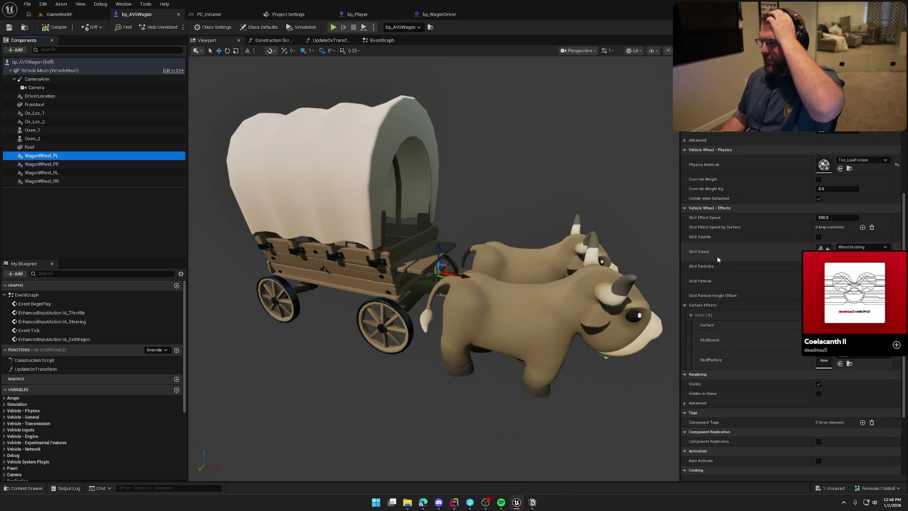
scroll(828, 200, "up", 5)
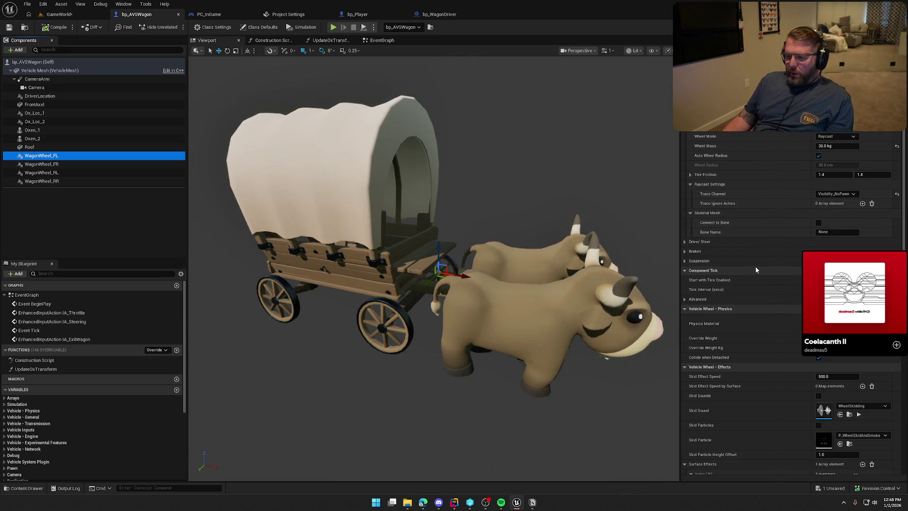
scroll(450, 228, "down", 3)
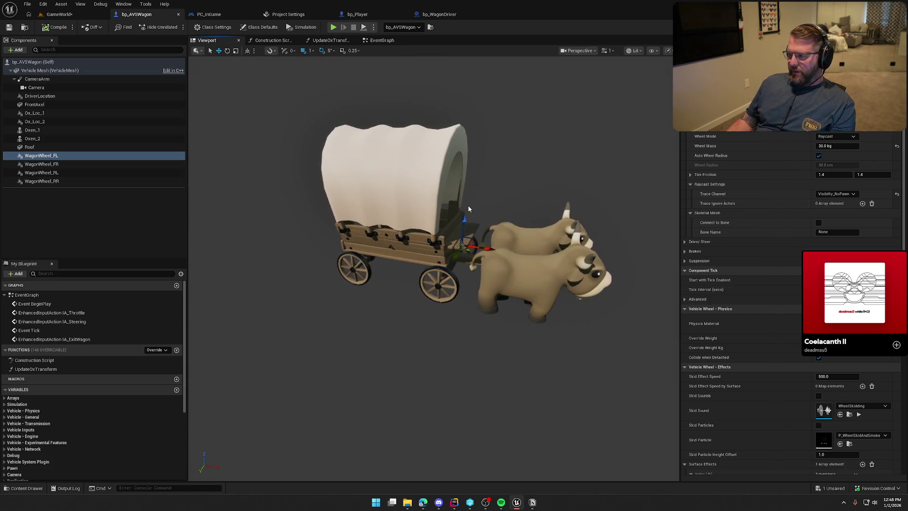
left_click(47, 28)
left_click(59, 14)
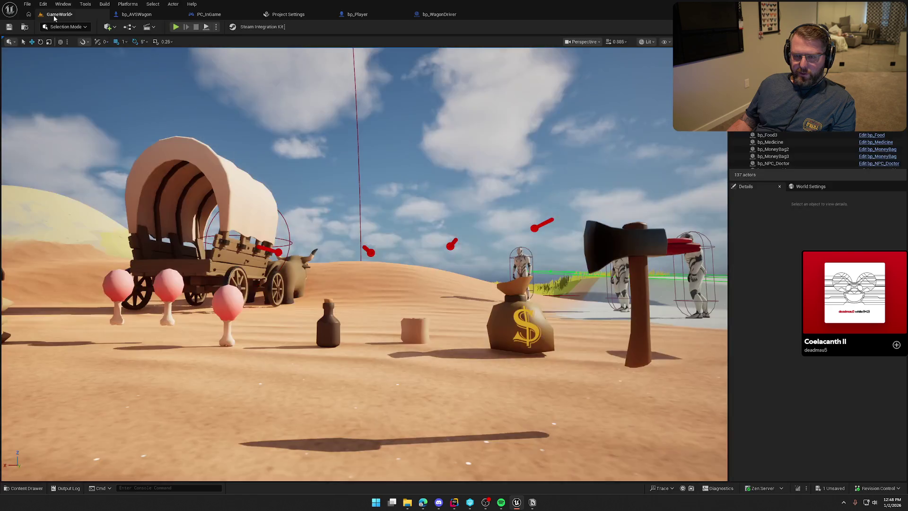
- Play-test in GameWorld, then select all four wagon wheels back in bp_AVSWagon
left_click(175, 27)
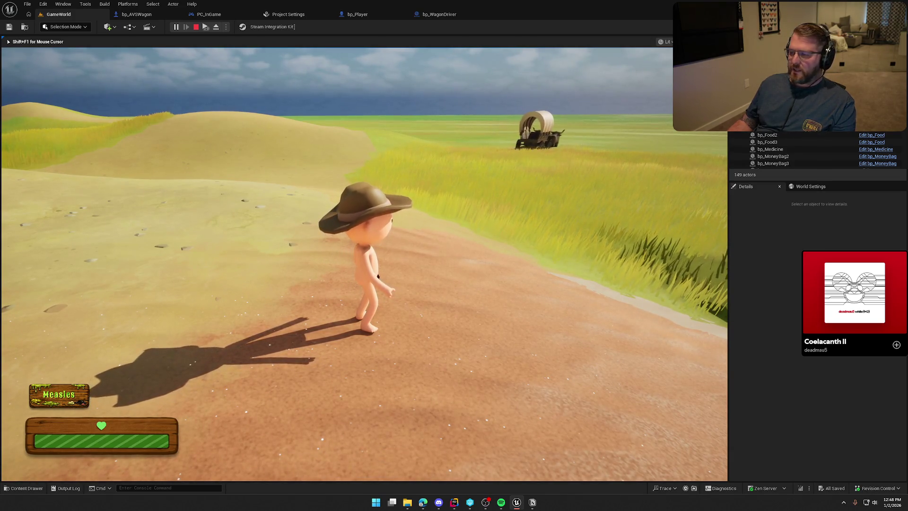
key("Escape")
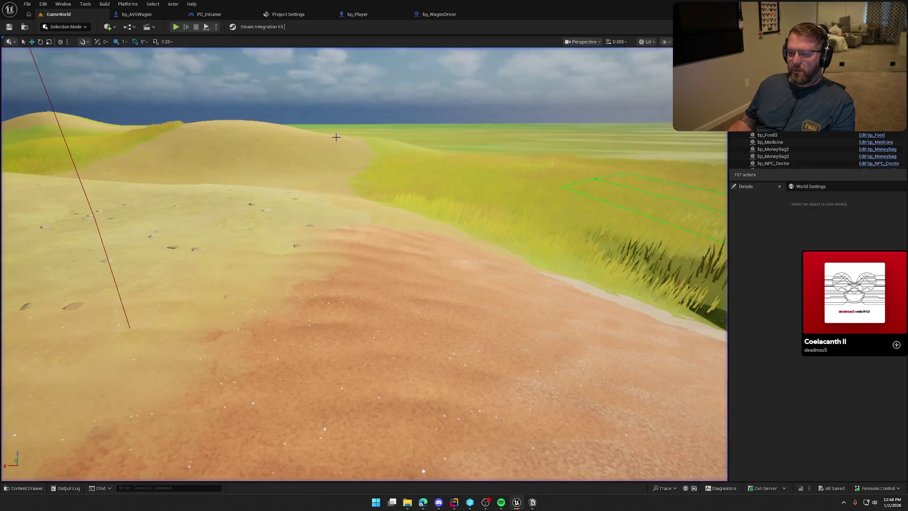
left_click(137, 14)
left_click(71, 182, "shift")
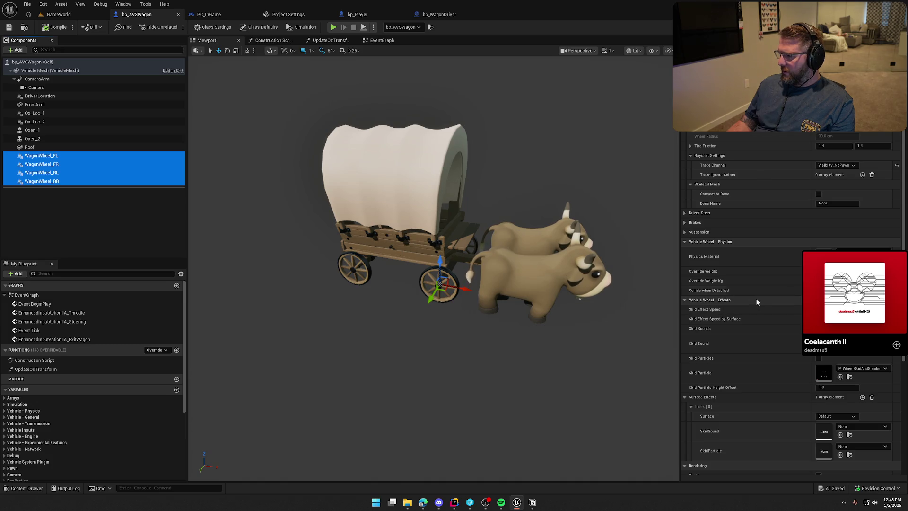
- Turn on Suspension > Editor Preview for the four WagonWheel components
scroll(761, 312, "up", 3)
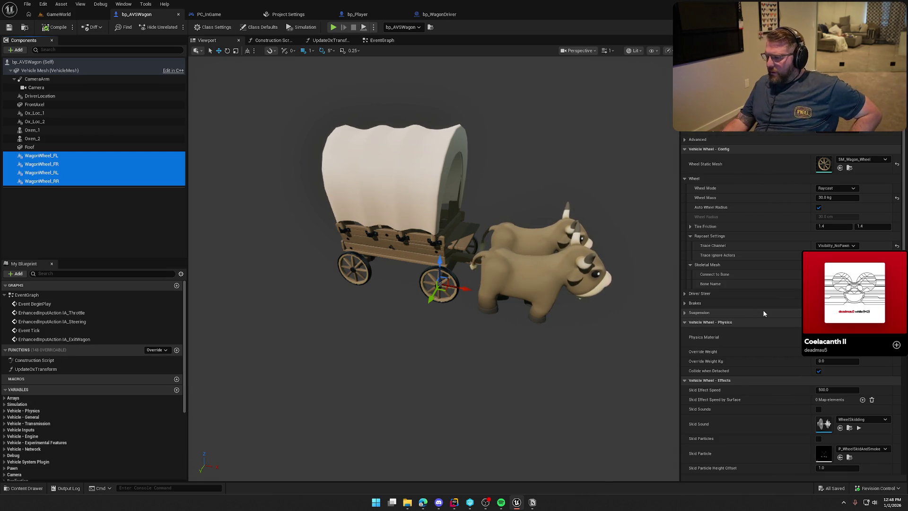
scroll(749, 305, "down", 2)
scroll(750, 306, "down", 6)
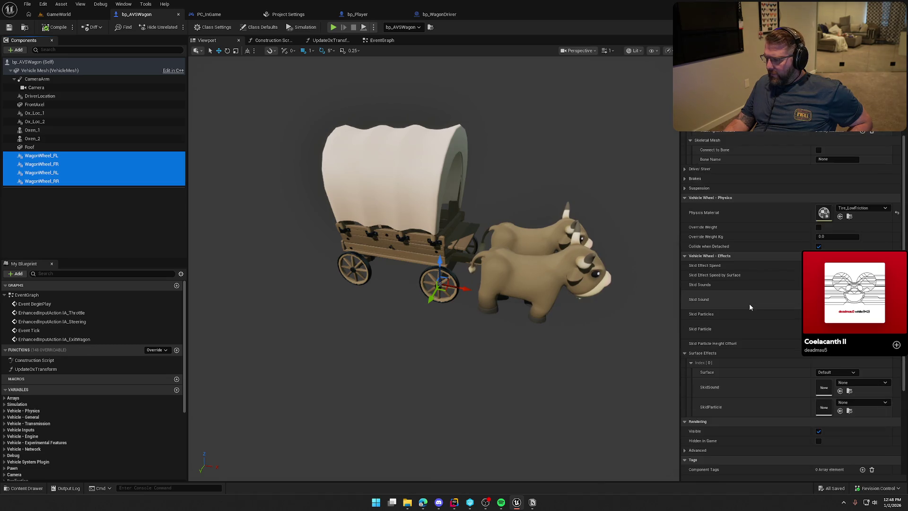
scroll(749, 302, "up", 3)
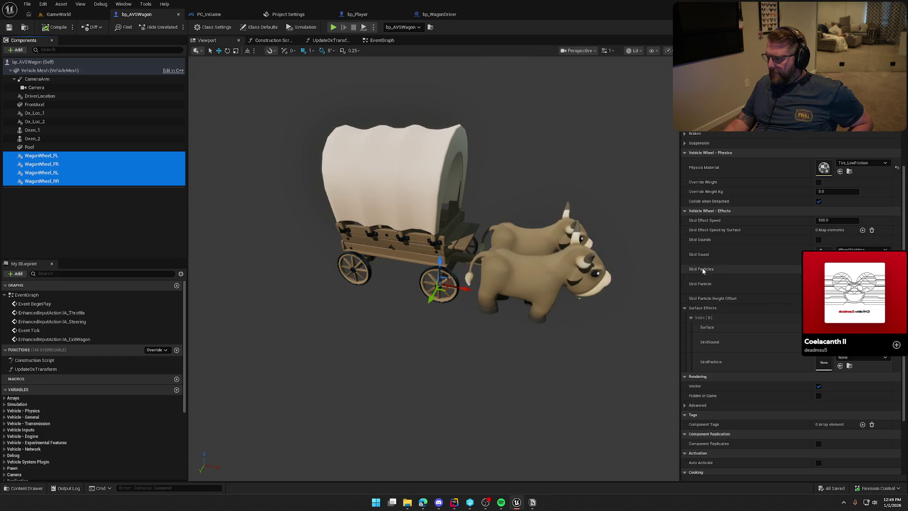
scroll(709, 265, "up", 4)
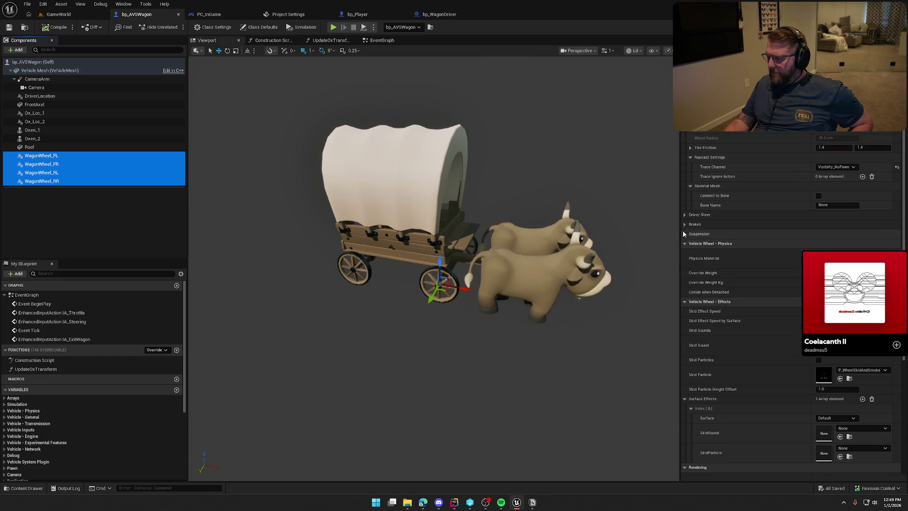
left_click(684, 234)
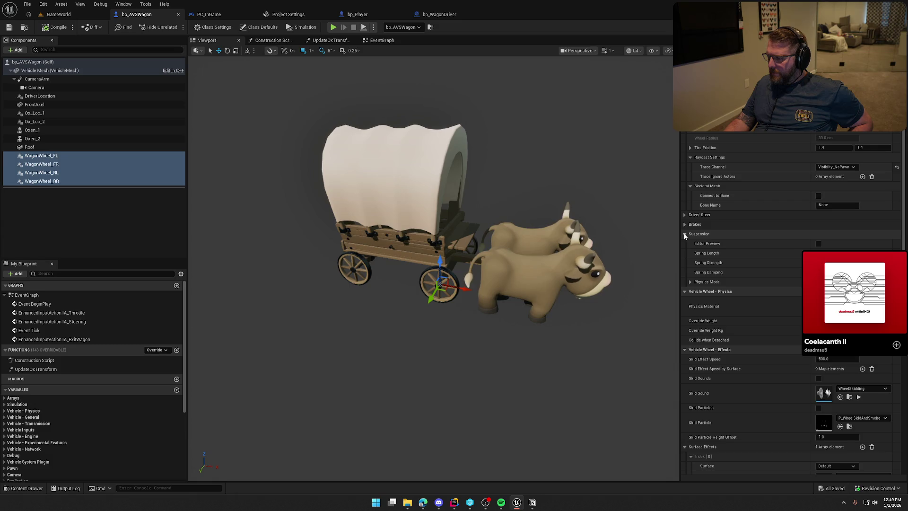
left_click(818, 243)
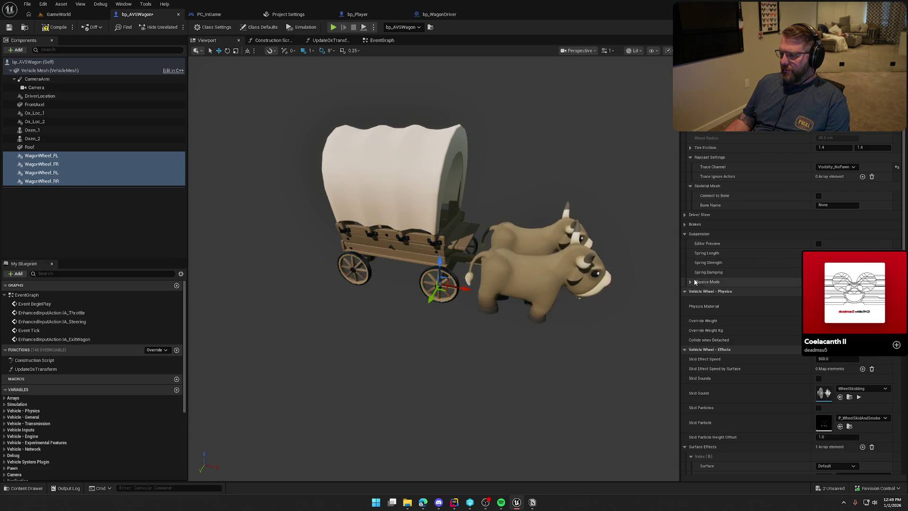
left_click(690, 282)
left_click(685, 234)
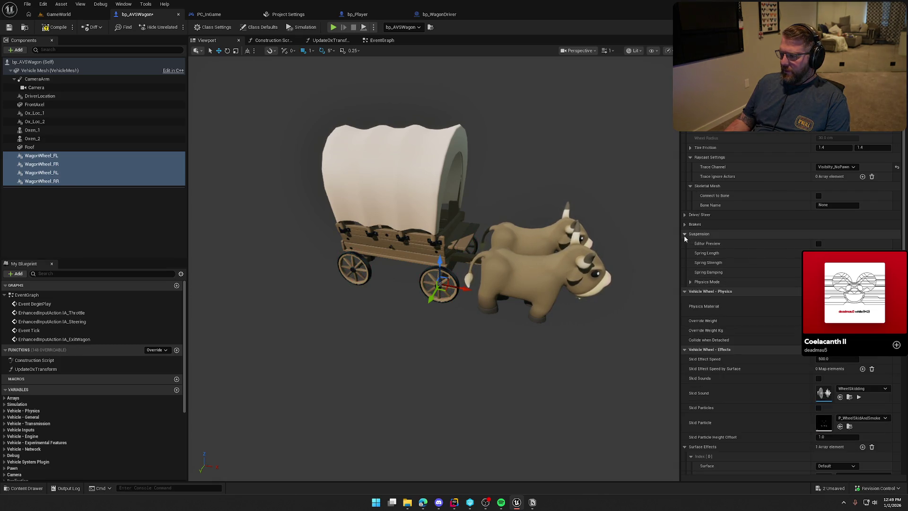
- Look over the wheels' brake and drive/steer settings, then set Raycast Trace Channel to Visibility
left_click(685, 224)
left_click(685, 224)
left_click(685, 215)
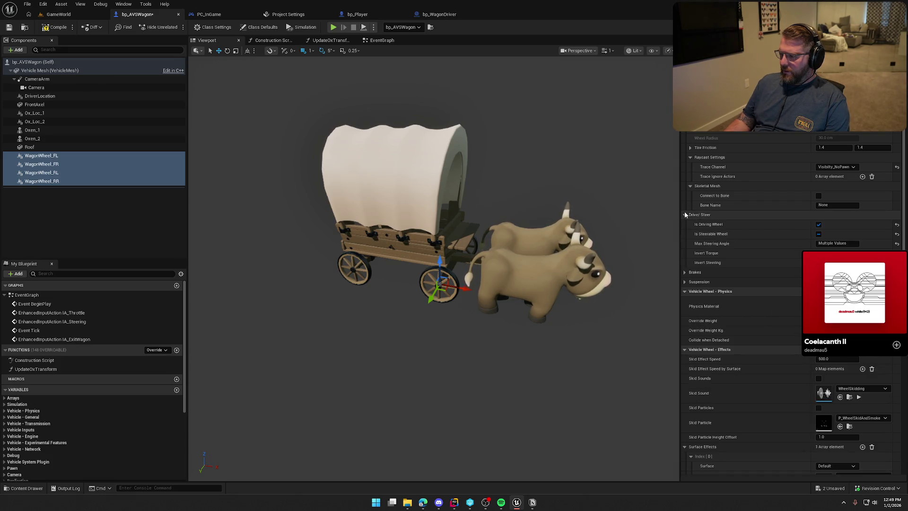
left_click(685, 214)
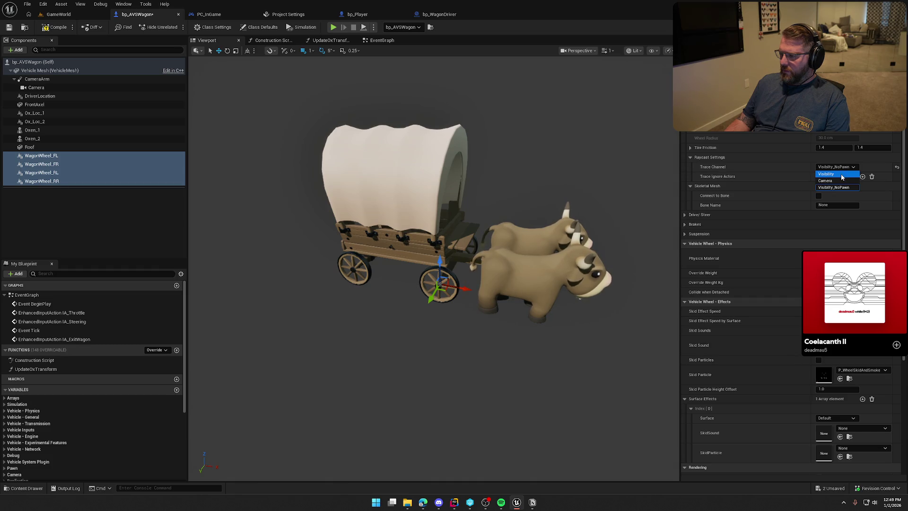
left_click(842, 174)
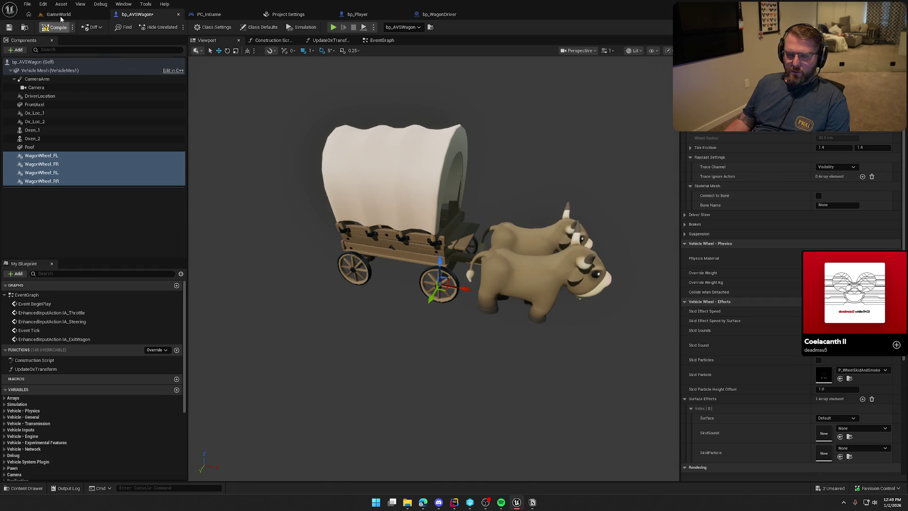
left_click(59, 14)
left_click(176, 27)
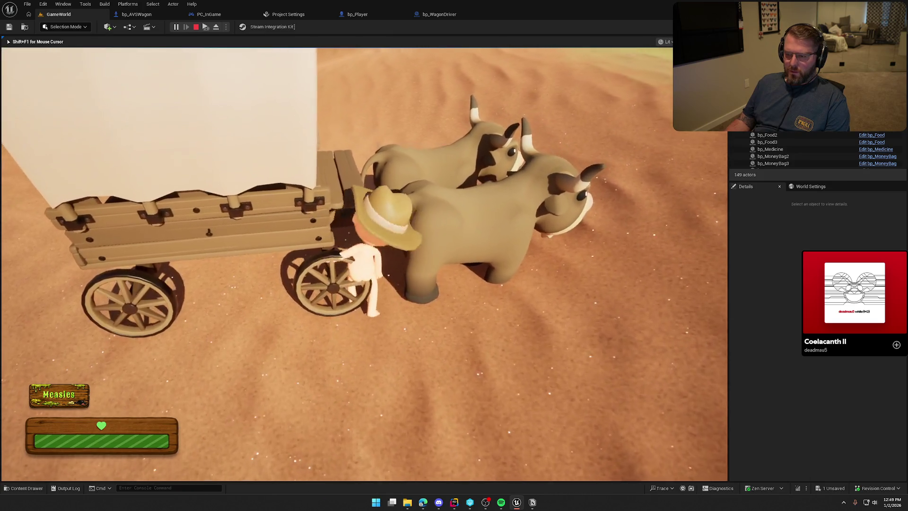
key("w")
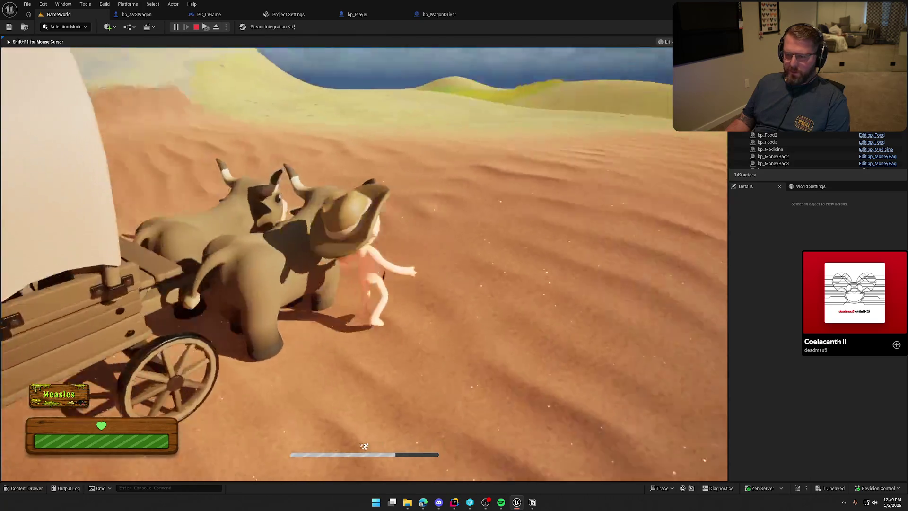
key("w")
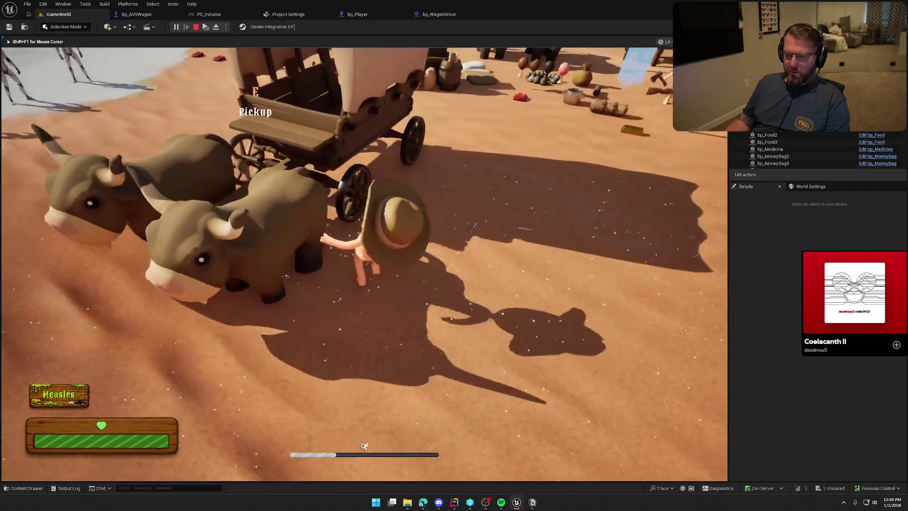
key("w")
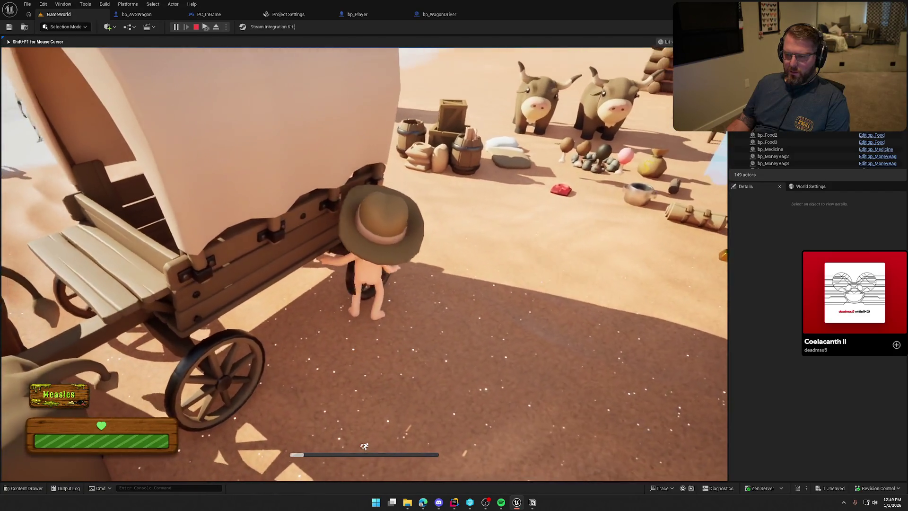
key("w")
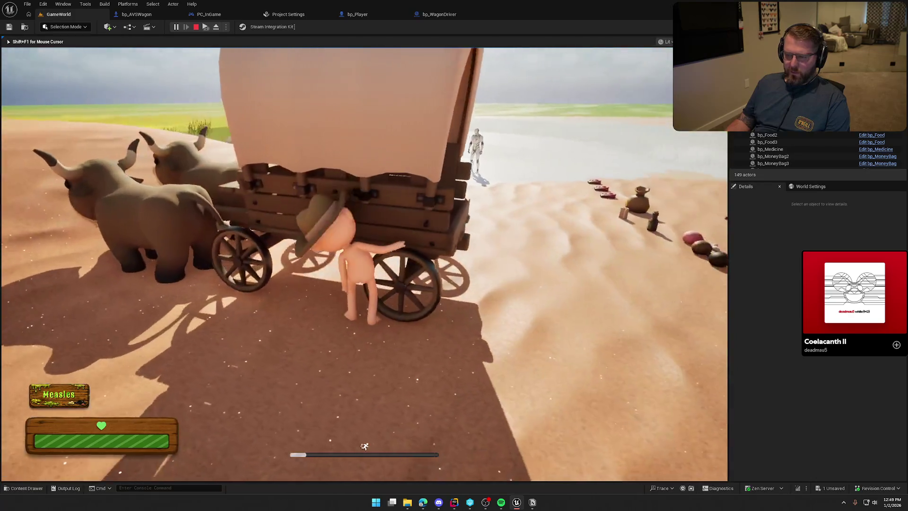
key("w")
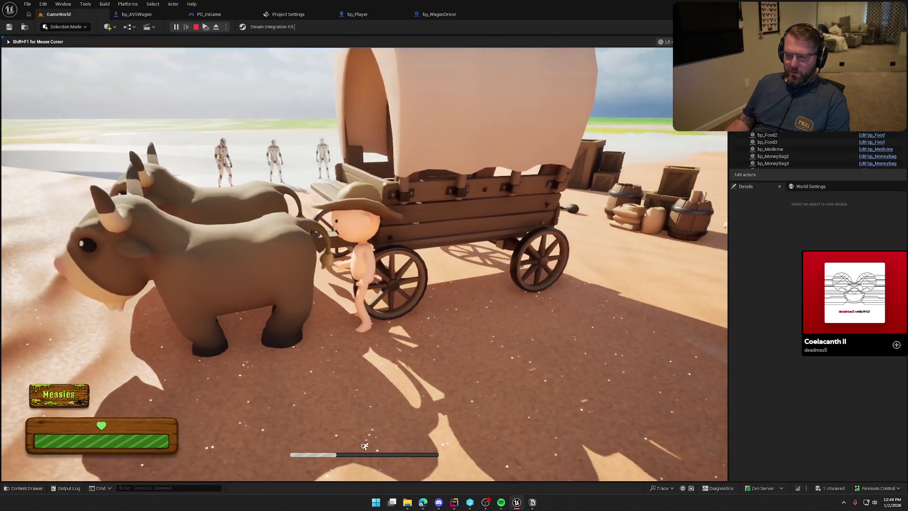
key("w")
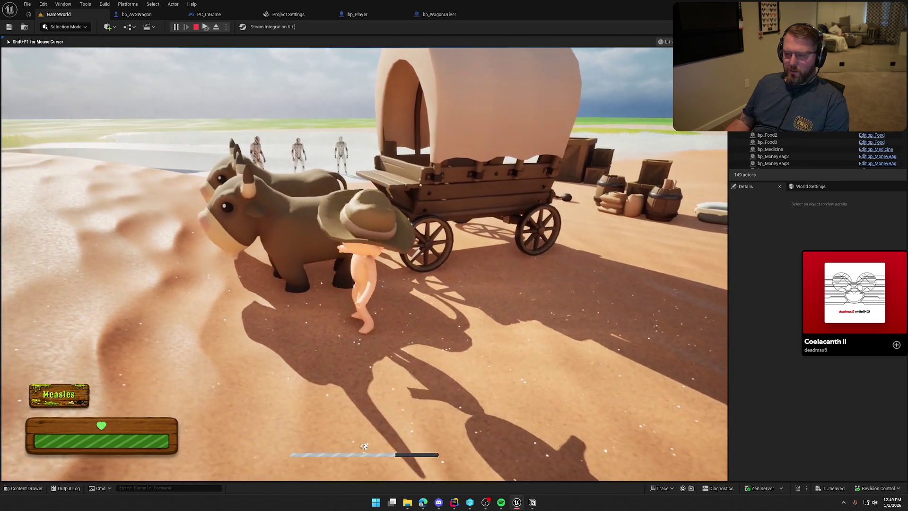
key("Escape")
left_click(135, 15)
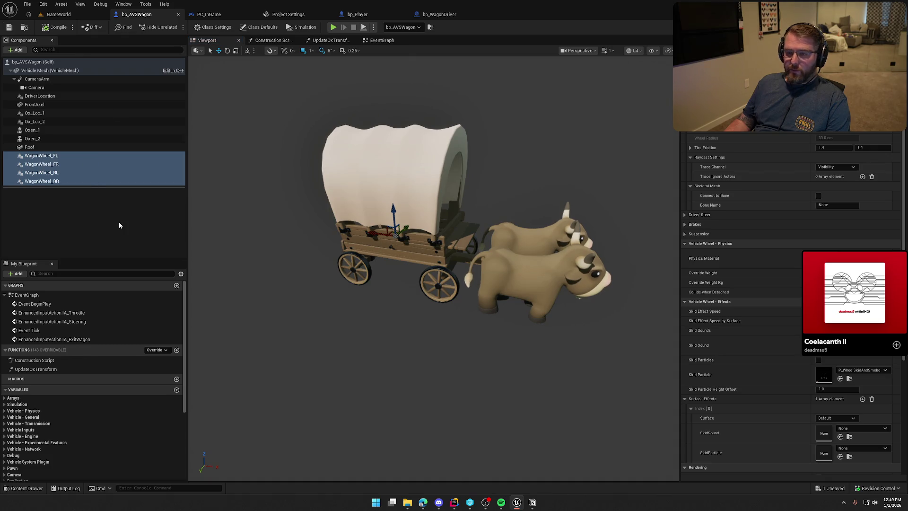
- Check the project's Collision settings, then go back to the GameWorld level
left_click(281, 17)
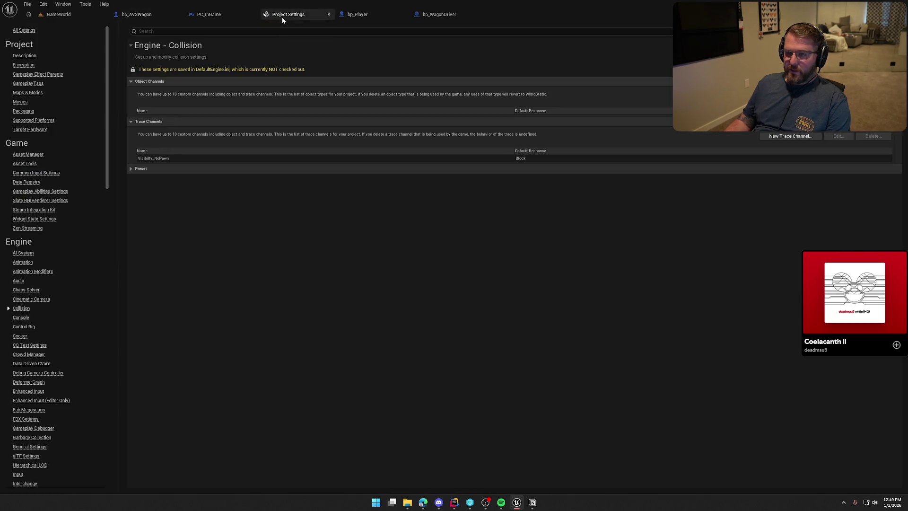
left_click(311, 14)
left_click(69, 17)
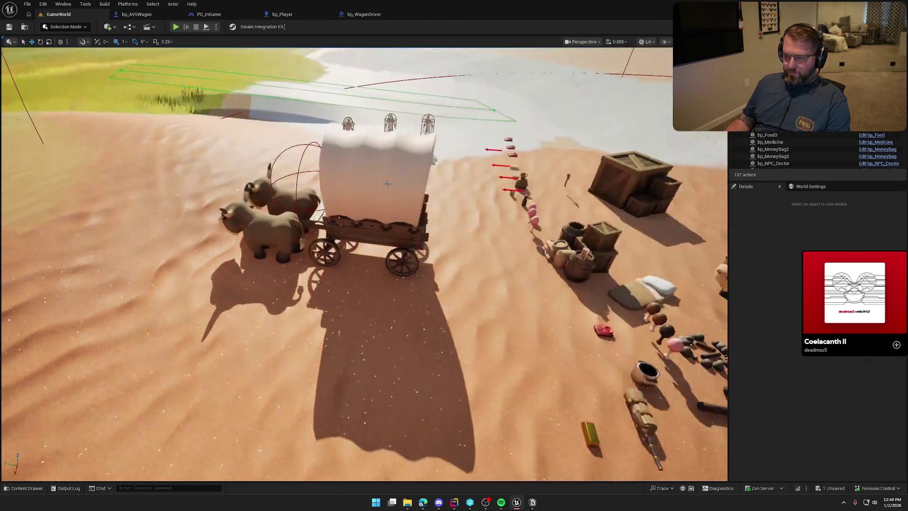
- Move bp_AVSWagon and its oxen beside the supply crates, frame them, and start a play test
left_click(398, 221)
left_click_drag(363, 242, 583, 128)
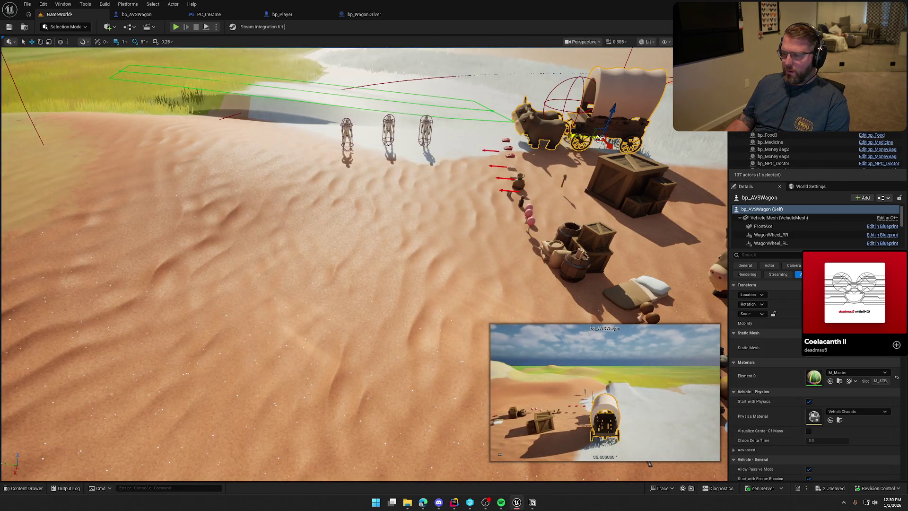
key("f")
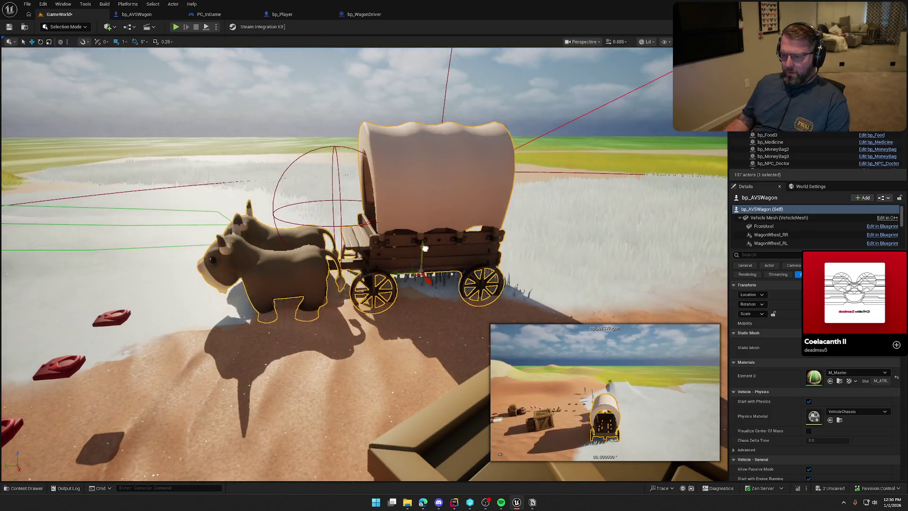
key("Escape")
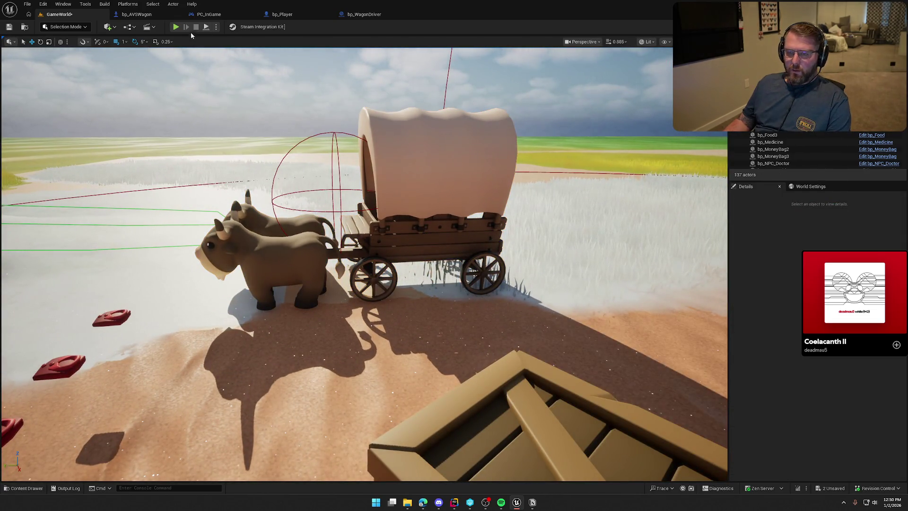
key("alt+p")
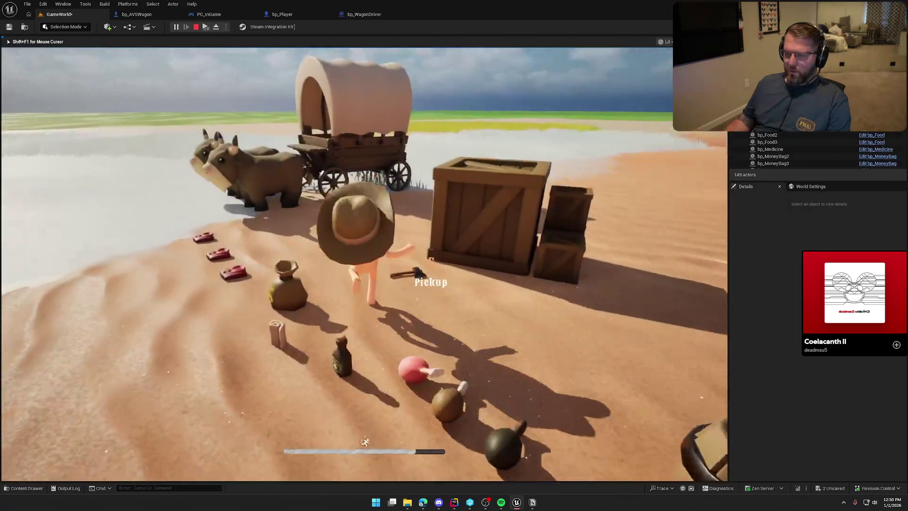
key("w")
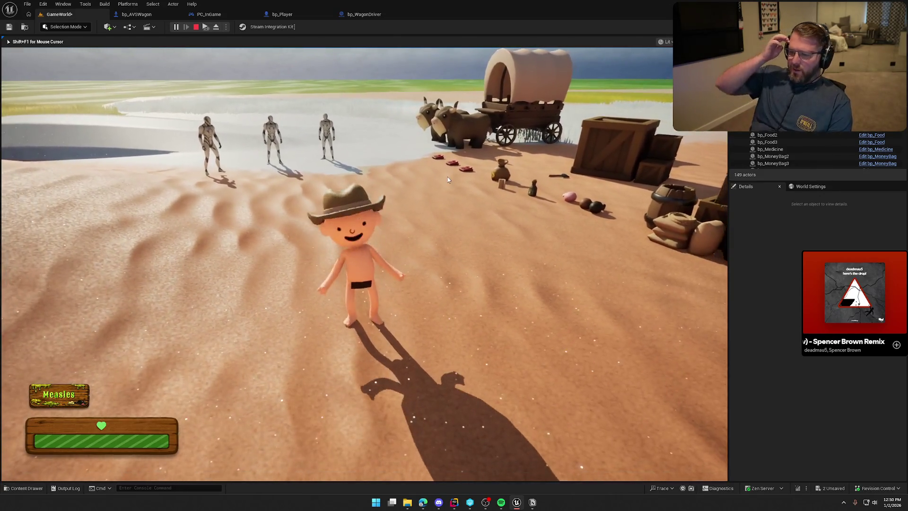
key("Escape")
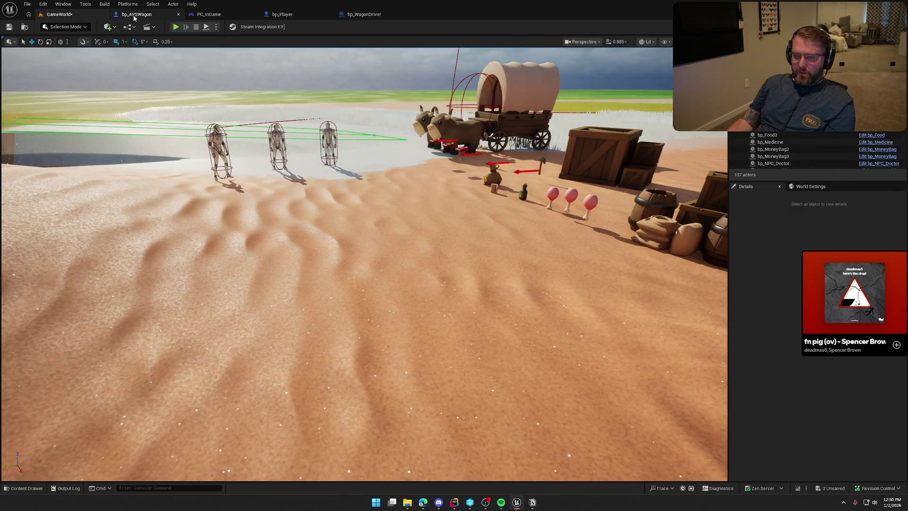
- Return to the bp_AVSWagon blueprint and scroll through its vehicle defaults
left_click(136, 14)
scroll(72, 374, "down", 5)
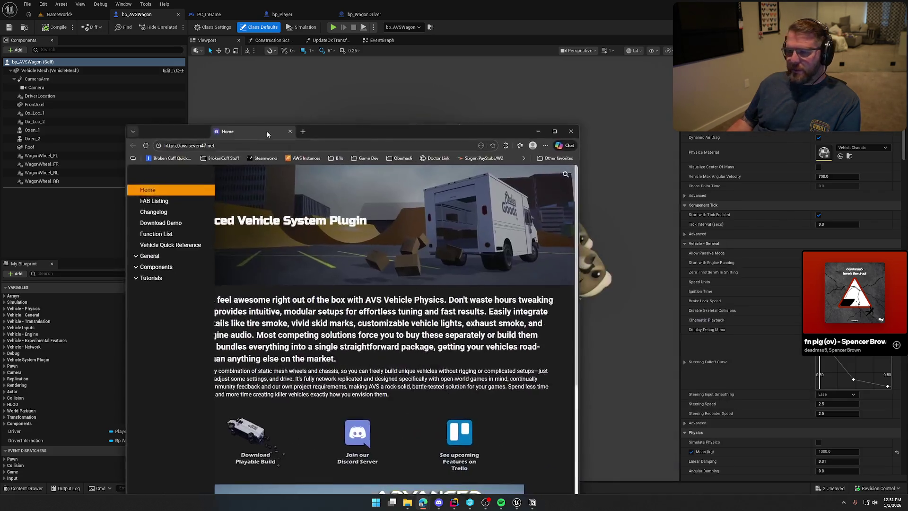
- Open the AVS Quick Start tutorial at '(Optional) Set up Automatic Shifting', then return to Unreal
double_click(368, 129)
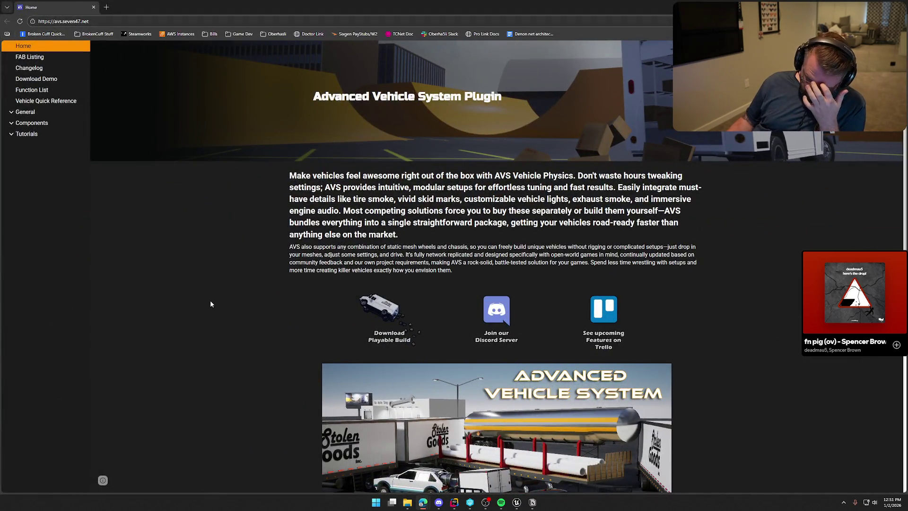
scroll(218, 305, "down", 8)
scroll(218, 309, "down", 1)
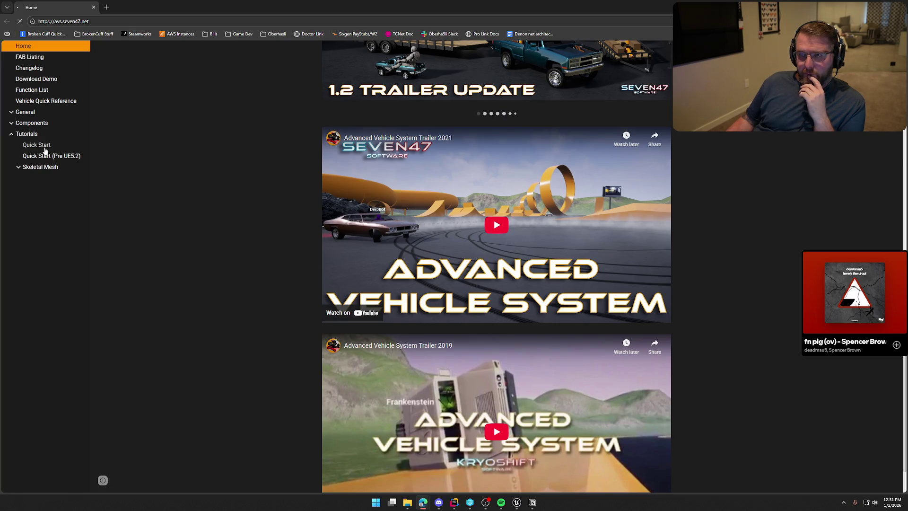
left_click(45, 148)
scroll(214, 327, "down", 7)
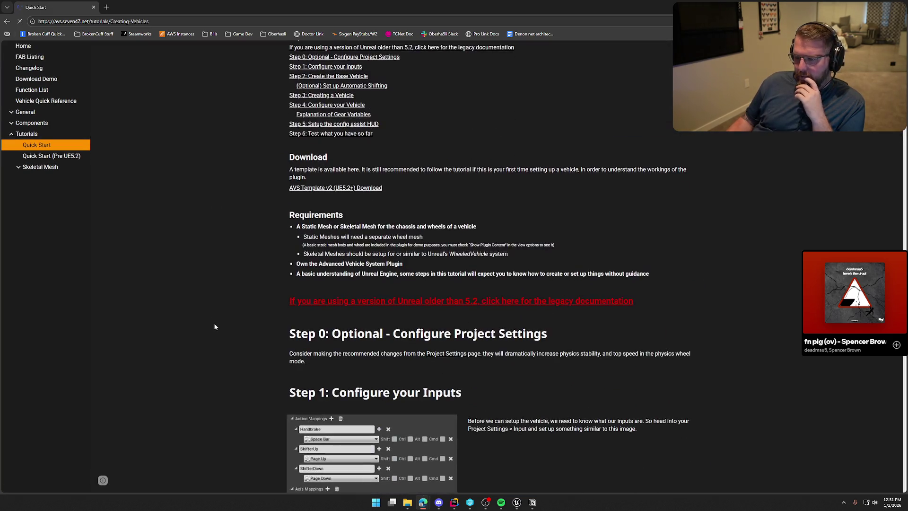
scroll(214, 326, "down", 9)
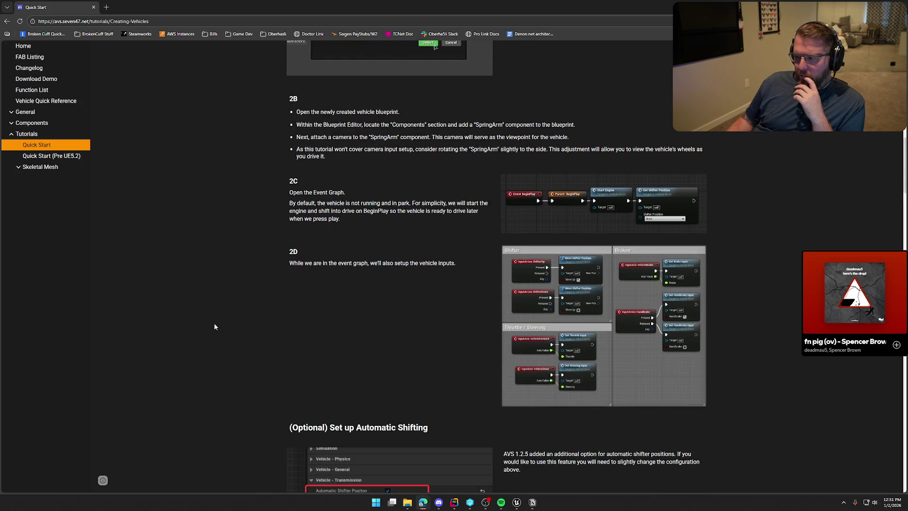
scroll(214, 326, "down", 4)
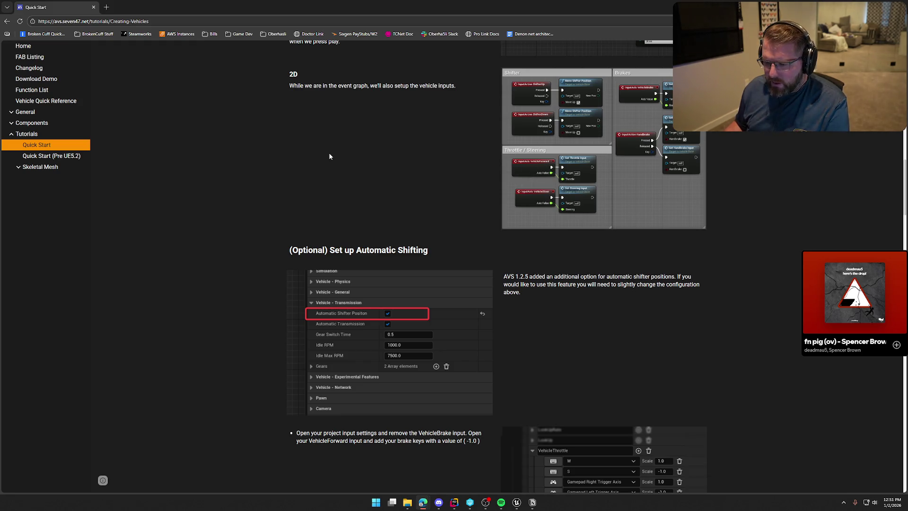
scroll(330, 156, "down", 2)
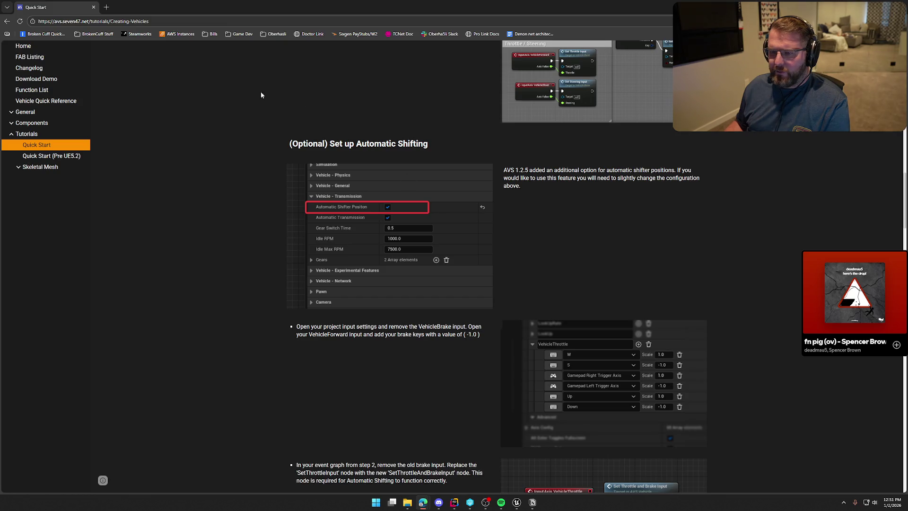
key("alt+Tab")
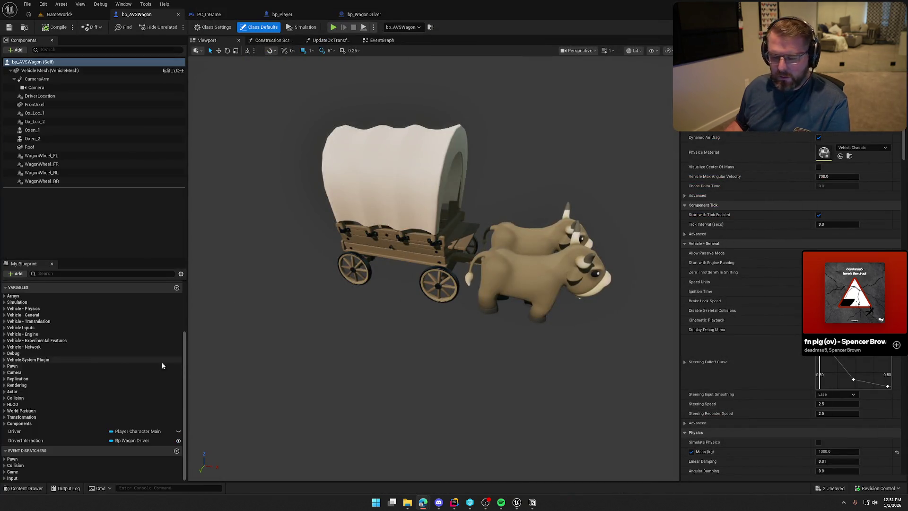
- Tick the Default Value of AutomaticShifterPosition under Vehicle - Transmission
left_click(4, 322)
left_click(49, 335)
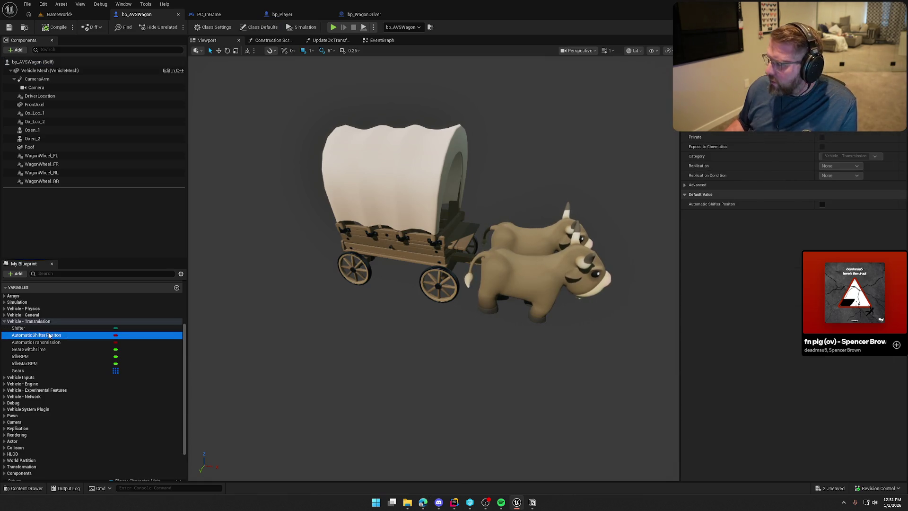
left_click(822, 204)
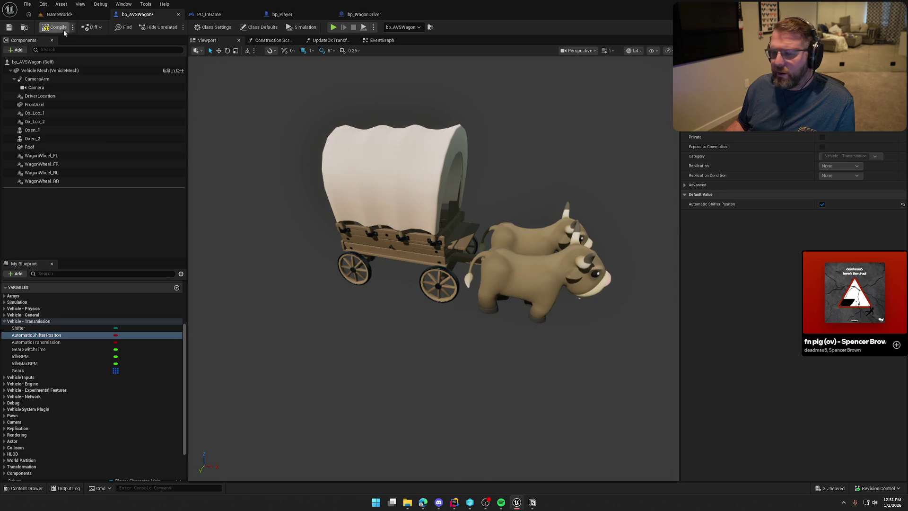
- Play-test by boarding the wagon and driving it forward and right, then reopen the tutorial
left_click(58, 14)
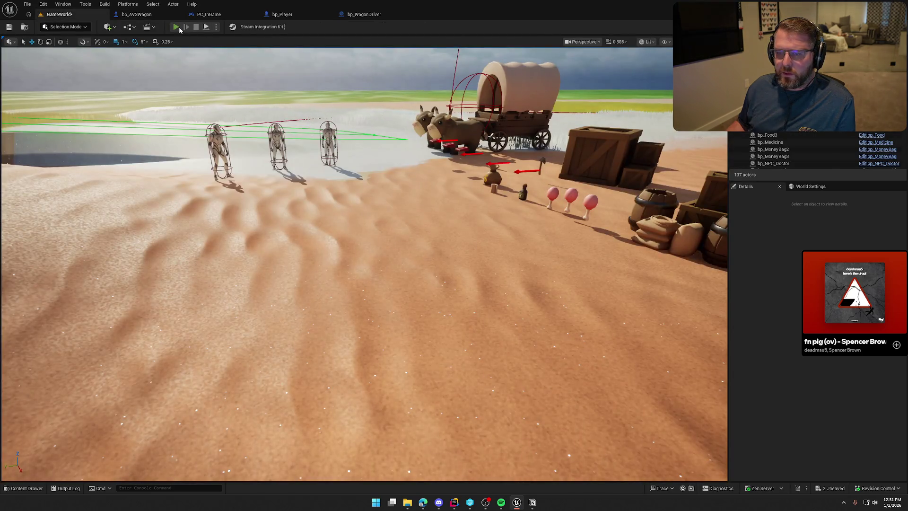
key("w")
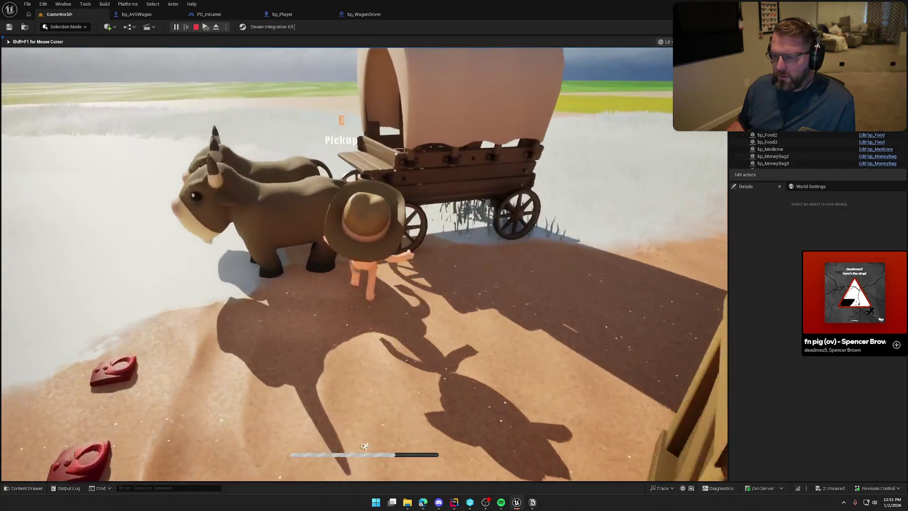
key("e")
key("w")
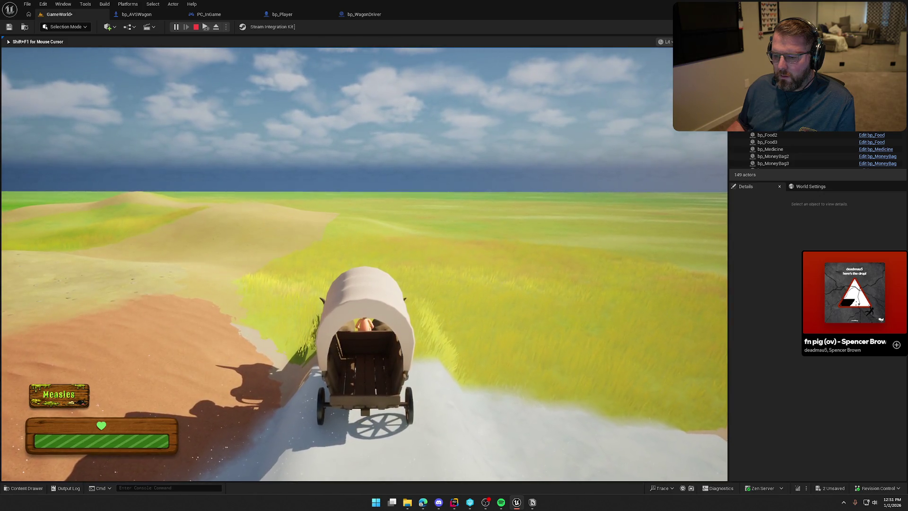
key("Escape")
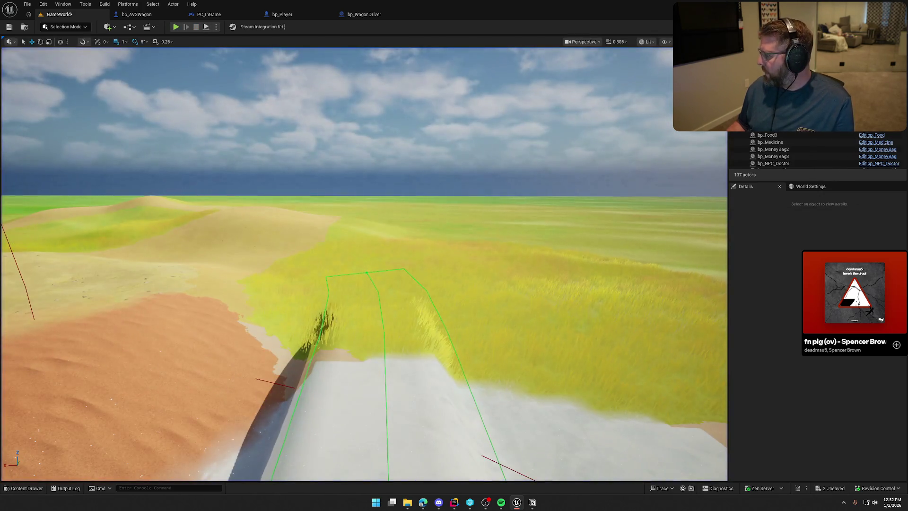
key("alt+Tab")
double_click(368, 107)
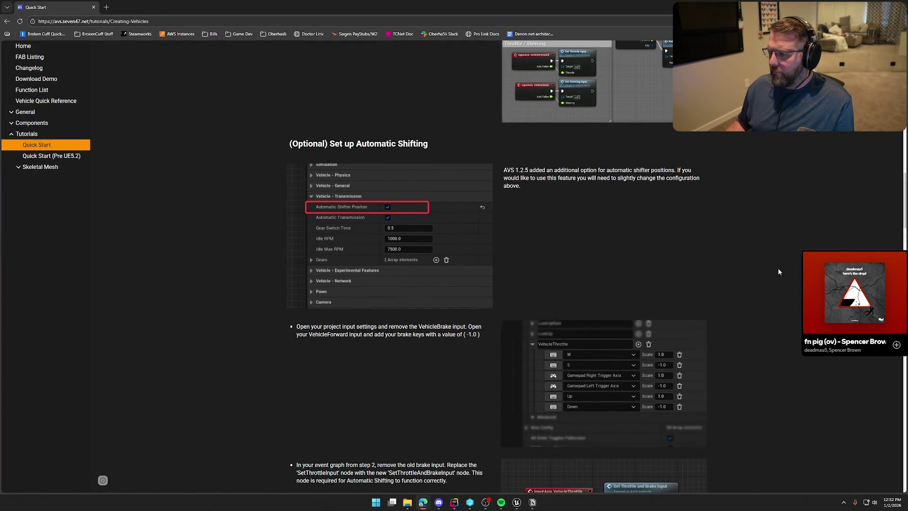
- Read the SetThrottleAndBrakeInput brake-replacement step and Step 3, then return to Unreal
scroll(760, 269, "down", 2)
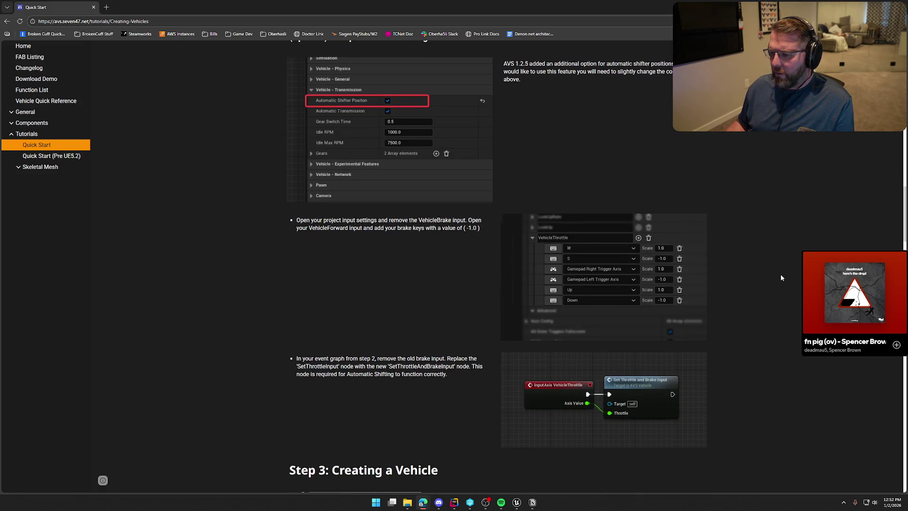
scroll(780, 277, "down", 1)
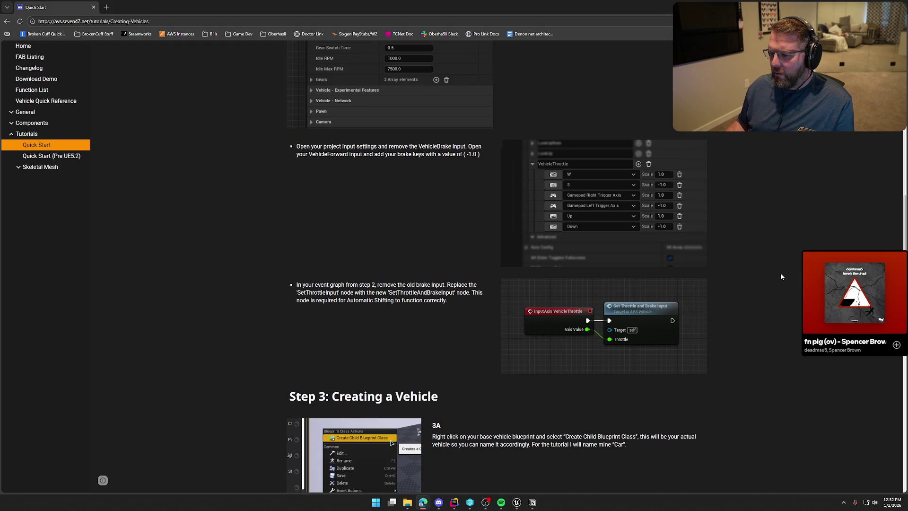
scroll(781, 274, "down", 1)
scroll(780, 274, "up", 1)
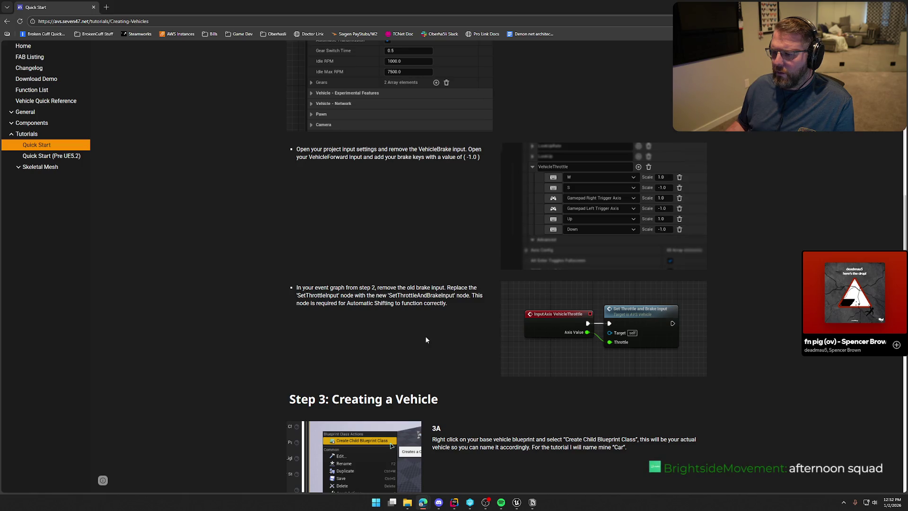
key("alt+Tab")
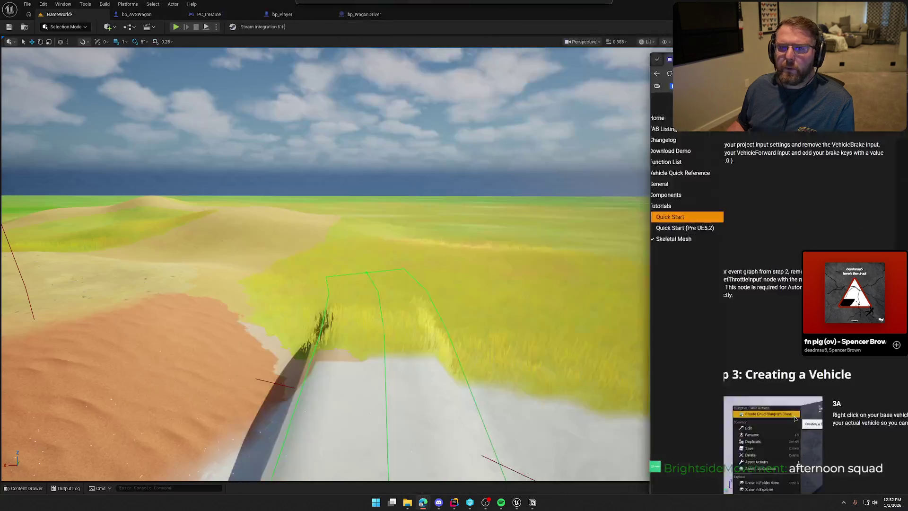
- Open bp_AVSWagon's EventGraph and inspect the existing Set Throttle nodes
left_click(137, 14)
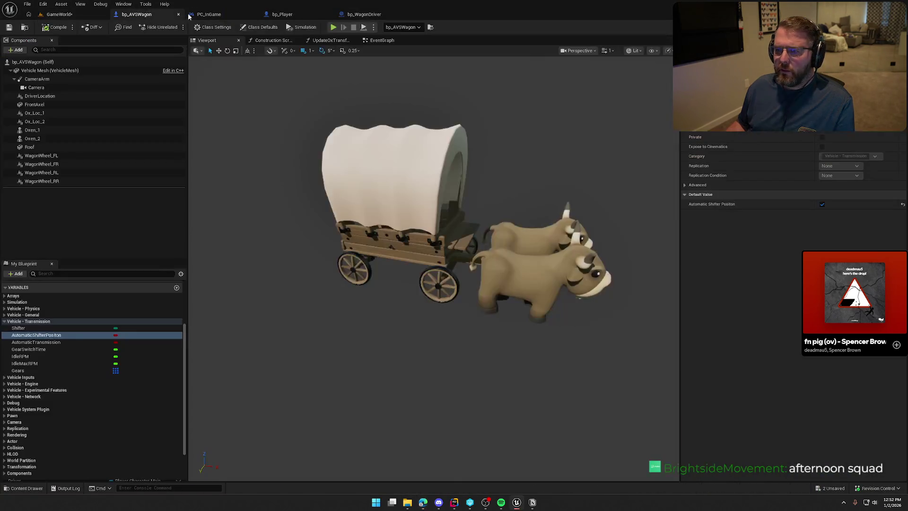
left_click(378, 40)
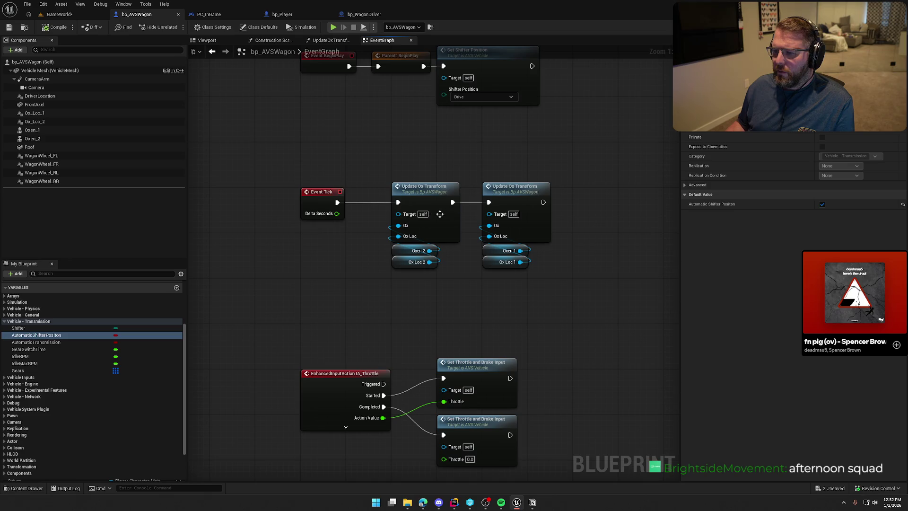
scroll(419, 118, "up", 1)
mouse_move(481, 269)
left_mouse_down()
mouse_move(365, 177)
mouse_move(347, 104)
left_mouse_up()
left_click(531, 158)
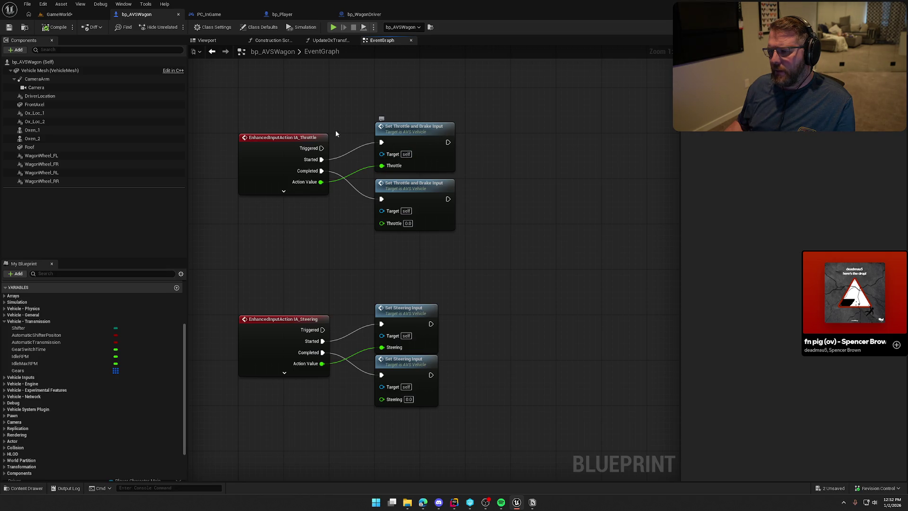
- Connect IA_Throttle Started to a new Set Throttle Input fed by Action Value, compile, and play-test
left_click_drag(322, 160, 503, 141)
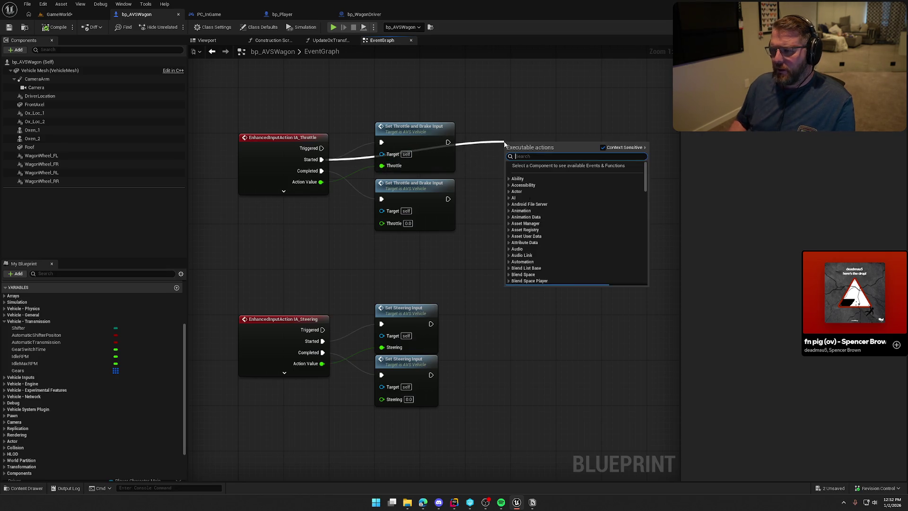
type("set throttle")
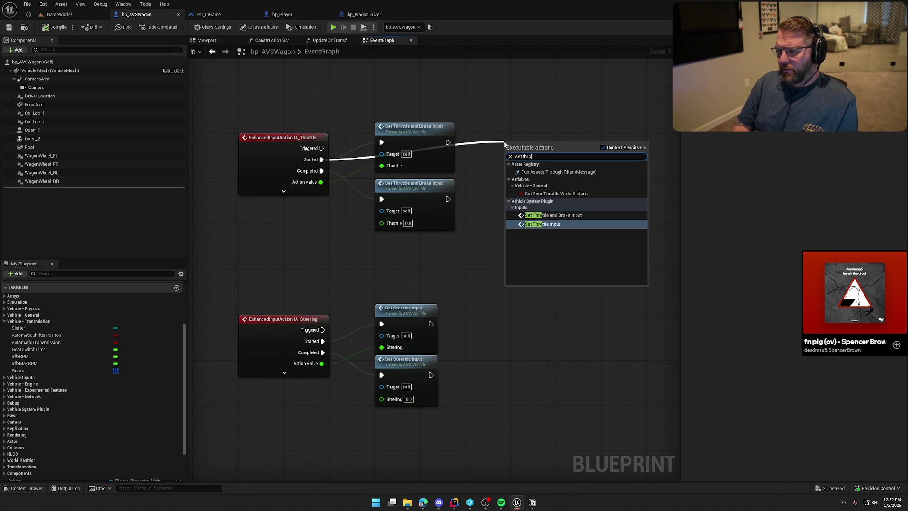
left_click(555, 210)
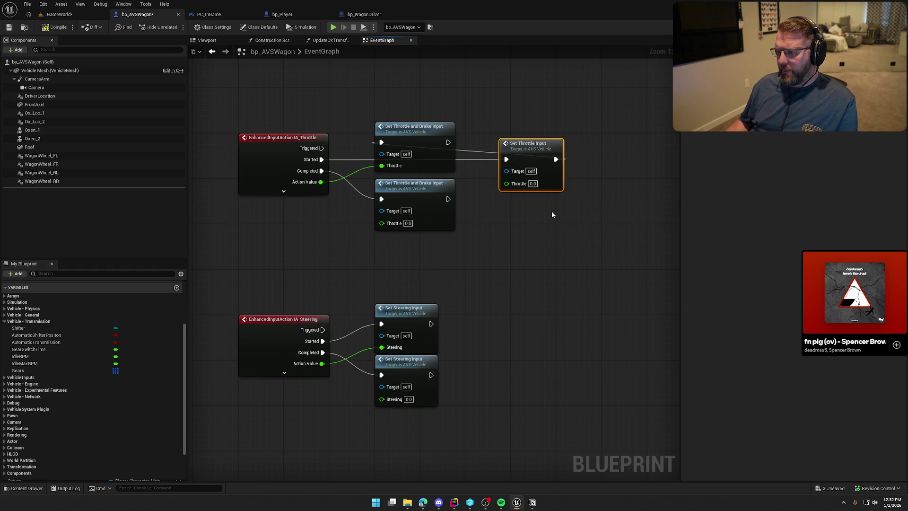
left_click_drag(410, 131, 448, 91)
left_click_drag(518, 152, 396, 136)
left_click_drag(392, 167, 320, 181)
mouse_move(427, 109)
left_mouse_down()
mouse_move(484, 116)
mouse_move(516, 137)
left_mouse_up()
left_click(54, 27)
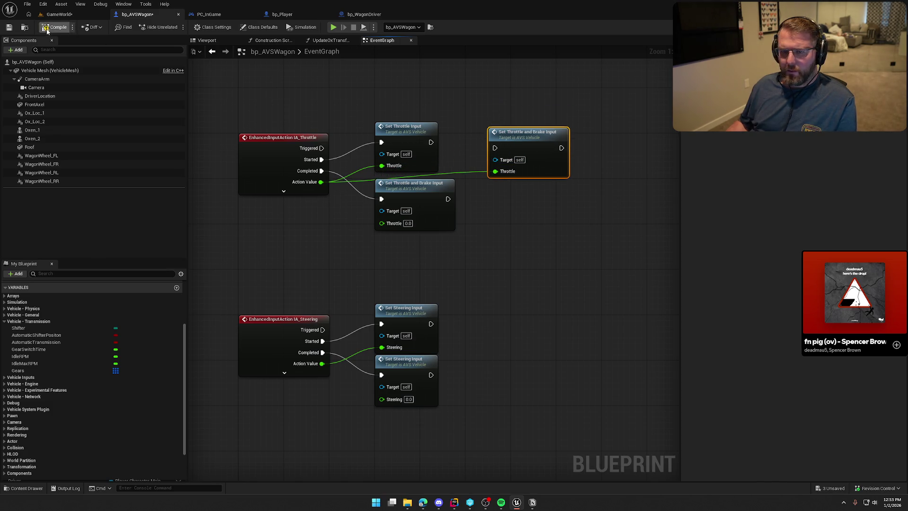
left_click(60, 14)
left_click(178, 27)
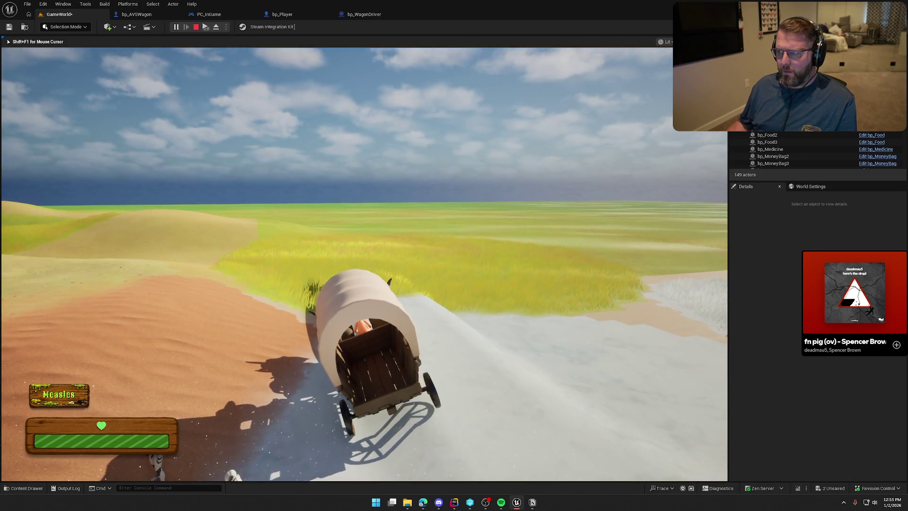
- Stop the throttle test drive and go back to the bp_AVSWagon event graph
key("Escape")
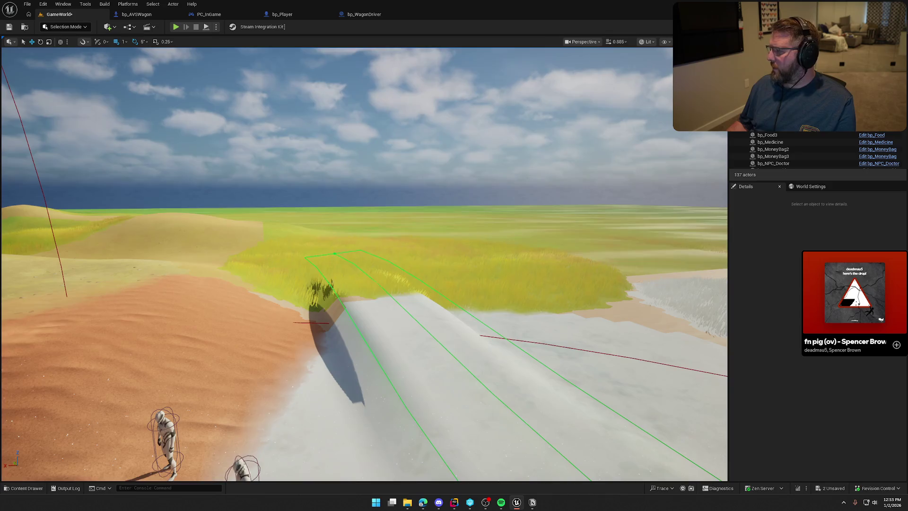
left_click(136, 14)
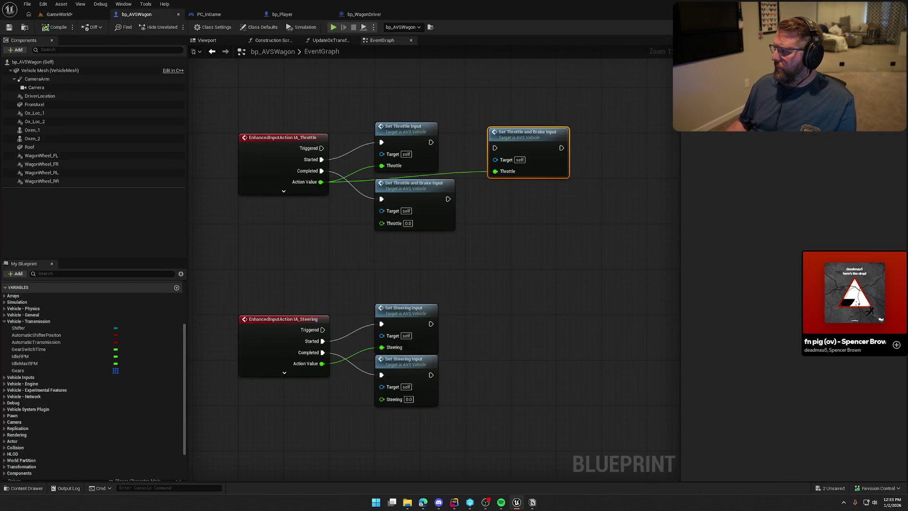
- Maximise the AVS Quick Start page and scroll to 'Step 4: Configure your Vehicle' gear variables
key("alt+Tab")
double_click(331, 30)
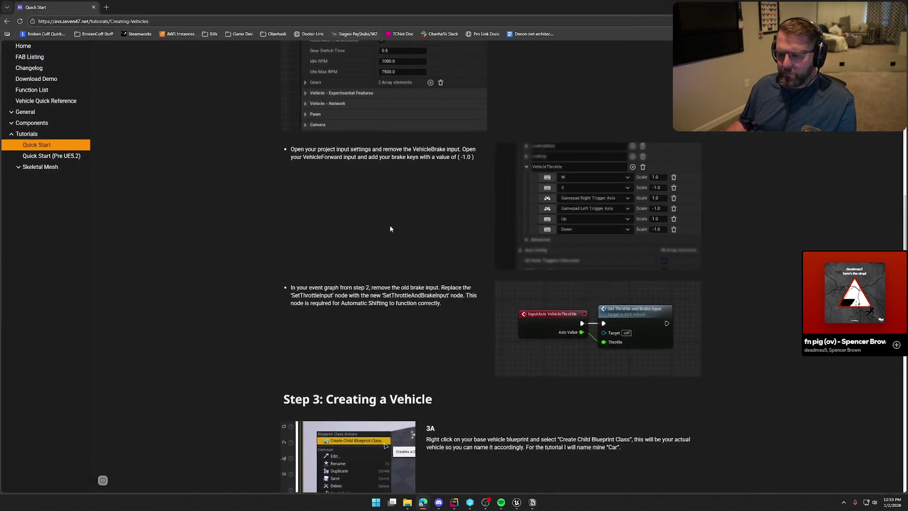
scroll(462, 262, "down", 8)
scroll(503, 273, "down", 1)
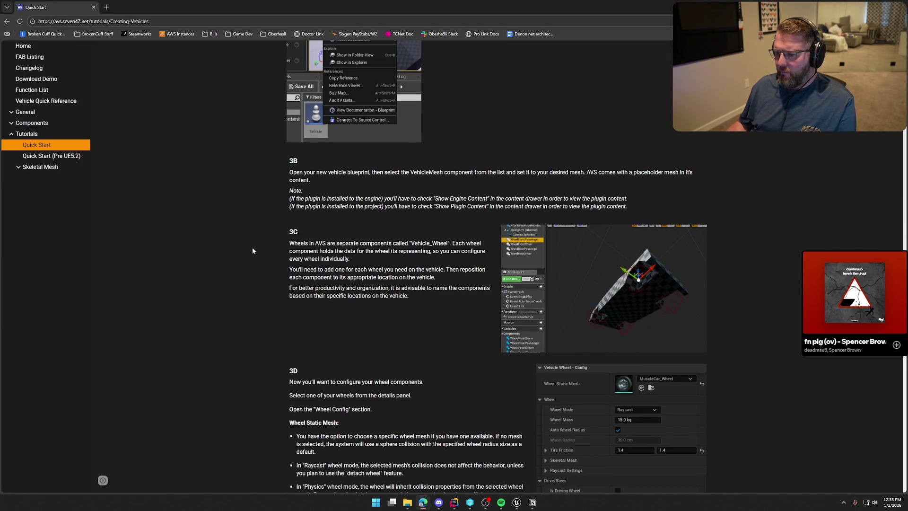
scroll(252, 250, "down", 4)
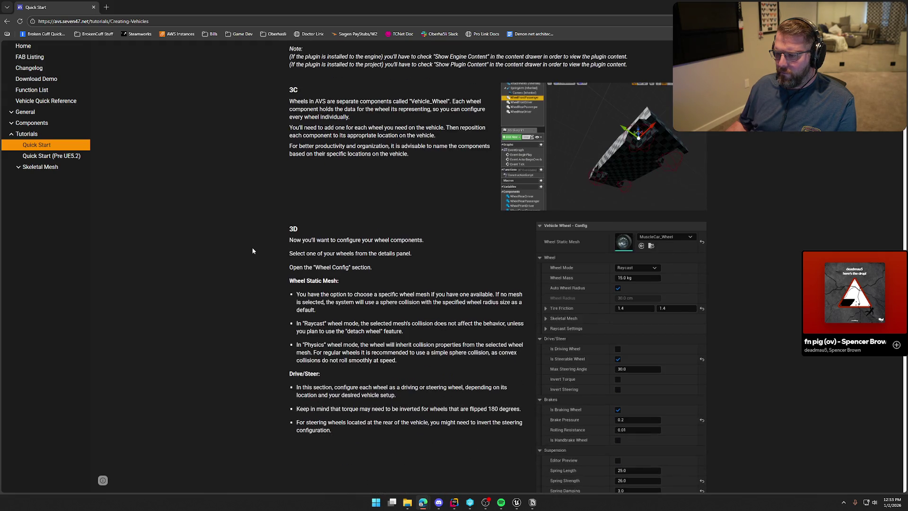
scroll(253, 250, "down", 4)
scroll(252, 251, "up", 1)
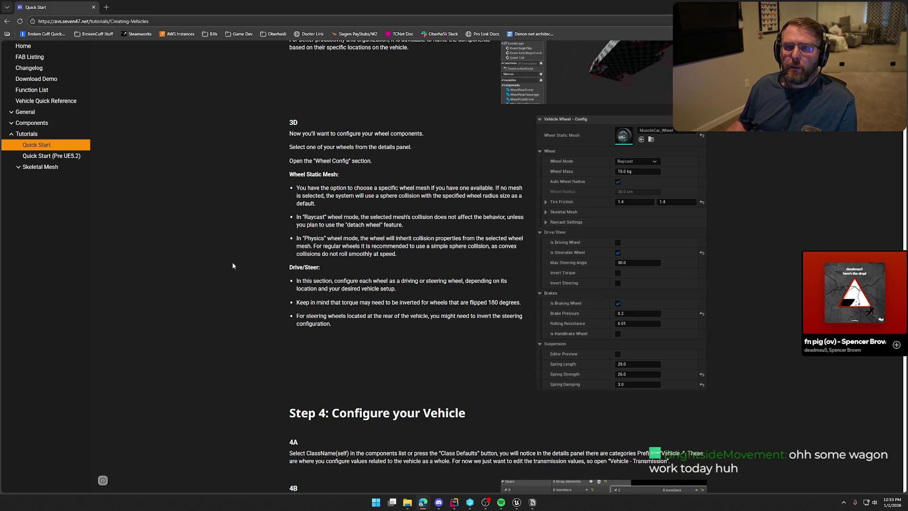
scroll(241, 256, "down", 2)
scroll(243, 256, "down", 4)
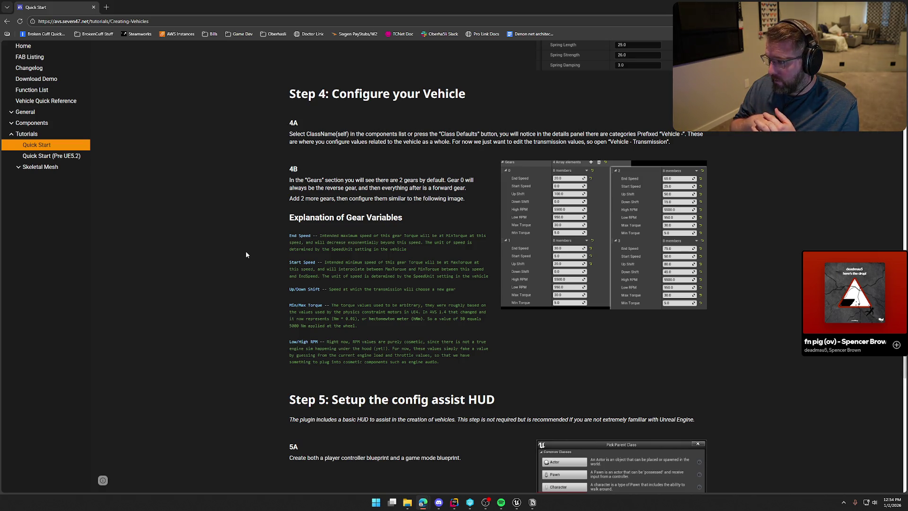
scroll(251, 251, "down", 1)
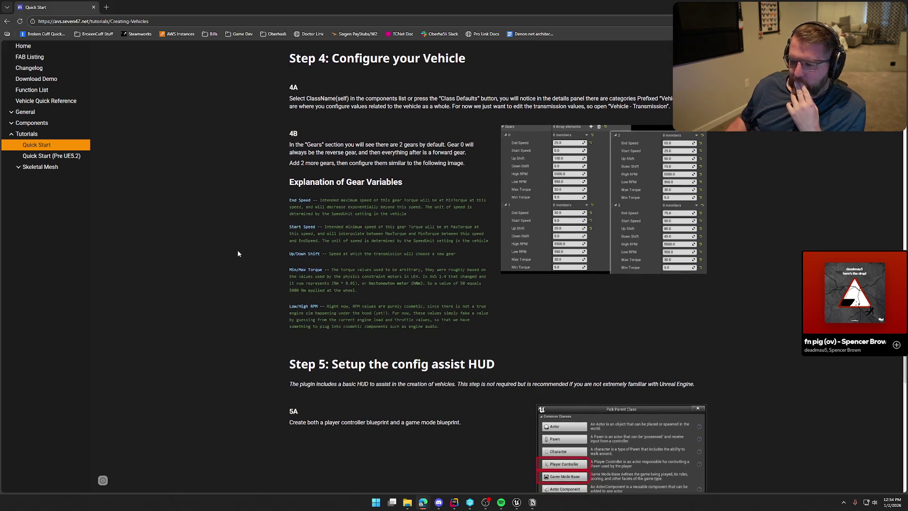
- Scroll through the Quick Start tutorial's Steps 5 and 6
scroll(253, 246, "down", 4)
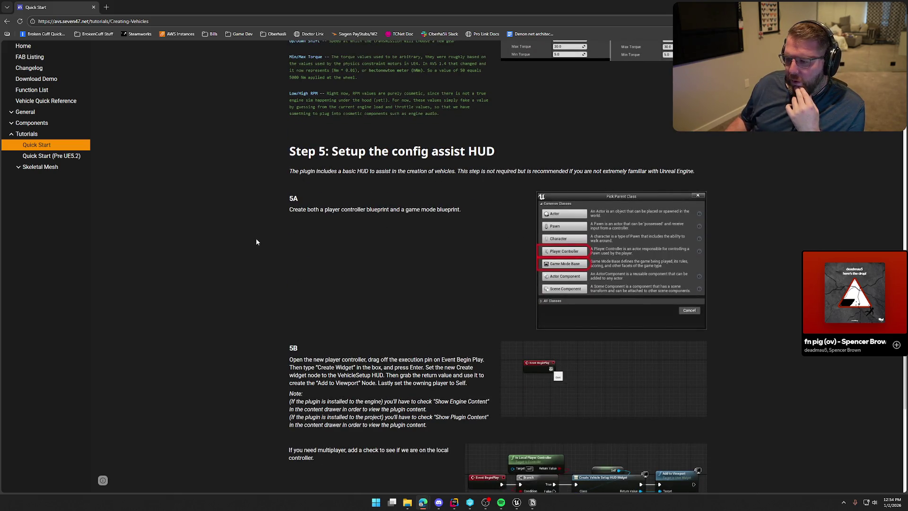
scroll(256, 241, "down", 4)
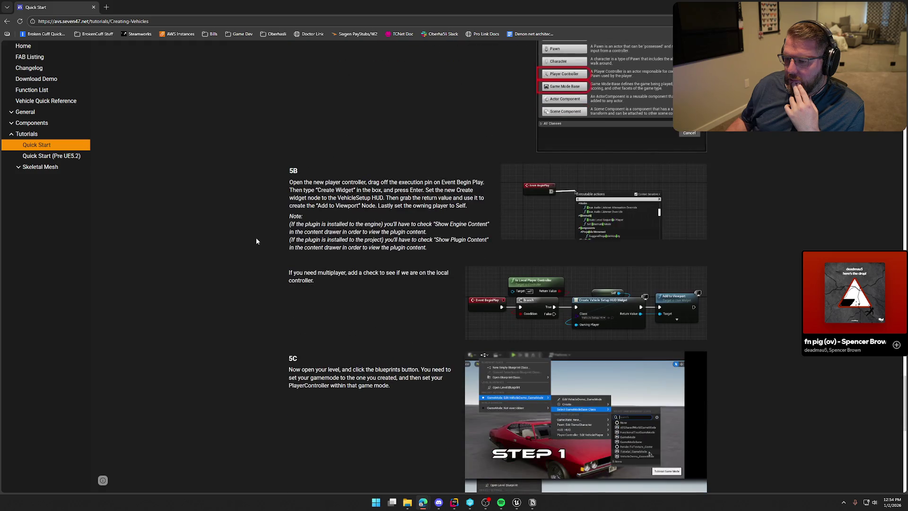
scroll(256, 241, "down", 4)
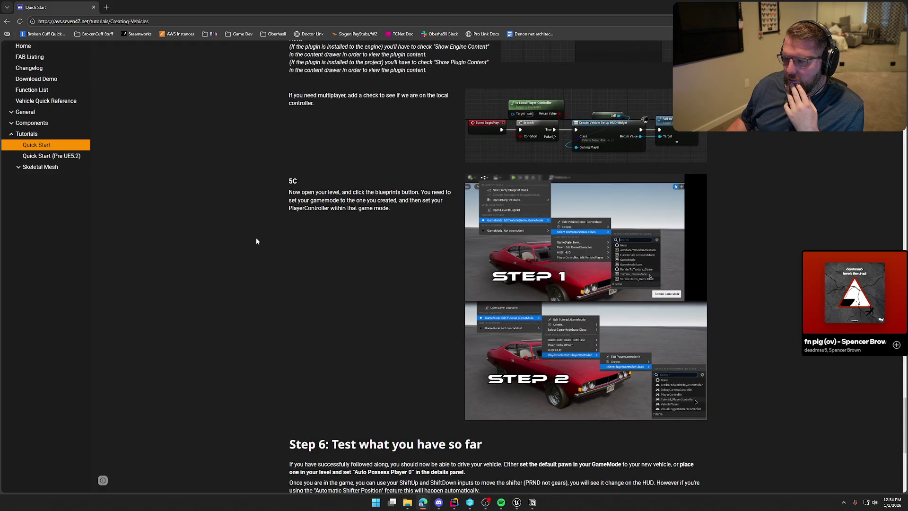
scroll(256, 241, "down", 4)
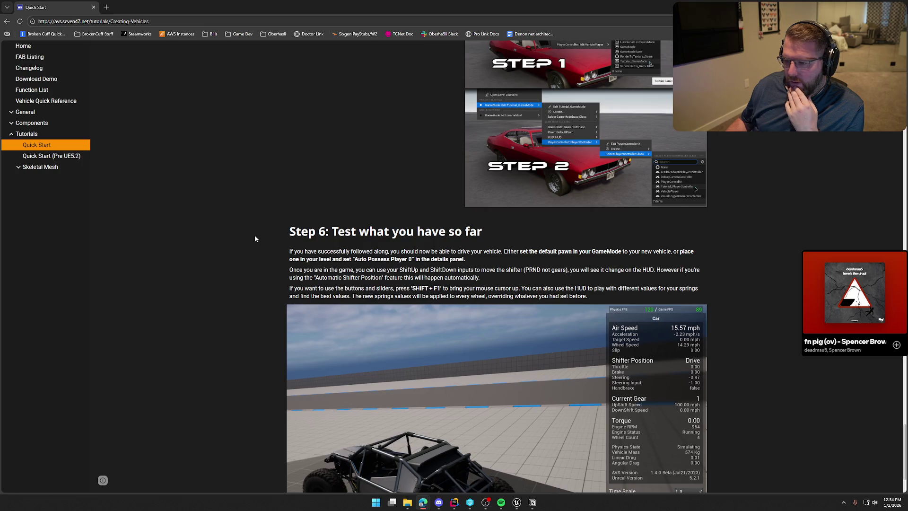
scroll(255, 239, "down", 2)
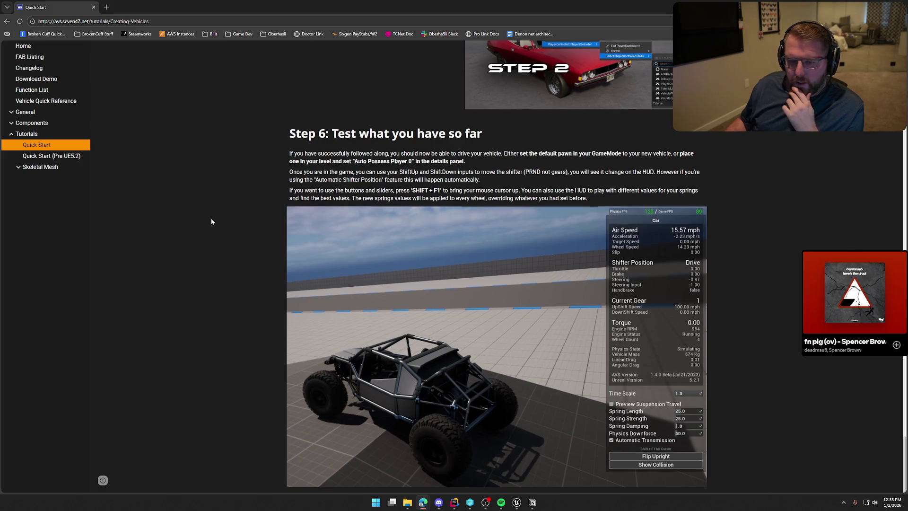
scroll(211, 221, "up", 15)
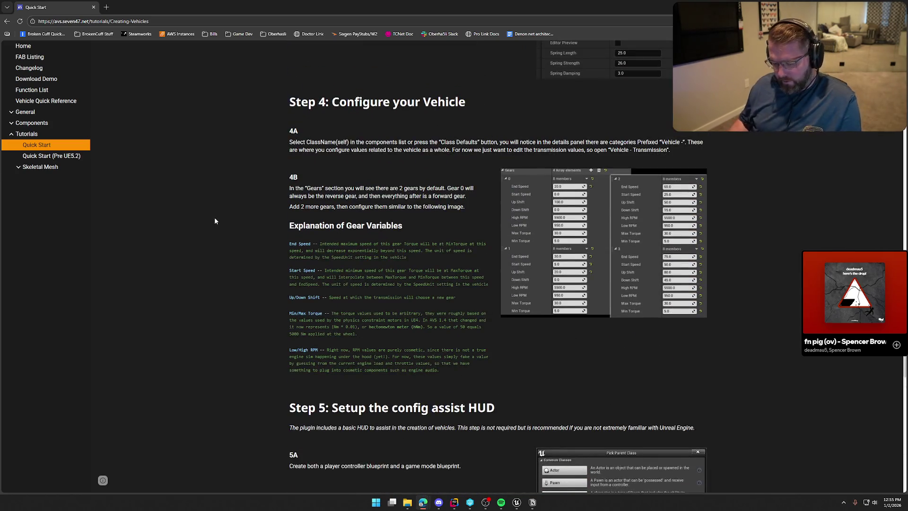
- Find 'rever' to locate the Step 4 reverse gear note, then return to the bp_AVSWagon EventGraph
type("rever")
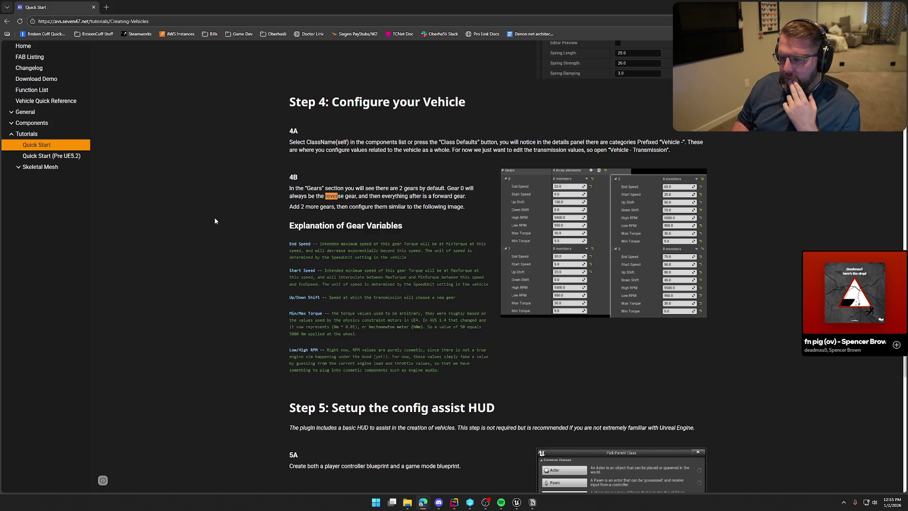
key("Escape")
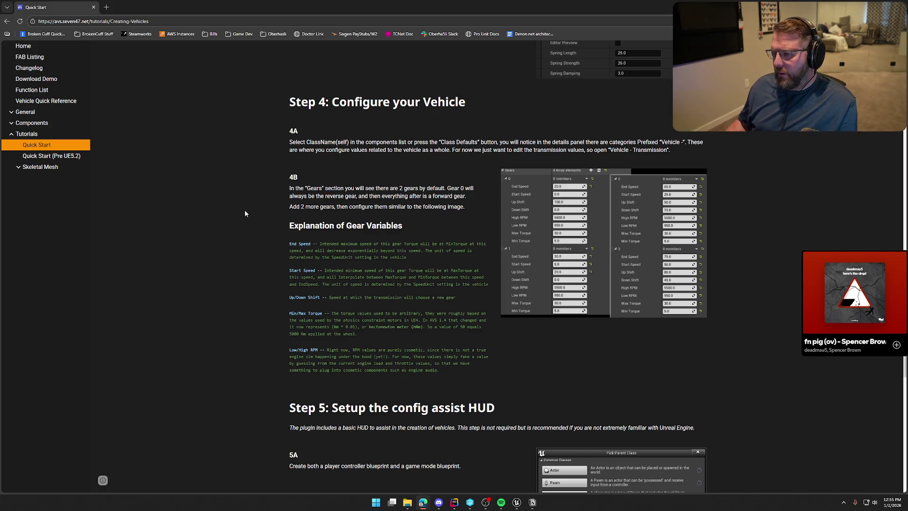
key("alt+Tab")
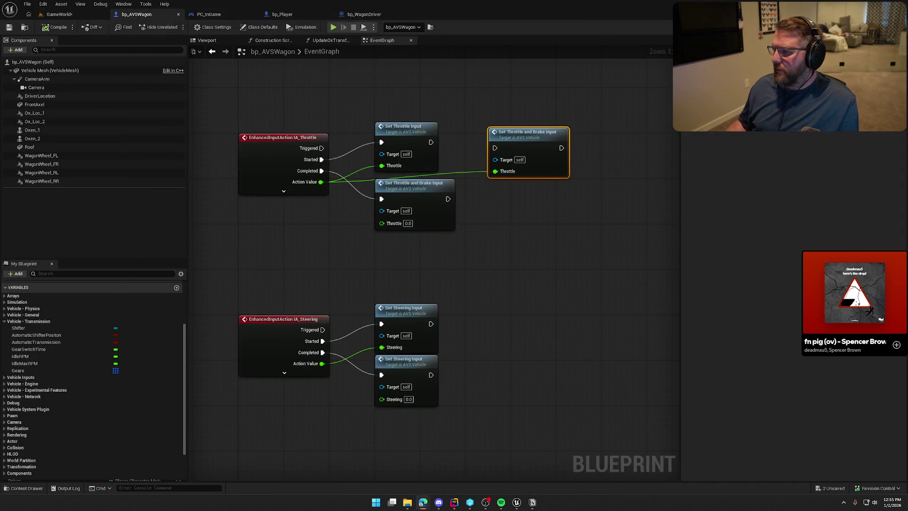
- Check the Gears variable's transmission values in Details, then return to the Quick Start docs at Step 4
left_click(538, 217)
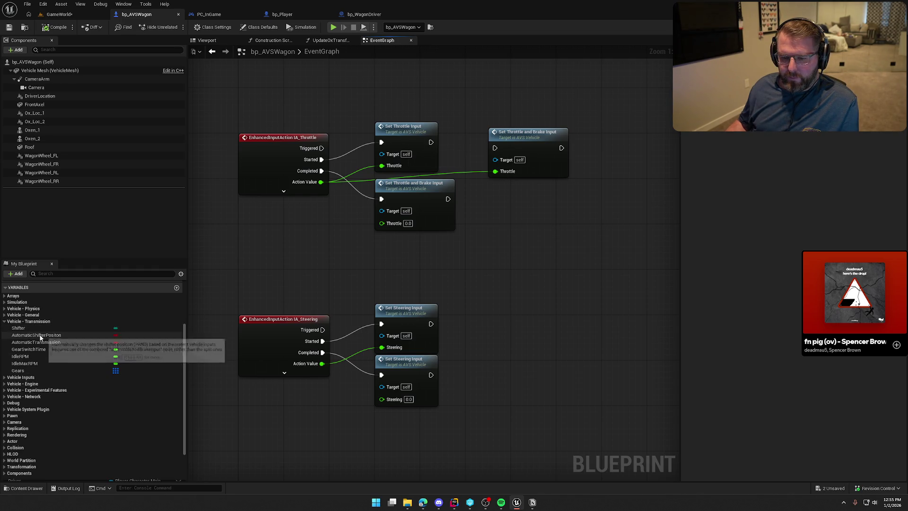
left_click(36, 370)
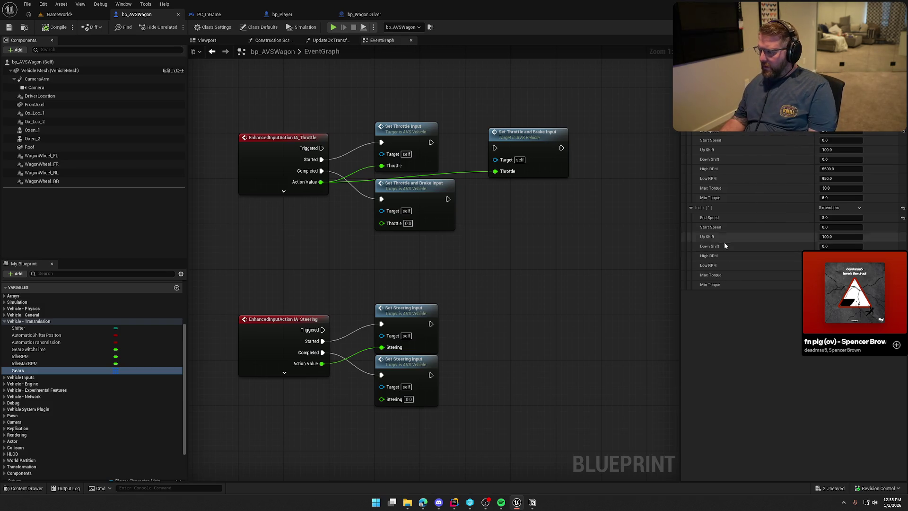
mouse_move(705, 246)
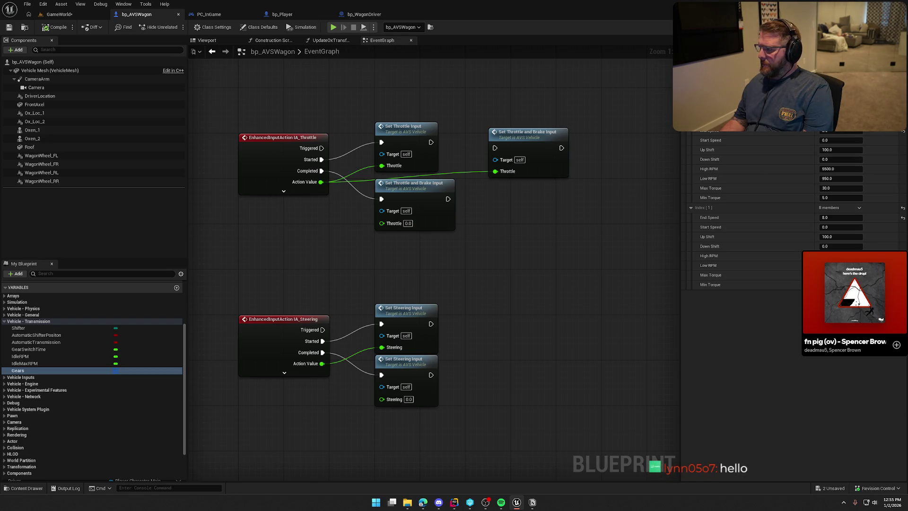
key("alt+Tab")
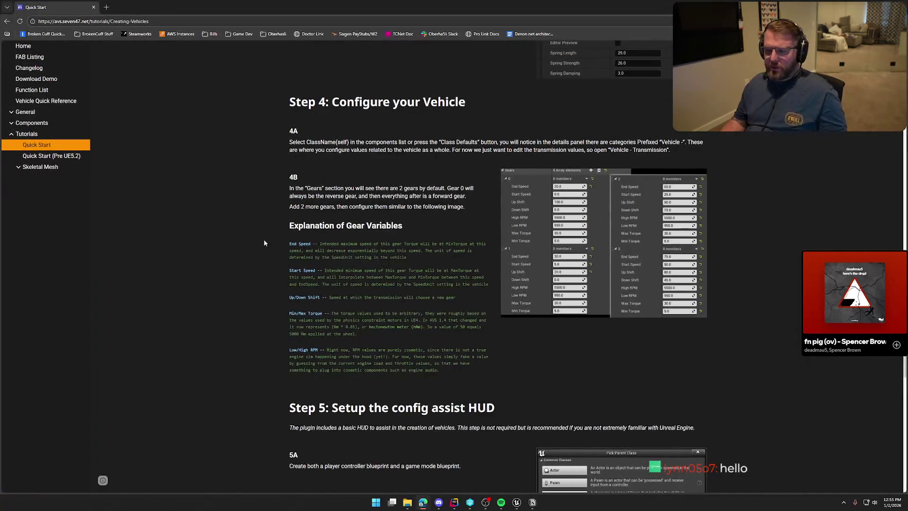
- Search the graph's actions for 'reverse', then delete the Move Shifter Position node
key("alt+Tab")
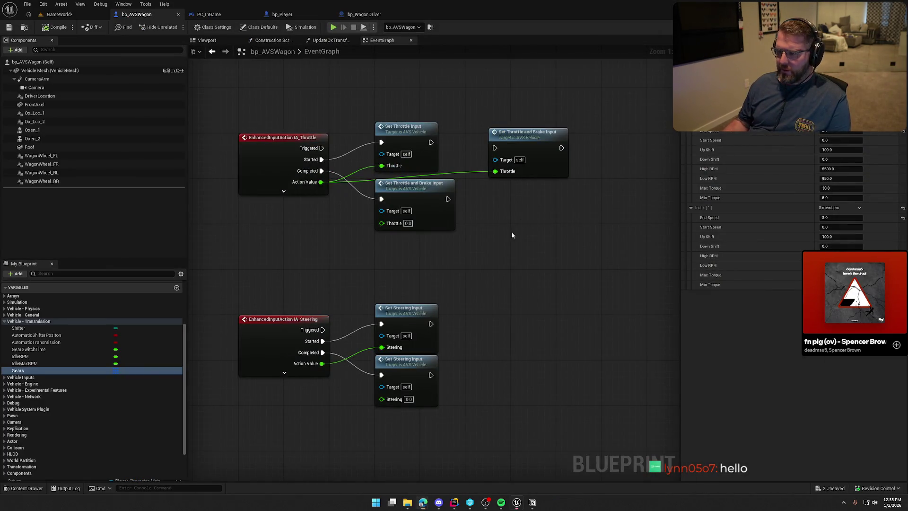
right_click(506, 236)
type("reverse")
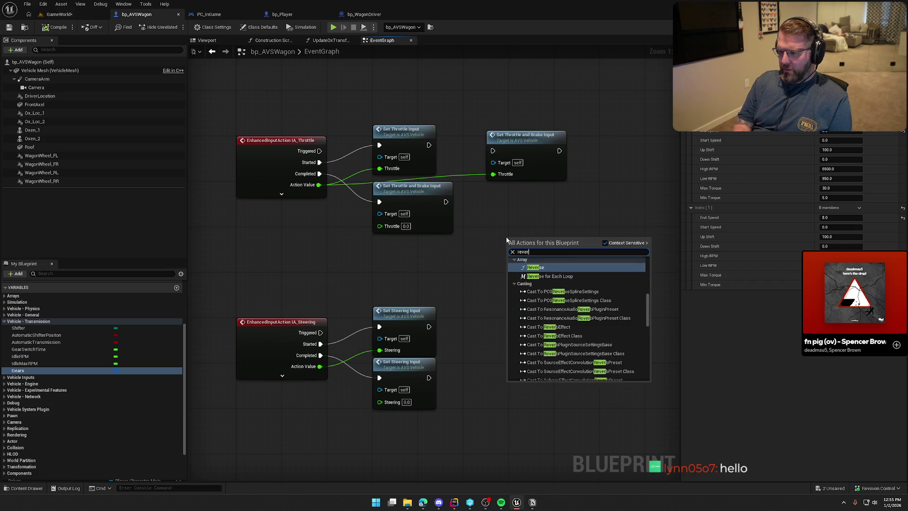
scroll(586, 322, "down", 1)
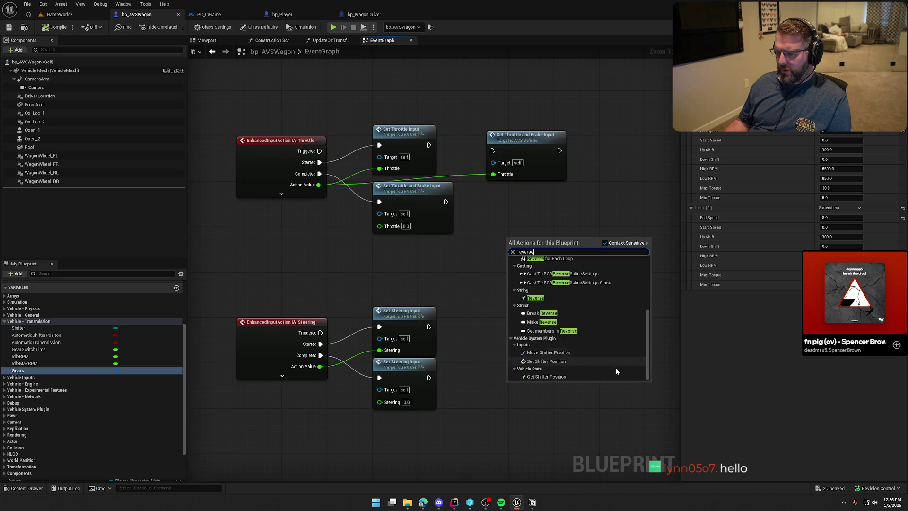
scroll(624, 370, "up", 2)
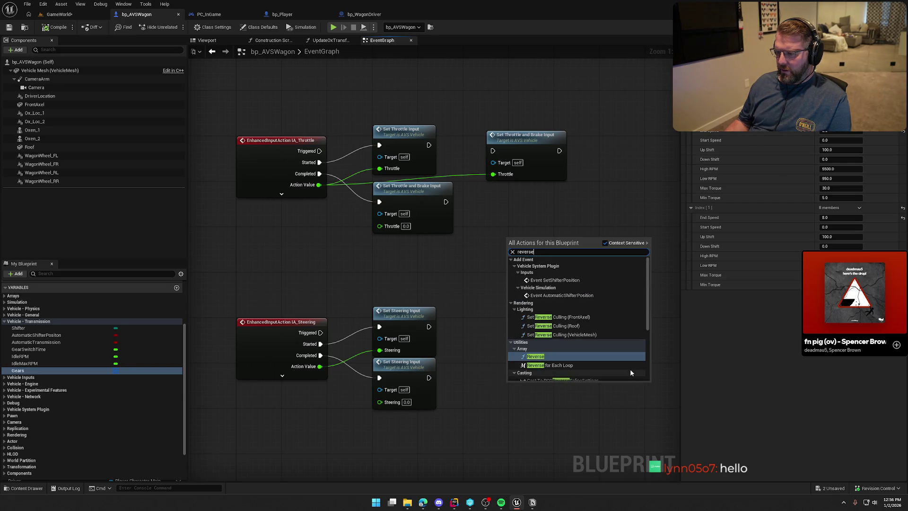
scroll(630, 369, "down", 2)
key("Escape")
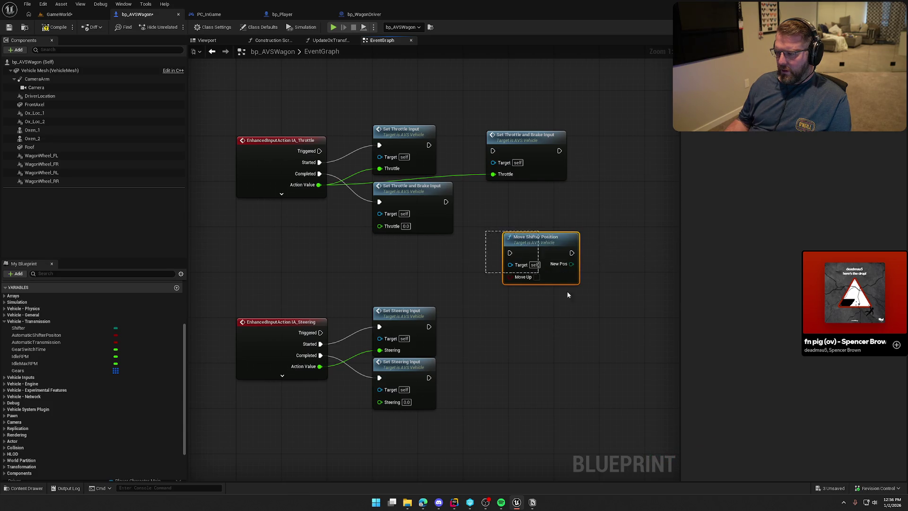
key("Delete")
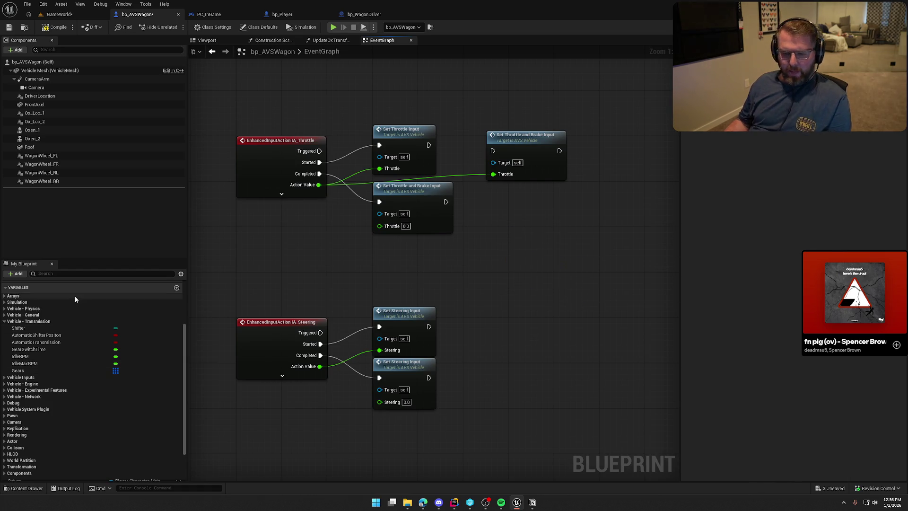
- Open bp_AVSWagon's Class Defaults, expand advanced physics, and scroll to Vehicle - Transmission
left_click(264, 29)
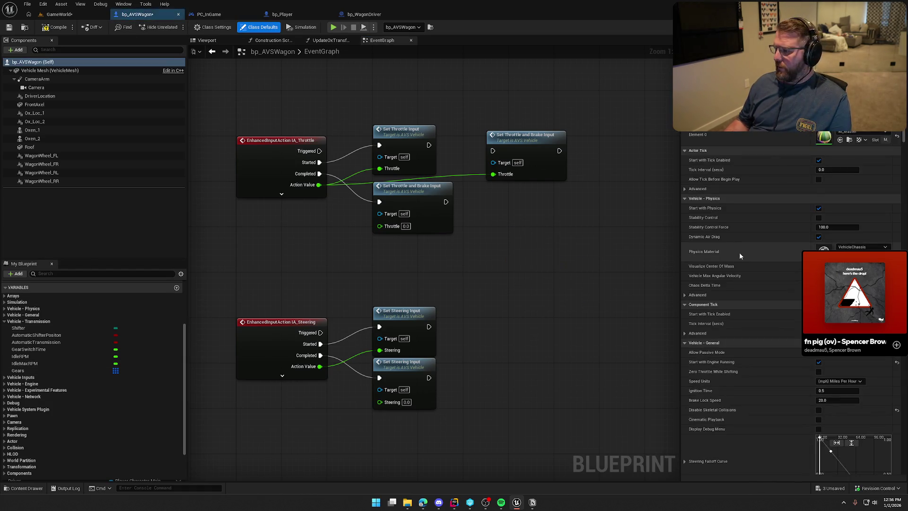
scroll(750, 282, "down", 5)
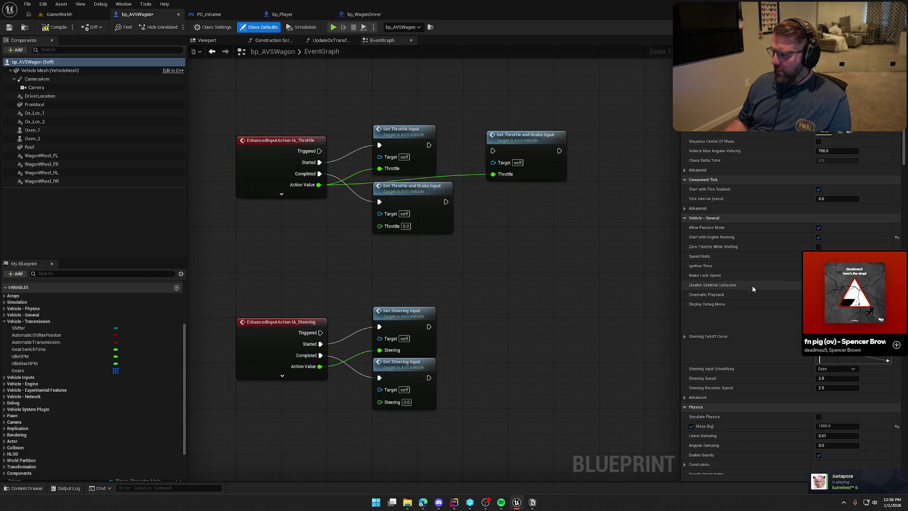
mouse_move(700, 288)
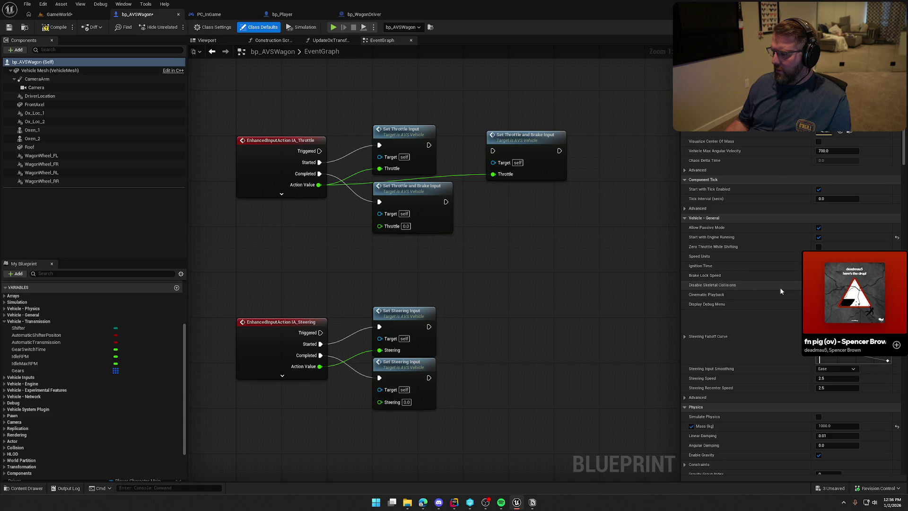
scroll(782, 294, "down", 5)
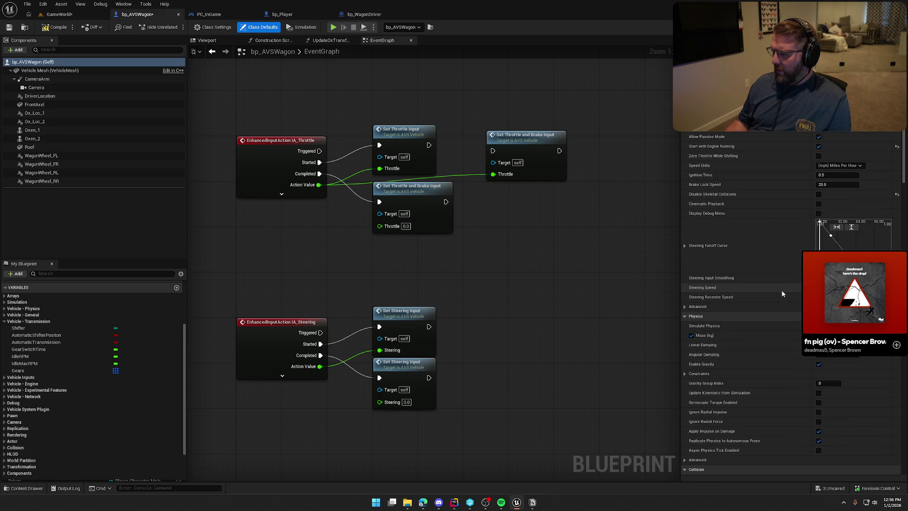
left_click(684, 306)
scroll(761, 329, "down", 5)
scroll(761, 340, "down", 1)
scroll(761, 341, "down", 8)
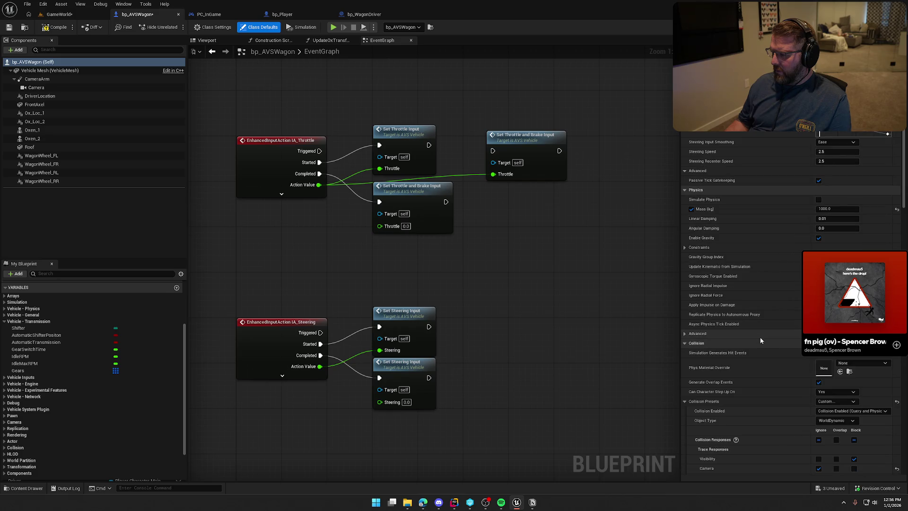
scroll(762, 340, "down", 15)
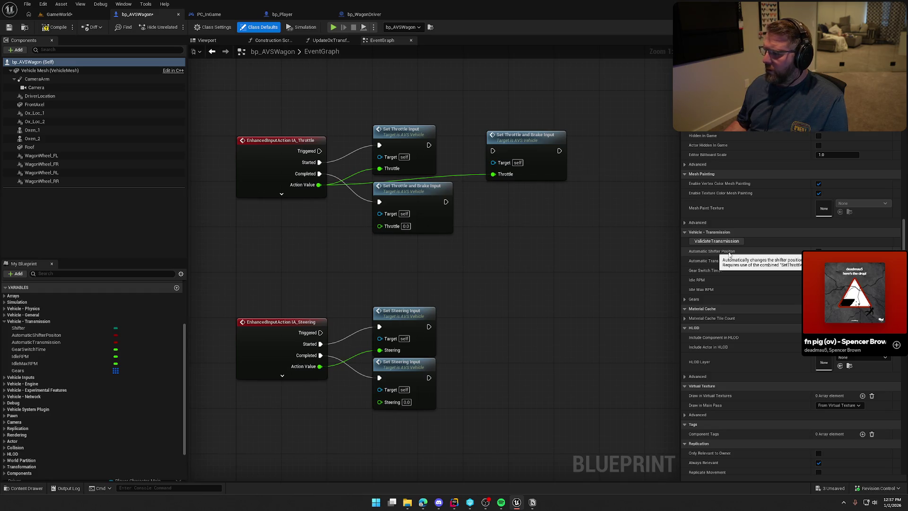
- Wire throttle Started into Set Throttle and Brake Input and delete the old Set Throttle Input node
mouse_move(320, 162)
left_mouse_down()
mouse_move(493, 151)
mouse_move(422, 150)
left_mouse_up()
left_click(402, 129)
key("Delete")
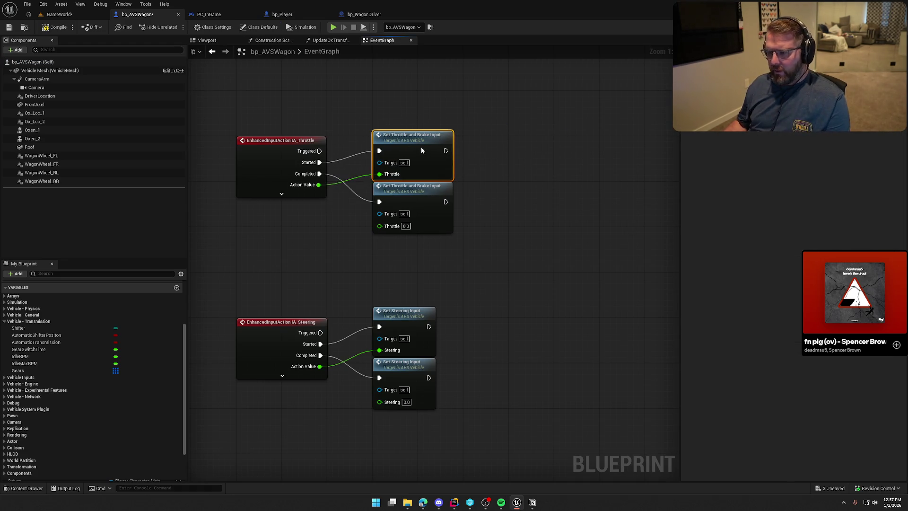
left_click(482, 108)
- Review the expanded Gears list in Class Defaults, then compile and save bp_AVSWagon
left_click(259, 27)
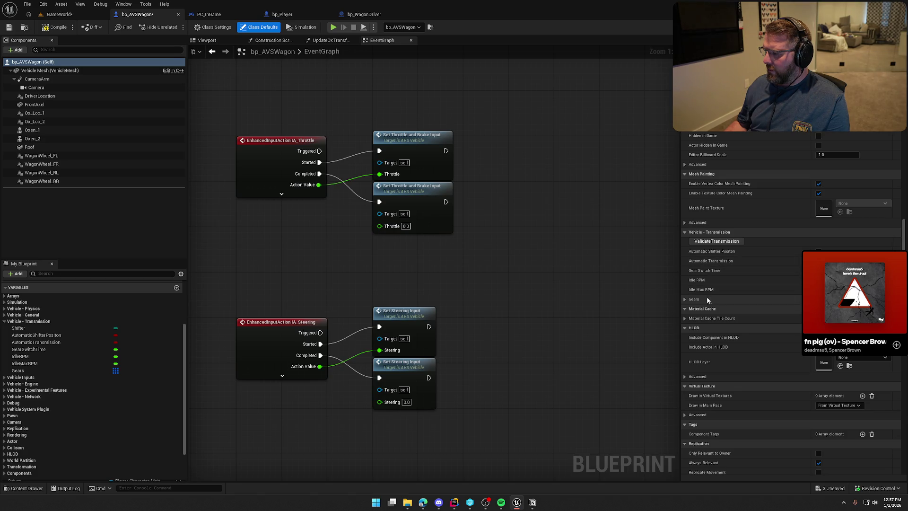
left_click(685, 300)
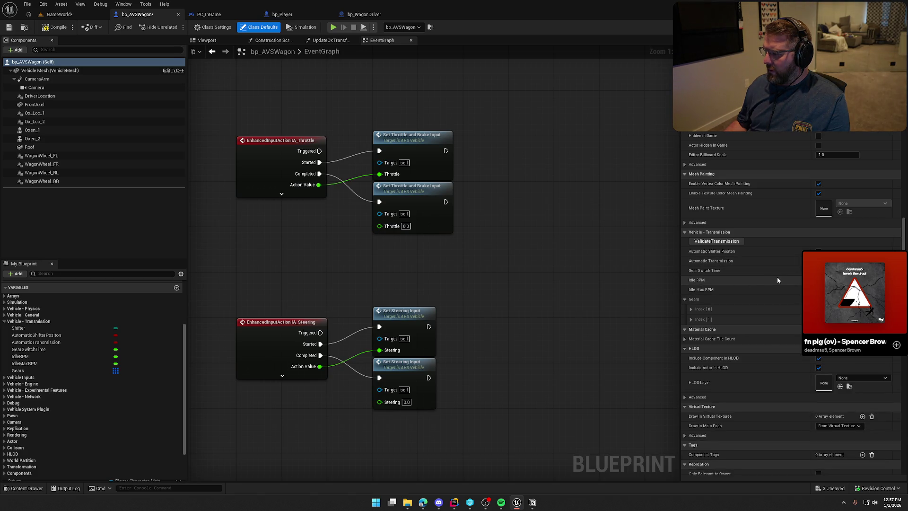
scroll(757, 322, "down", 2)
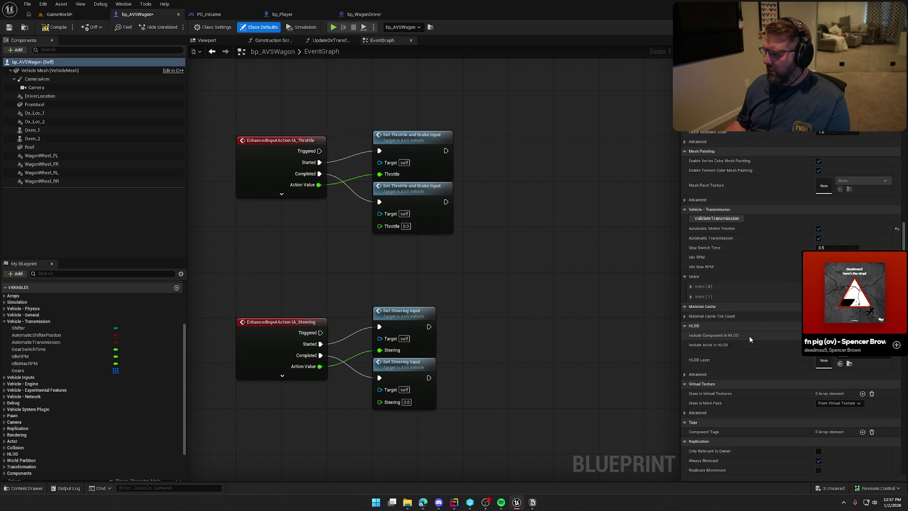
scroll(757, 403, "down", 6)
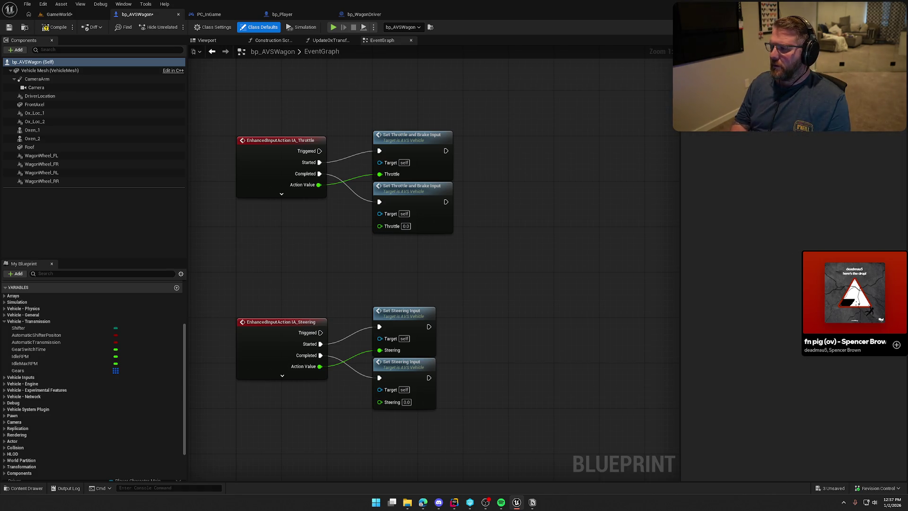
left_click_drag(601, 214, 649, 225)
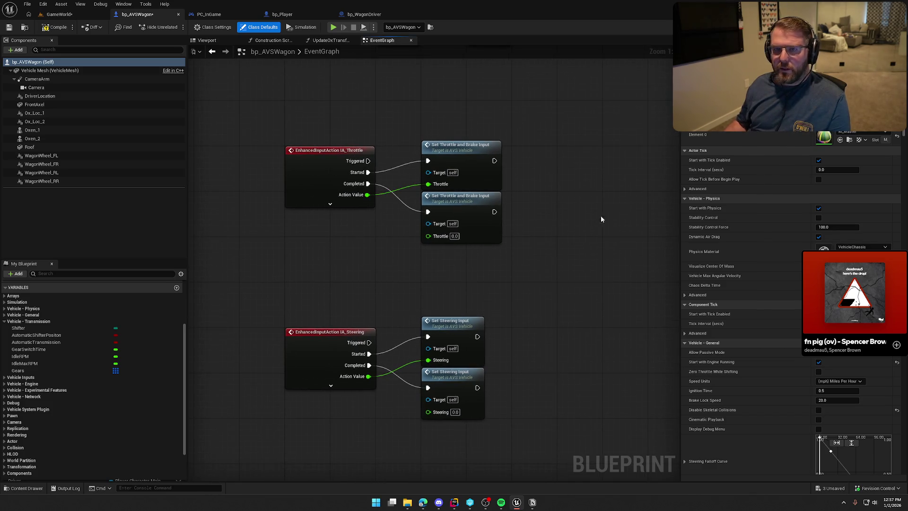
left_click(53, 27)
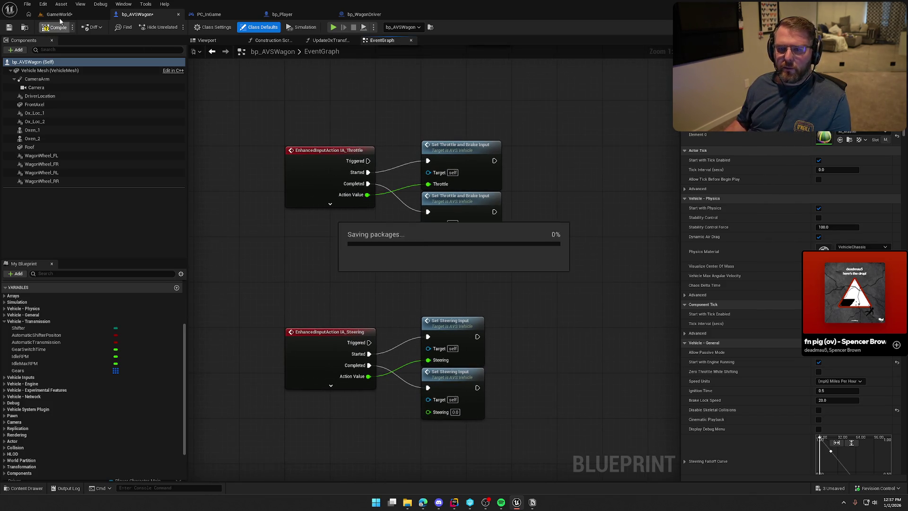
- Run a short Play test of the wagon in GameWorld, stop it, and switch to the AVS docs
left_click(59, 14)
left_click(175, 27)
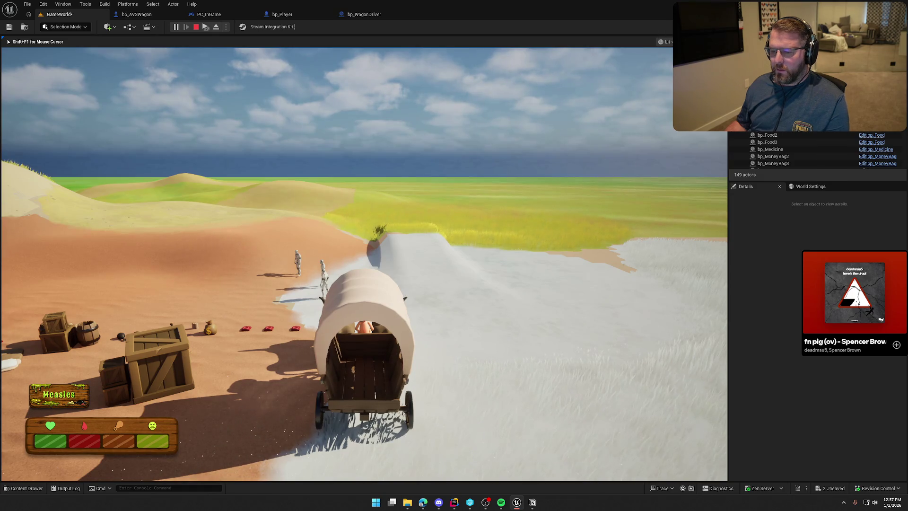
key("Escape")
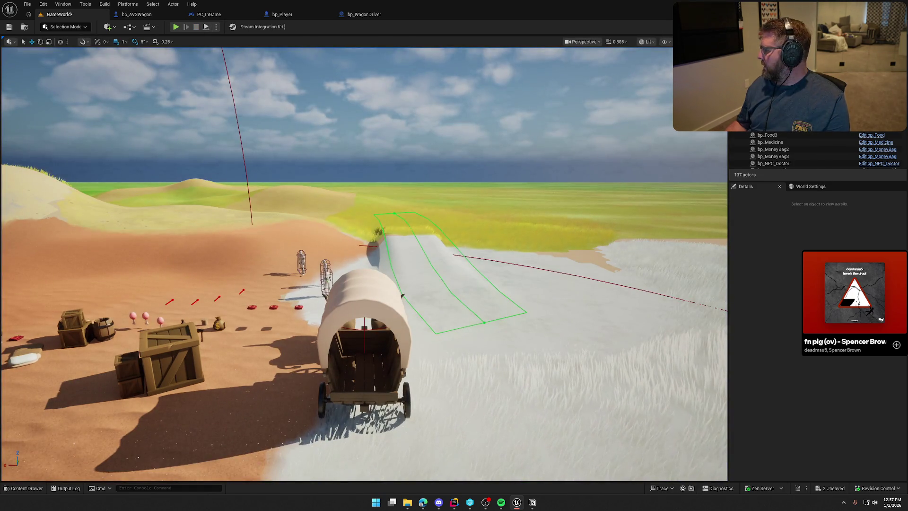
key("alt+Tab")
- Maximize the docs and read the Wheels, Engine Audio and Vehicle Lights component pages
double_click(392, 59)
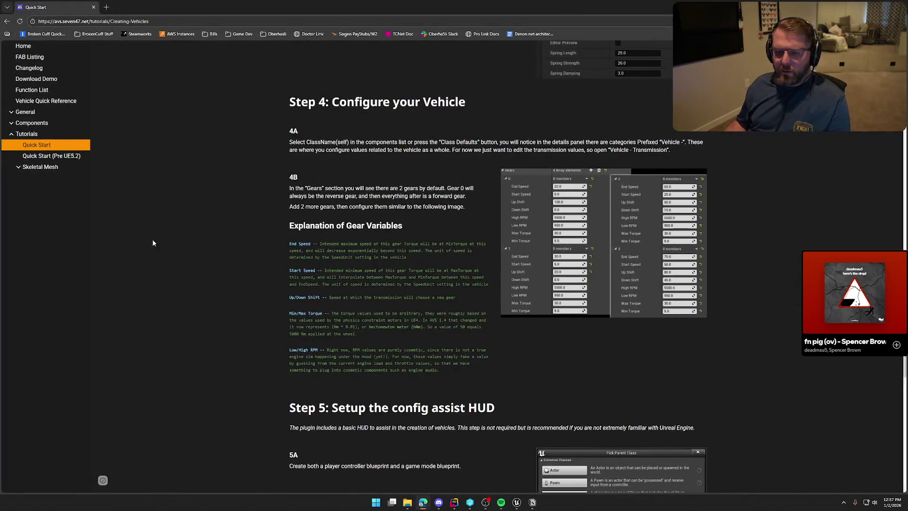
left_click(19, 167)
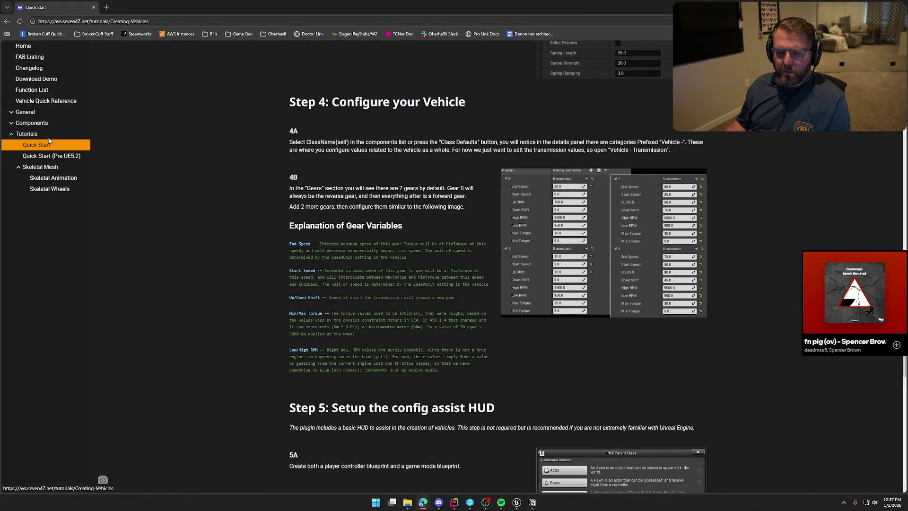
scroll(30, 142, "up", 1)
left_click(13, 125)
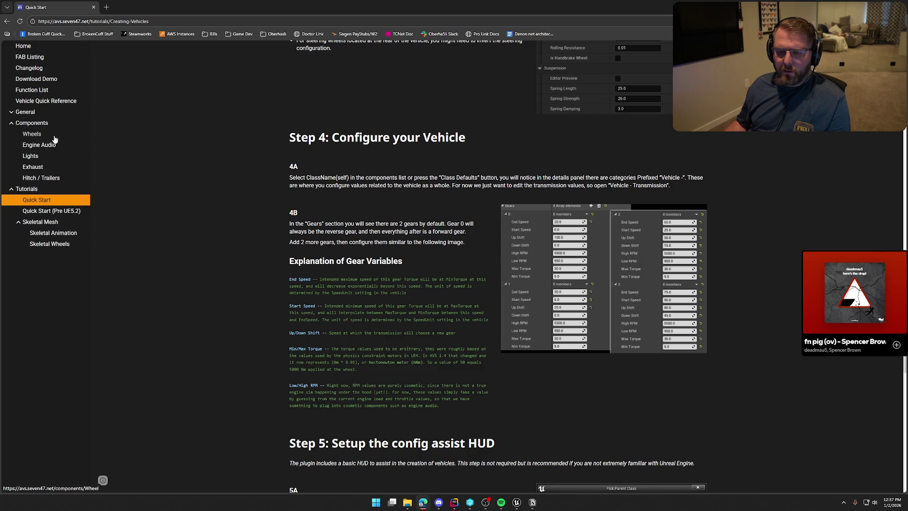
left_click(38, 137)
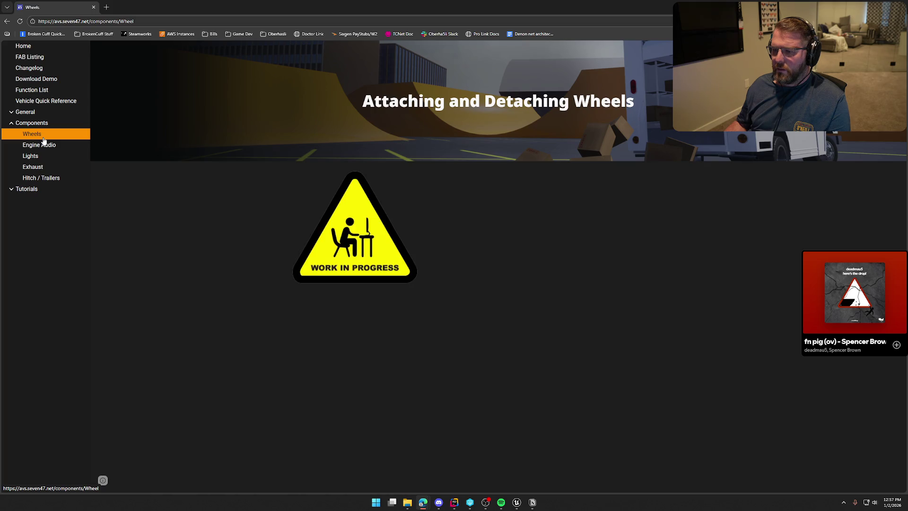
left_click(46, 145)
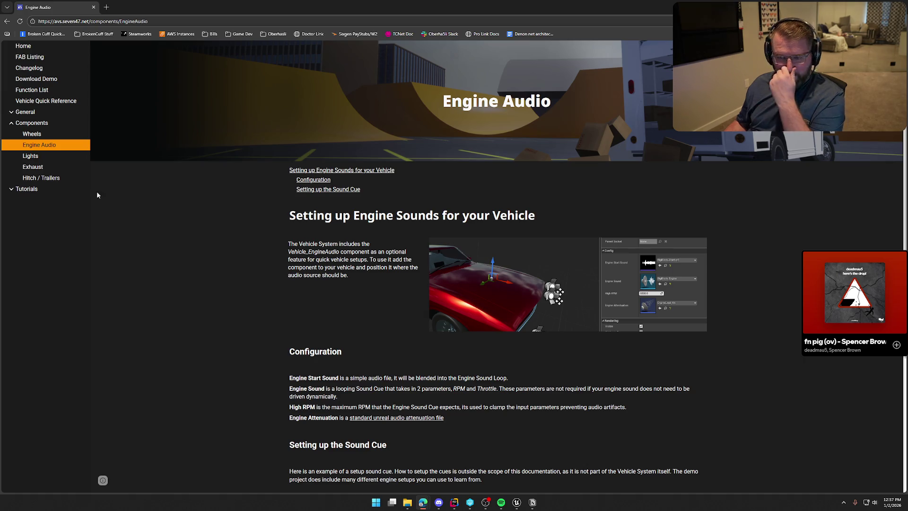
left_click(41, 158)
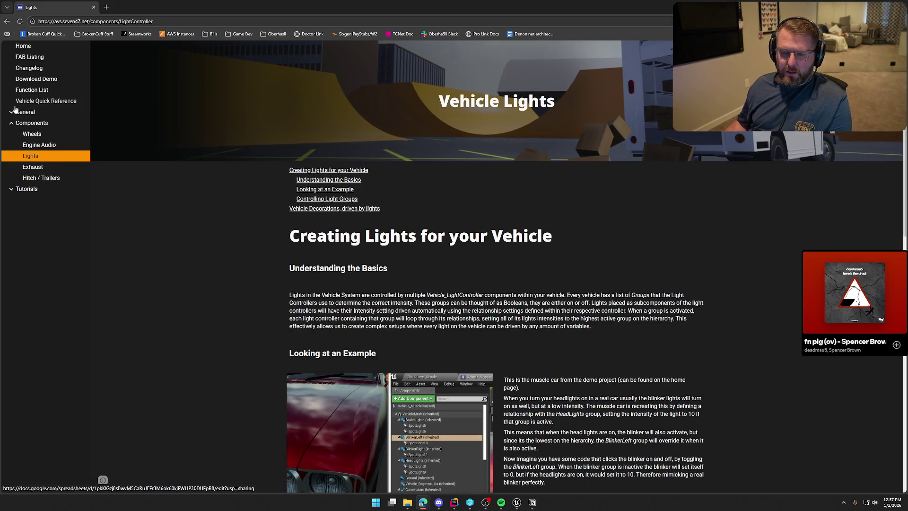
- Read the Important Information page's Blueprint events section, then return to the Unreal level editor
left_click(23, 112)
left_click(70, 127)
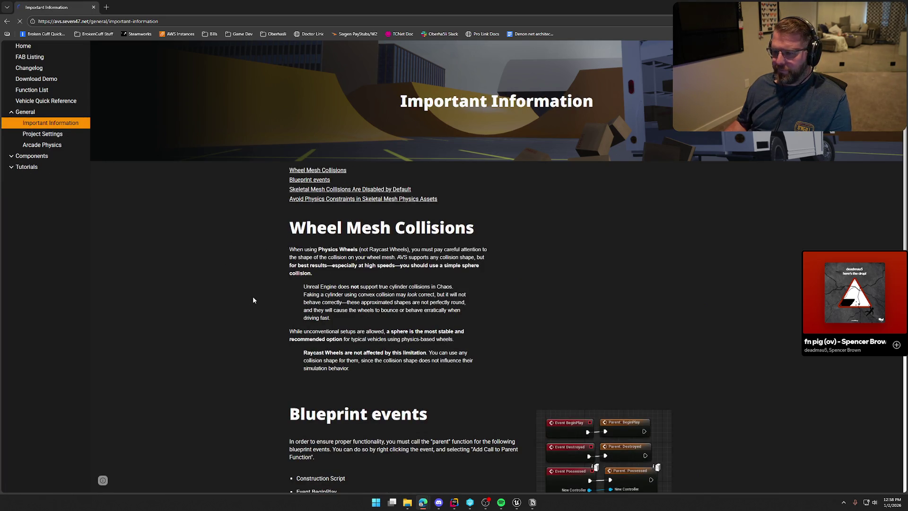
scroll(254, 296, "down", 5)
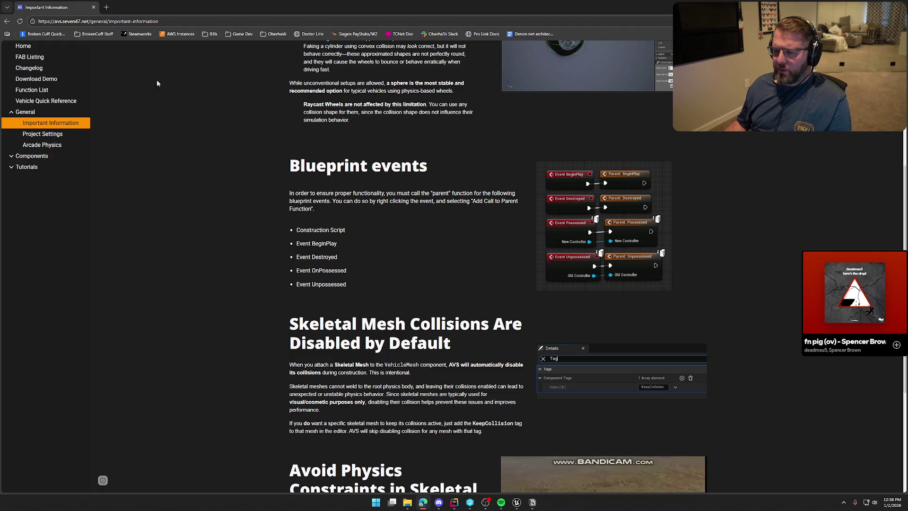
key("alt+Tab")
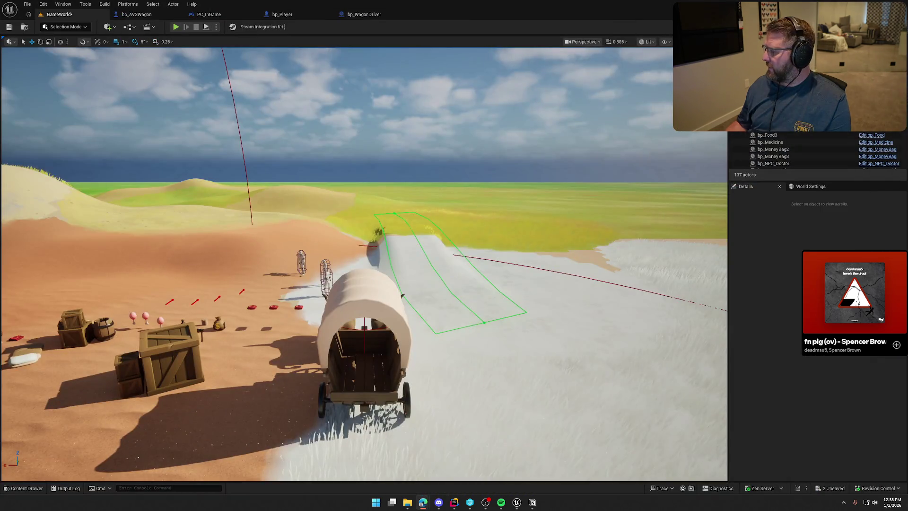
- Bring up bp_AVSWagon's event graph and pan to the Event BeginPlay chain
left_click(137, 14)
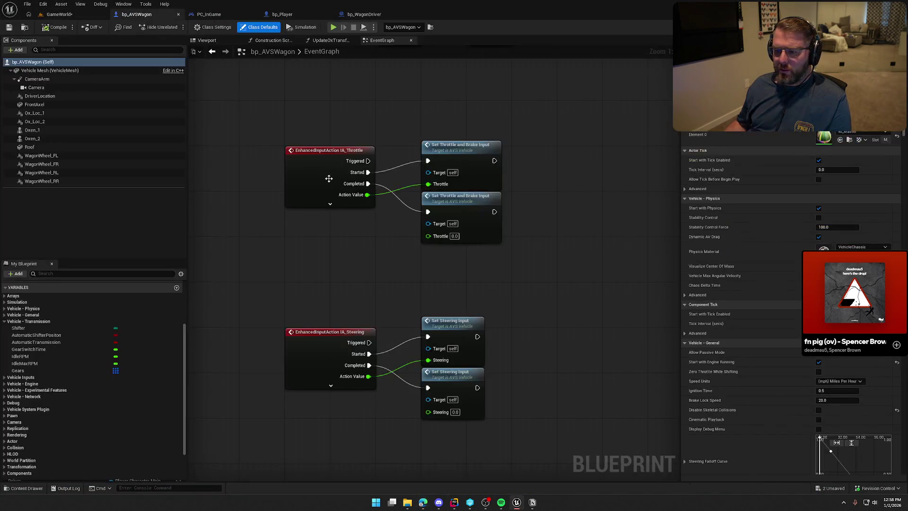
mouse_move(387, 382)
left_mouse_down()
mouse_move(393, 294)
mouse_move(385, 290)
mouse_move(458, 138)
left_mouse_up()
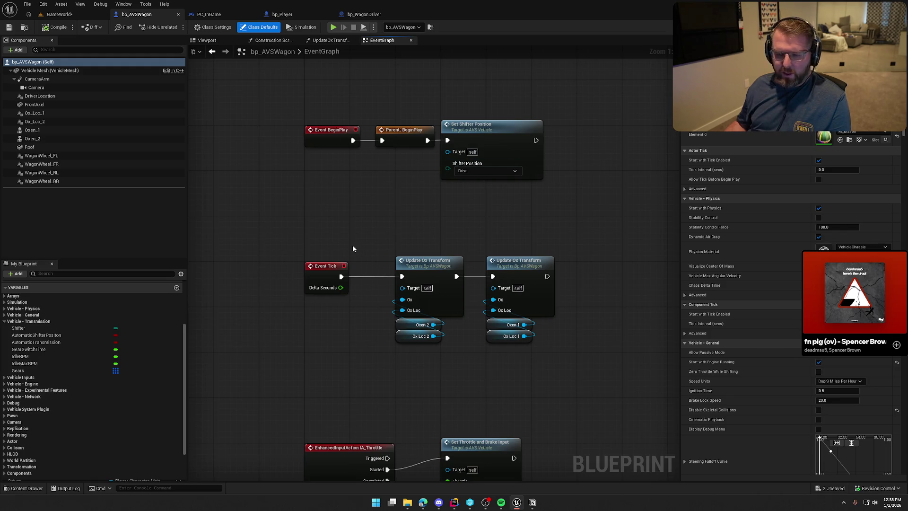
scroll(51, 325, "up", 5)
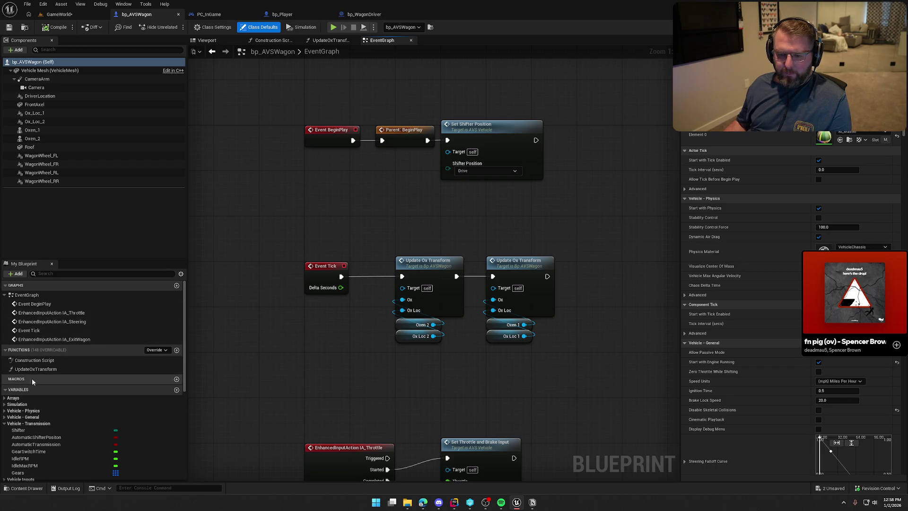
- Inspect the Construction Script, close the Construction Script and UpdateOxTransform tabs, and return to the docs
double_click(54, 359)
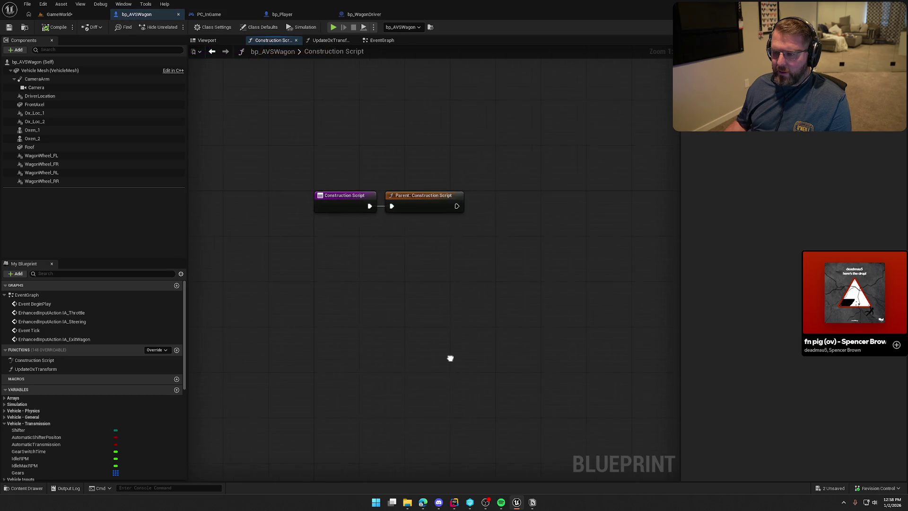
middle_click(280, 42)
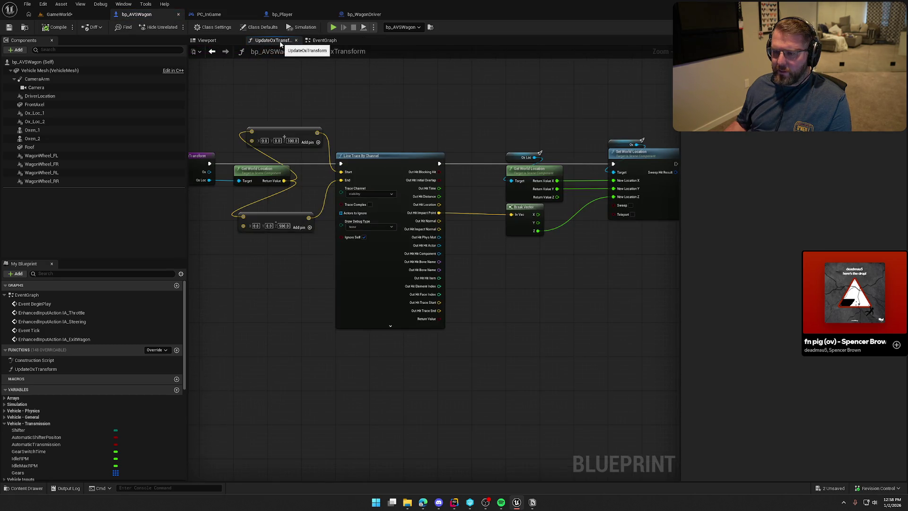
middle_click(279, 41)
key("alt+Tab")
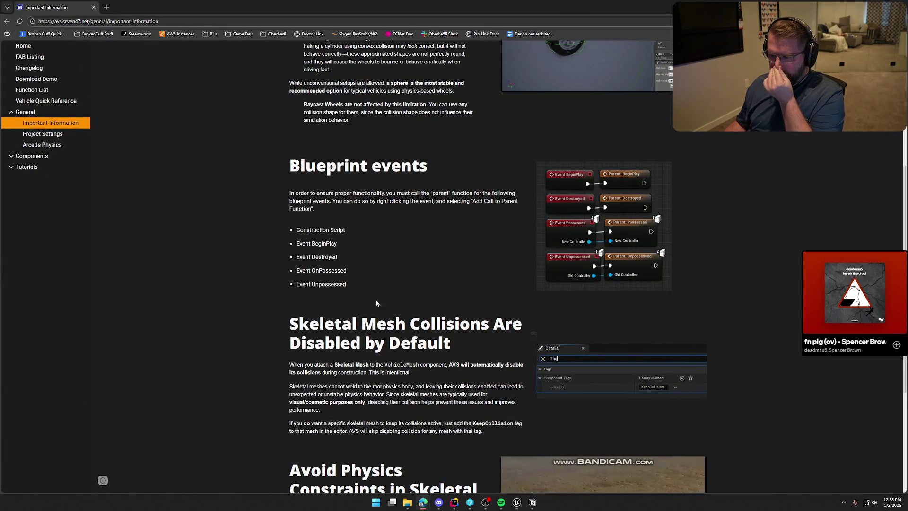
- Scroll through the Important Information page's Blueprint events section
scroll(239, 328, "down", 3)
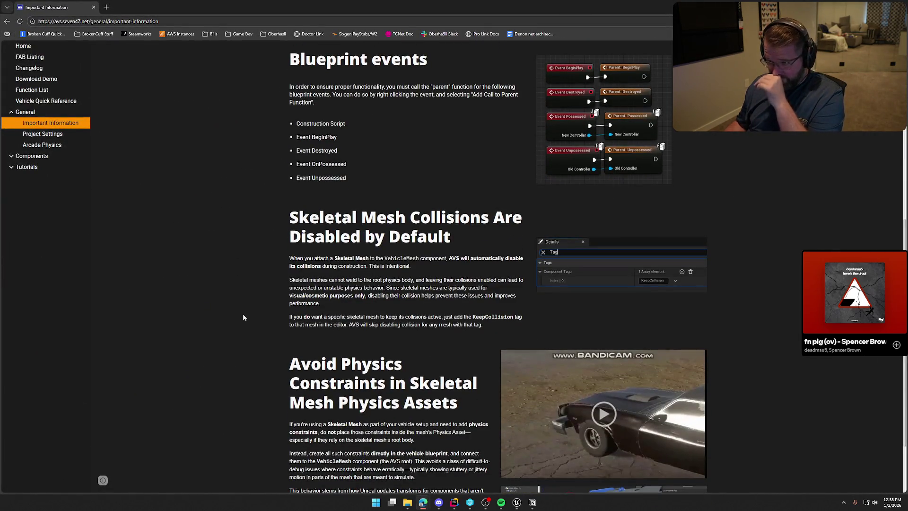
scroll(246, 313, "down", 2)
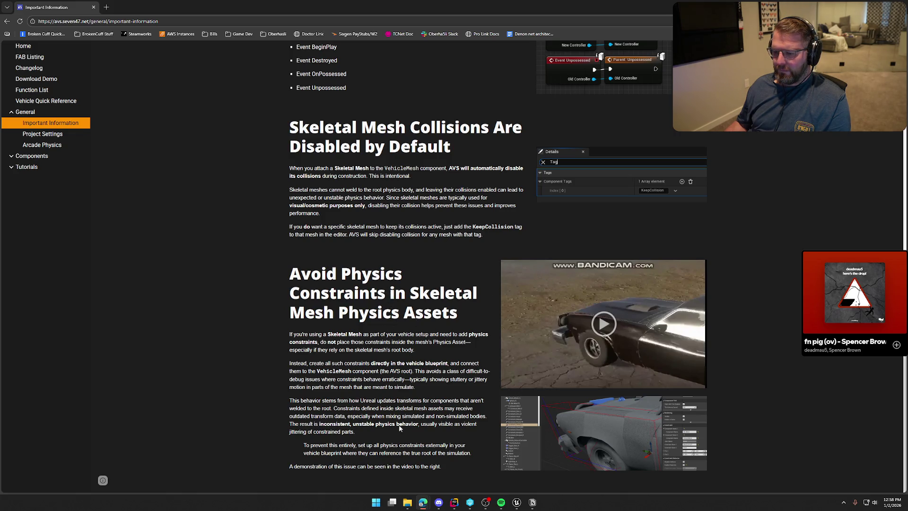
scroll(473, 369, "up", 12)
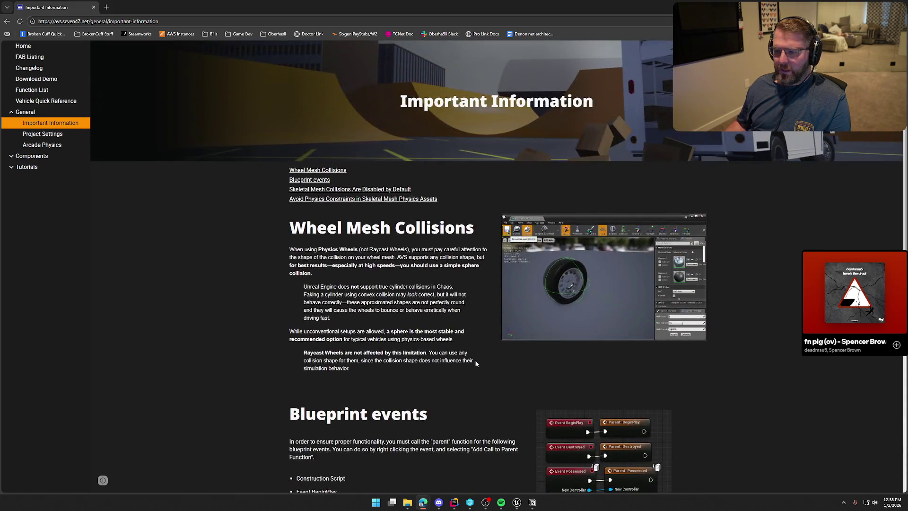
- Read the recommended Project Settings page, then open the Vehicle Quick Reference spreadsheet
left_click(49, 135)
scroll(213, 305, "down", 10)
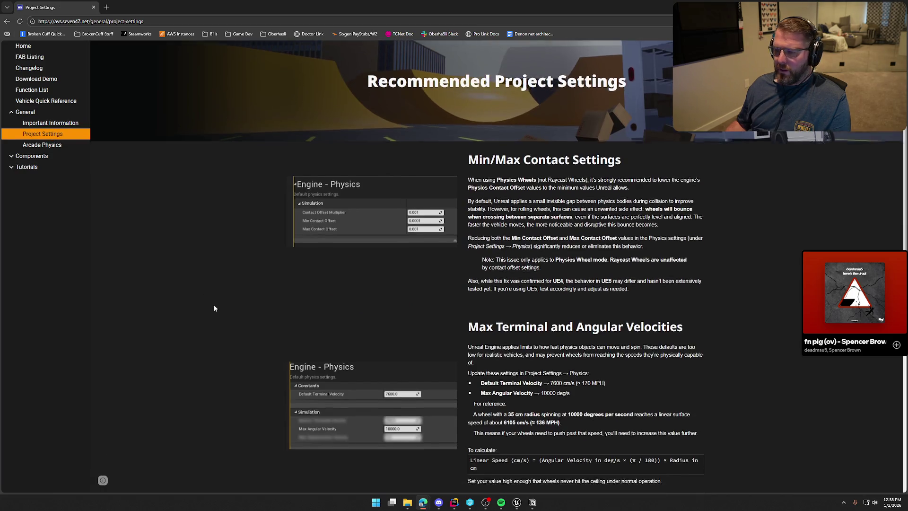
scroll(238, 341, "down", 1)
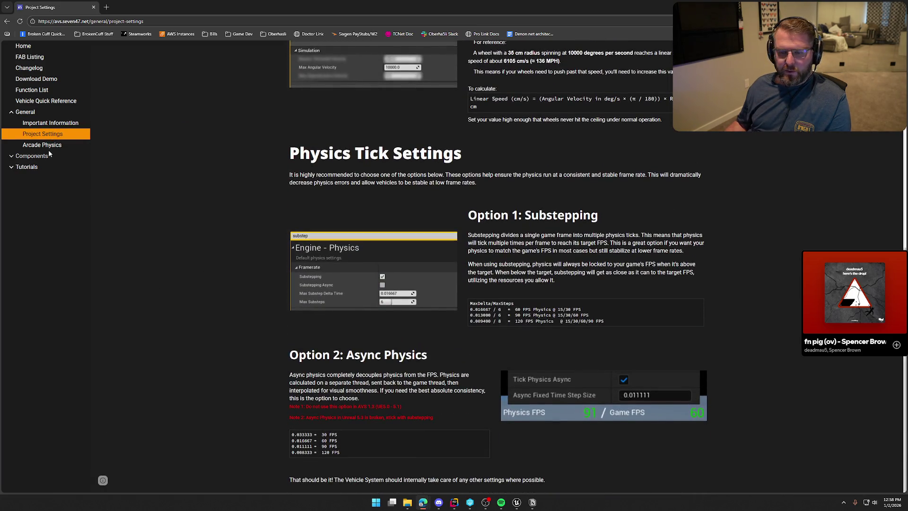
left_click(45, 101)
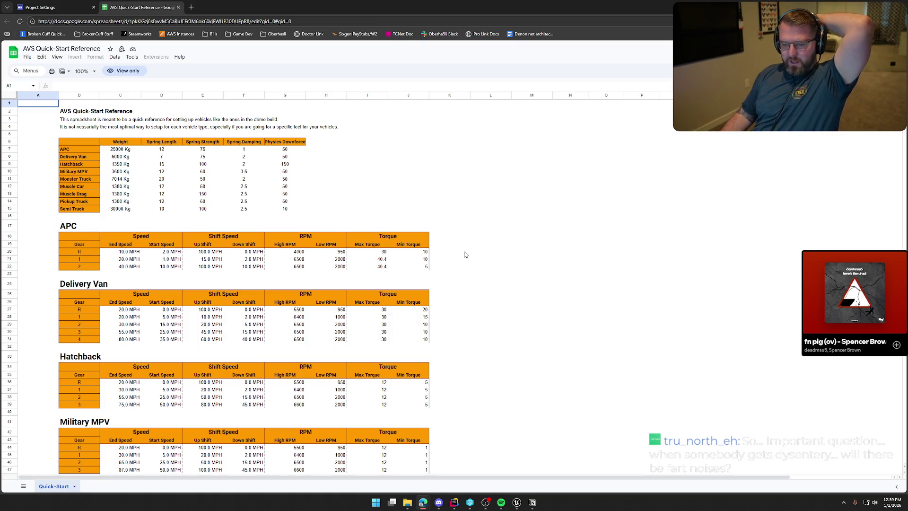
- Scroll the AVS Quick-Start Reference's gear, RPM and torque values, then return to bp_AVSWagon in Unreal
scroll(502, 280, "down", 5)
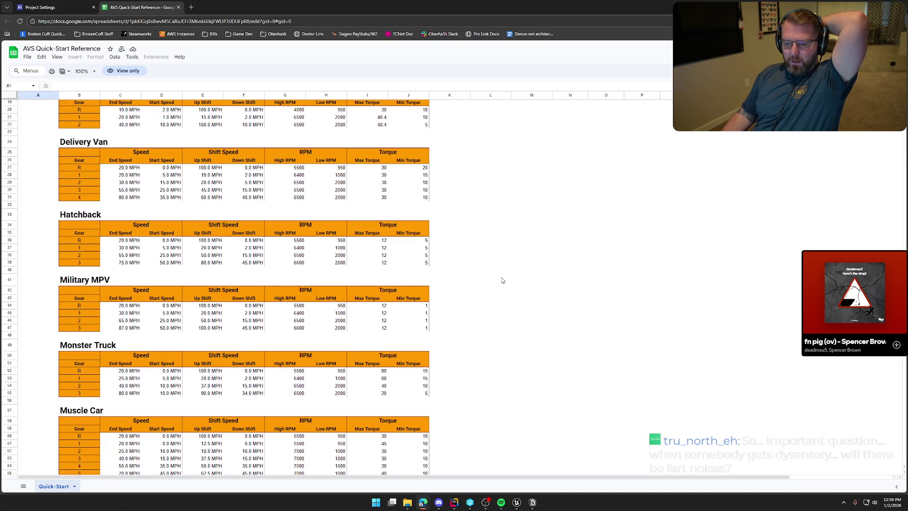
scroll(502, 280, "down", 6)
scroll(506, 281, "up", 11)
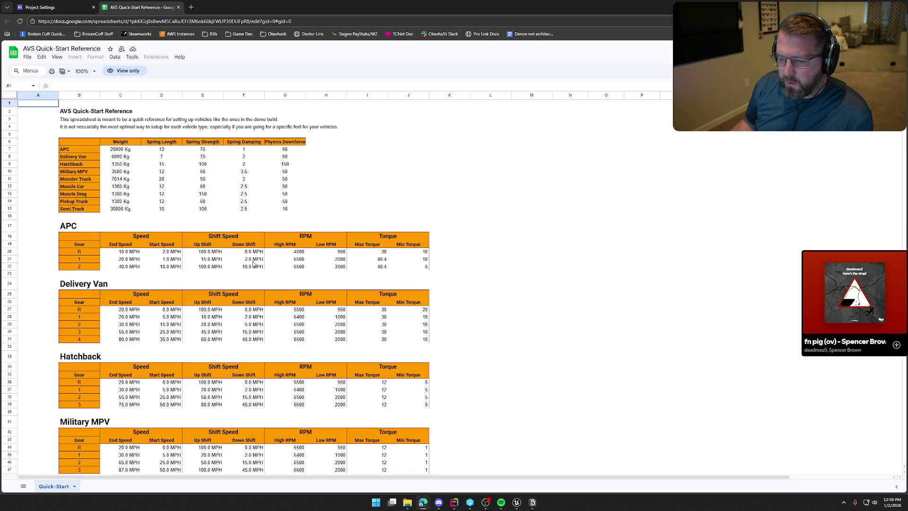
key("alt+Tab")
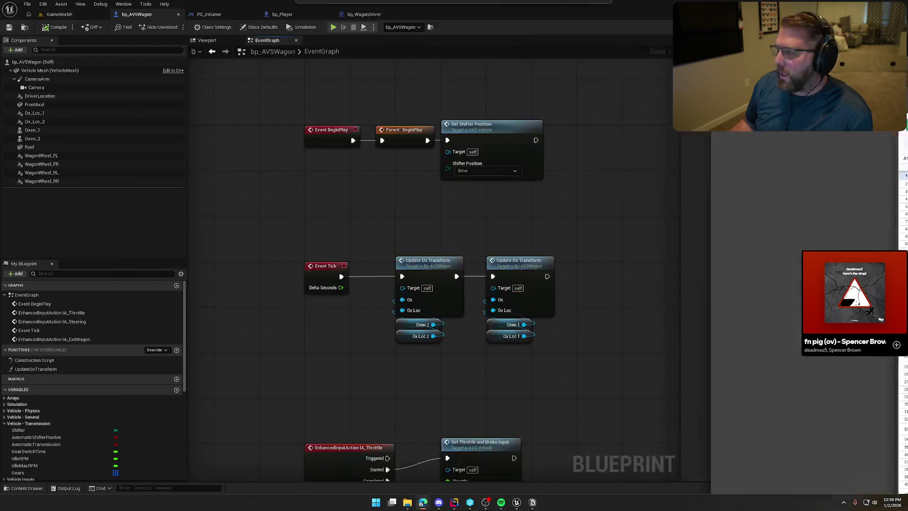
- Set Gears index [1] Down Shift to 2.0, then return to the GameWorld play session
left_click(33, 472)
left_click(690, 133)
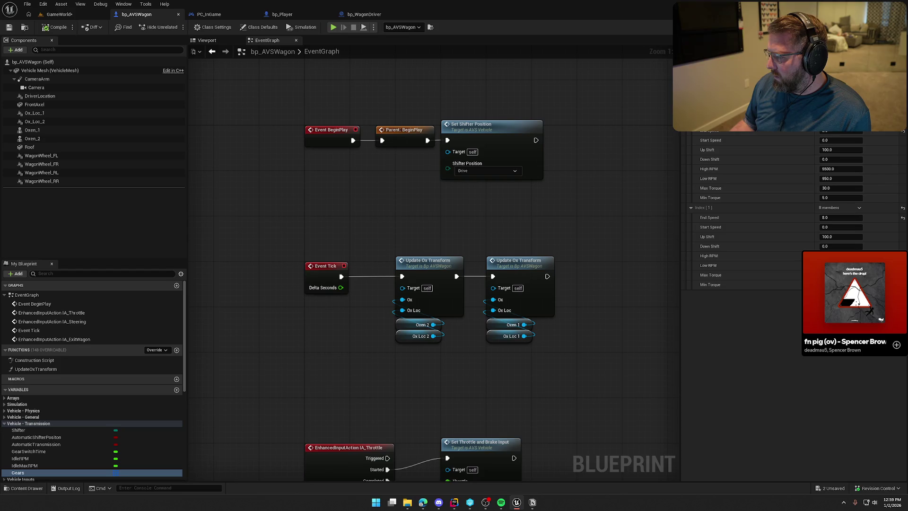
left_click(822, 245)
type("2")
key("Return")
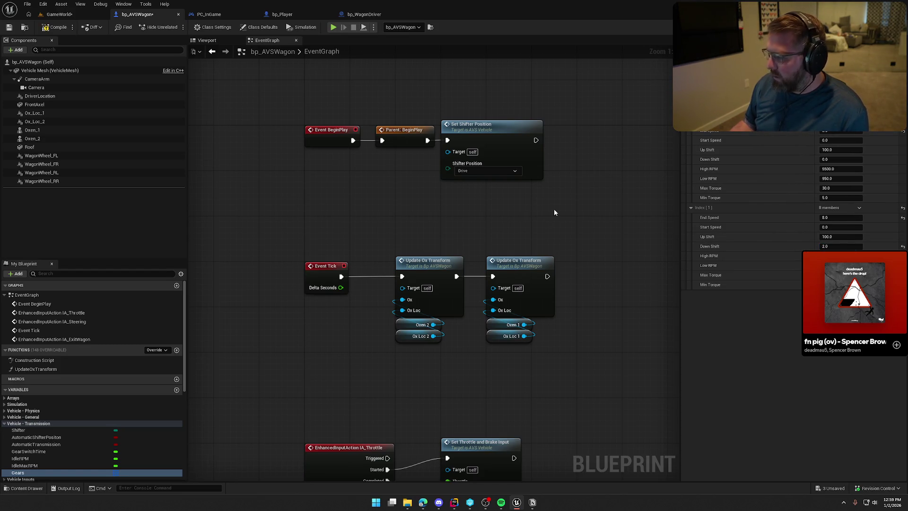
left_click(73, 13)
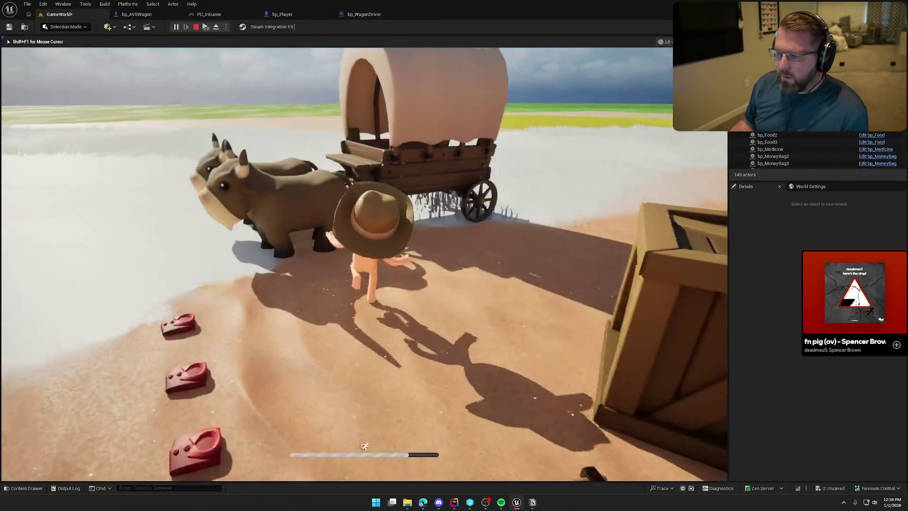
- Board and drive the wagon, stop the play test, and bring up the AVS Quick-Start Reference sheet
key("e")
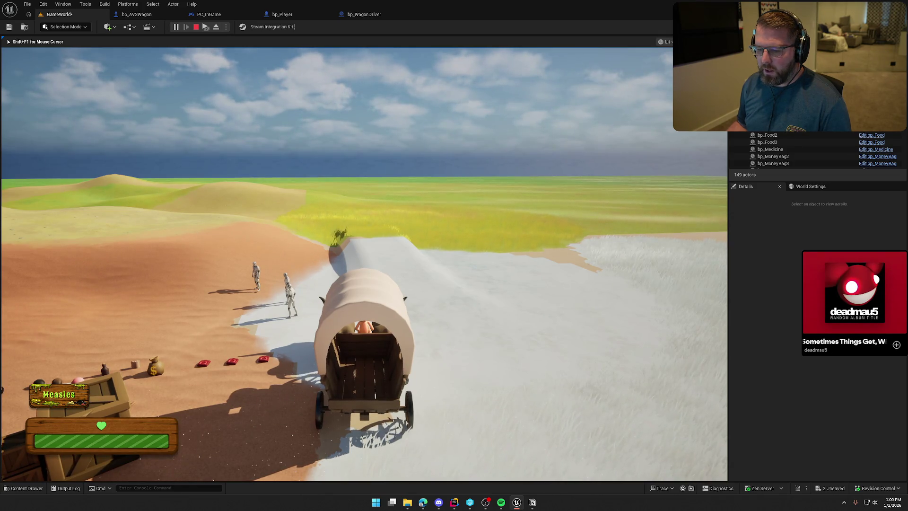
key("Escape")
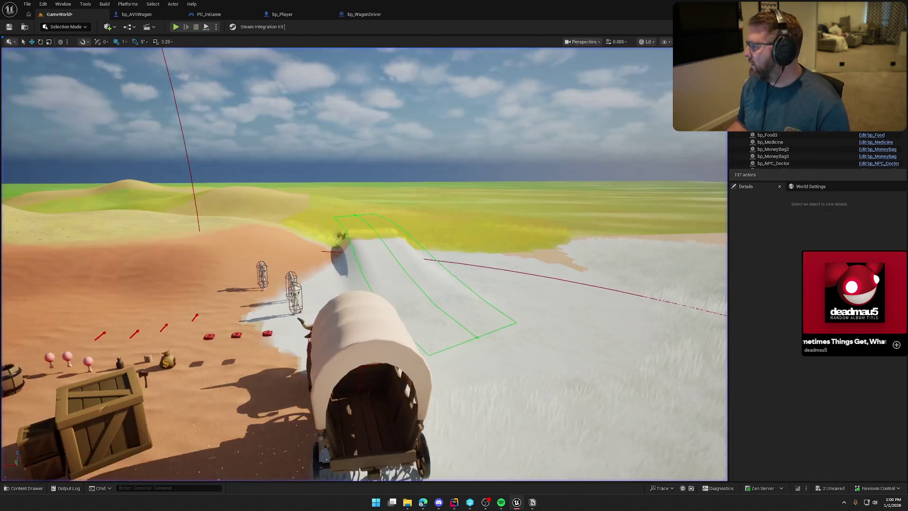
key("alt+Tab")
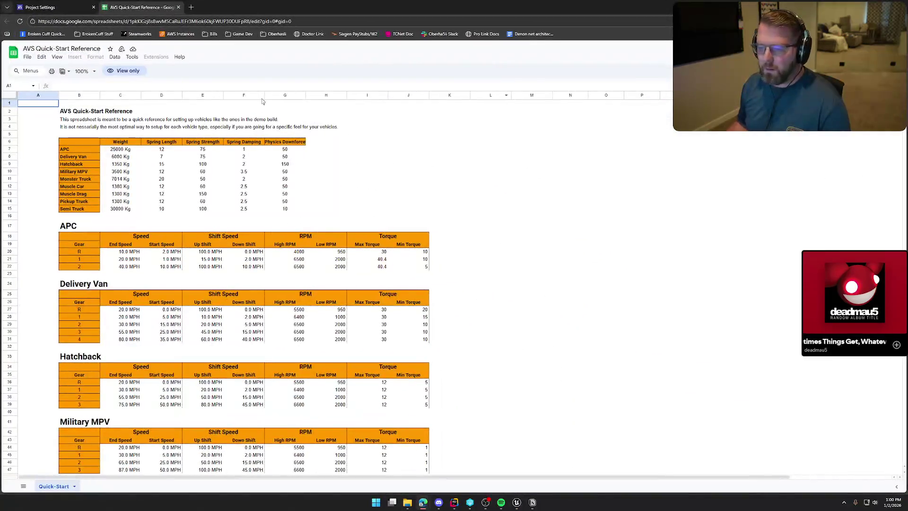
- Swap the AVS Quick-Start Reference tab for the Vehicle Quick Reference spreadsheet of Vehicle_Base input functions
middle_click(148, 11)
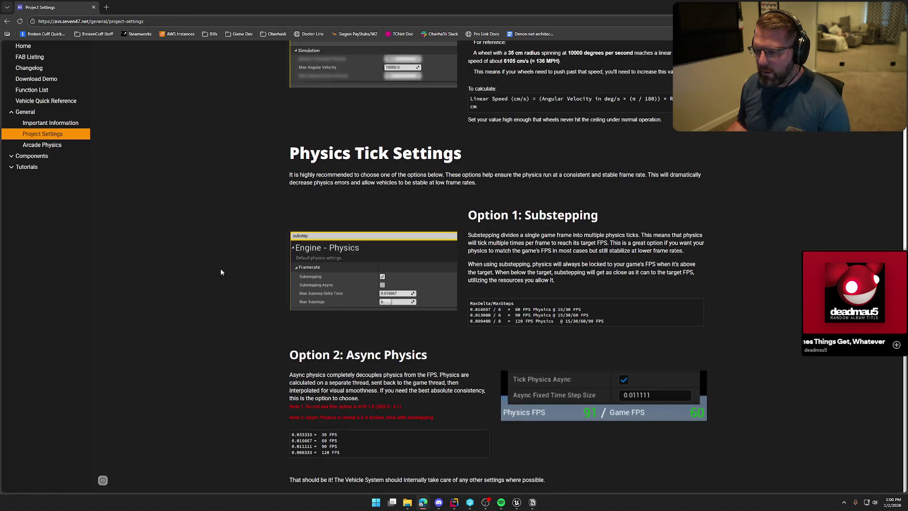
scroll(47, 111, "up", 1)
left_click(46, 101)
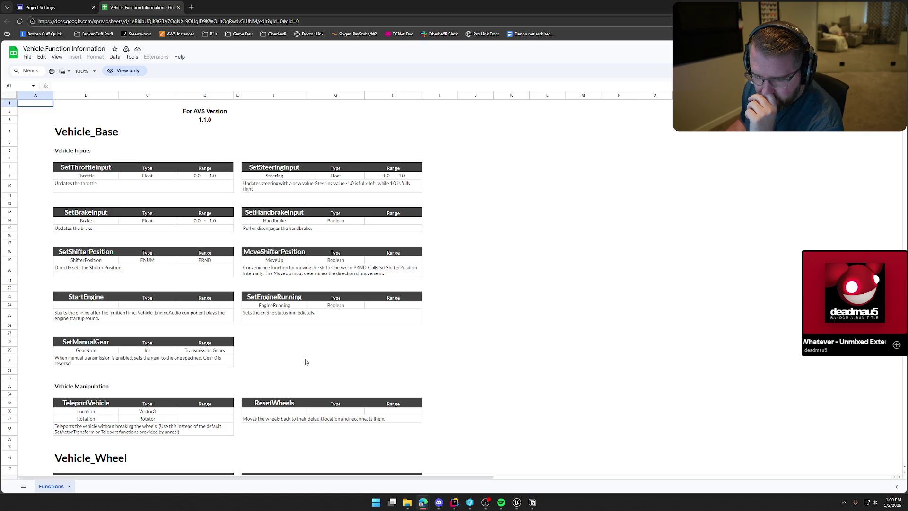
scroll(523, 336, "down", 3)
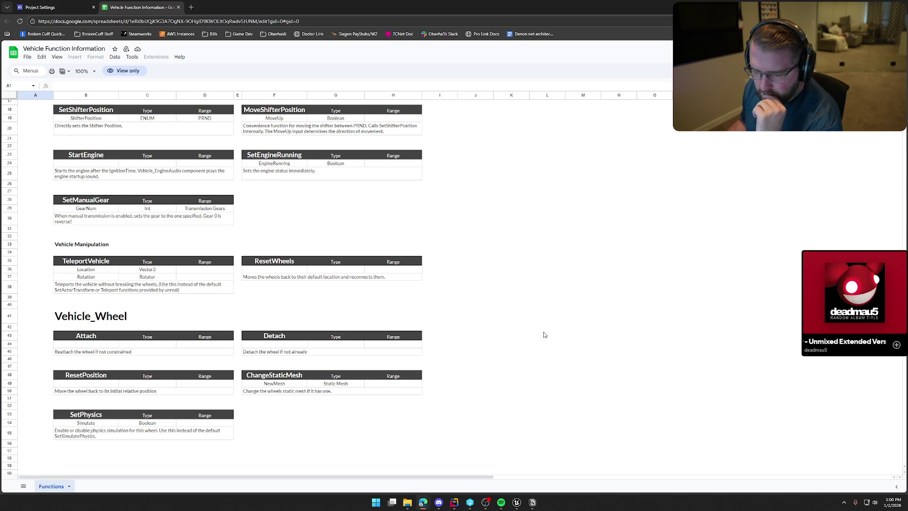
scroll(543, 335, "up", 3)
scroll(543, 334, "down", 5)
scroll(544, 335, "up", 2)
scroll(544, 335, "up", 5)
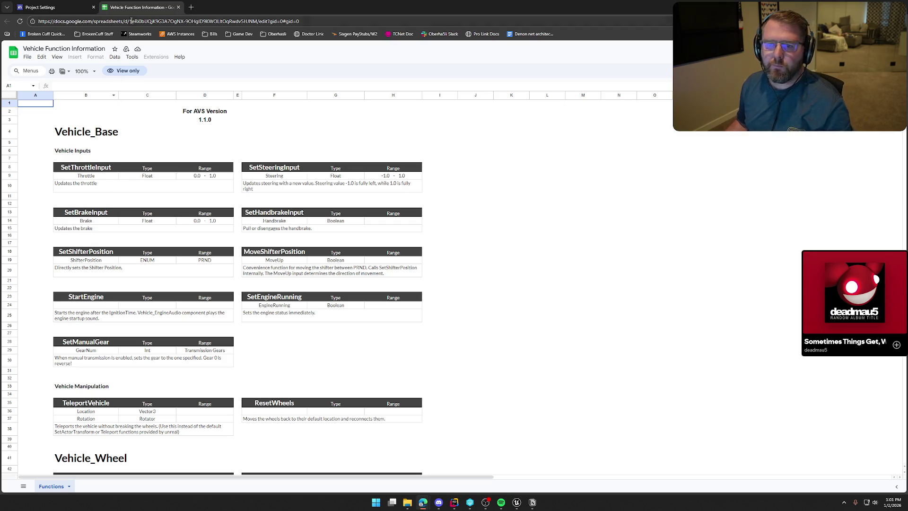
key("ctrl+w")
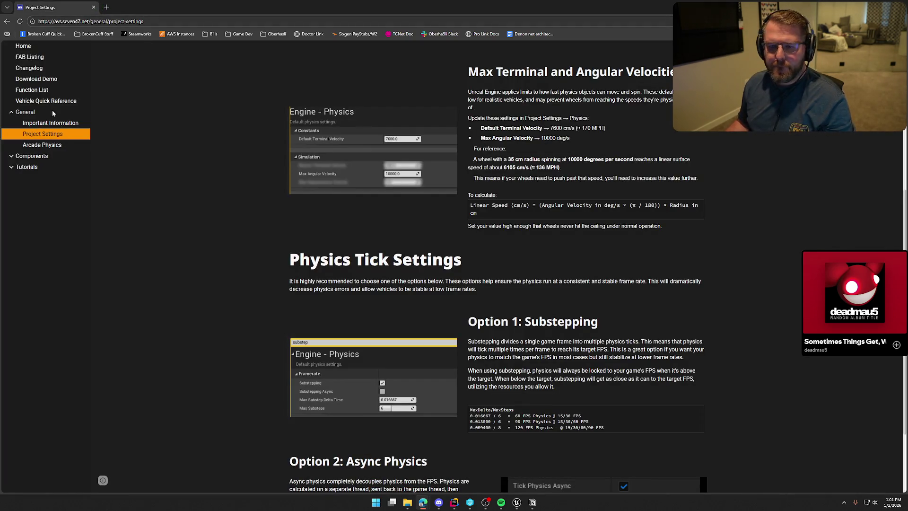
- Open the Tutorials > Quick Start page and read Step 4's vehicle configuration and gear variables
scroll(33, 60, "up", 1)
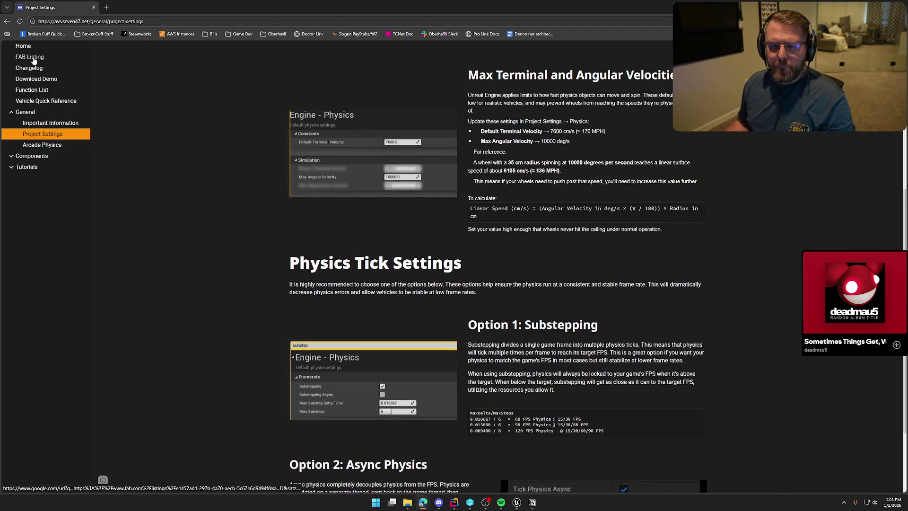
scroll(43, 75, "up", 4)
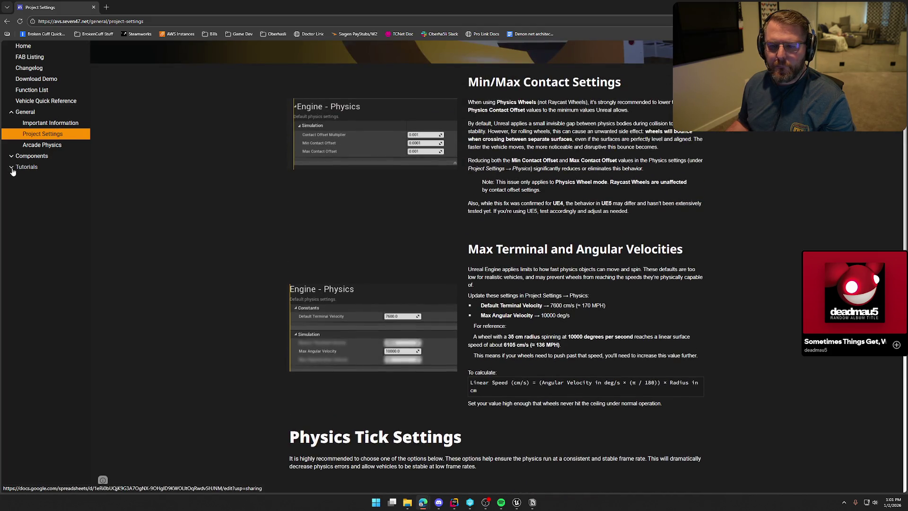
left_click(13, 168)
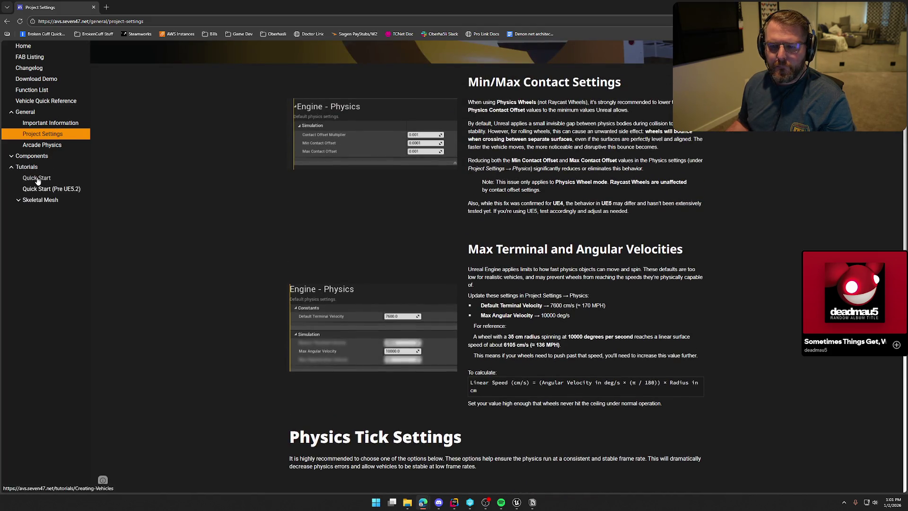
left_click(37, 178)
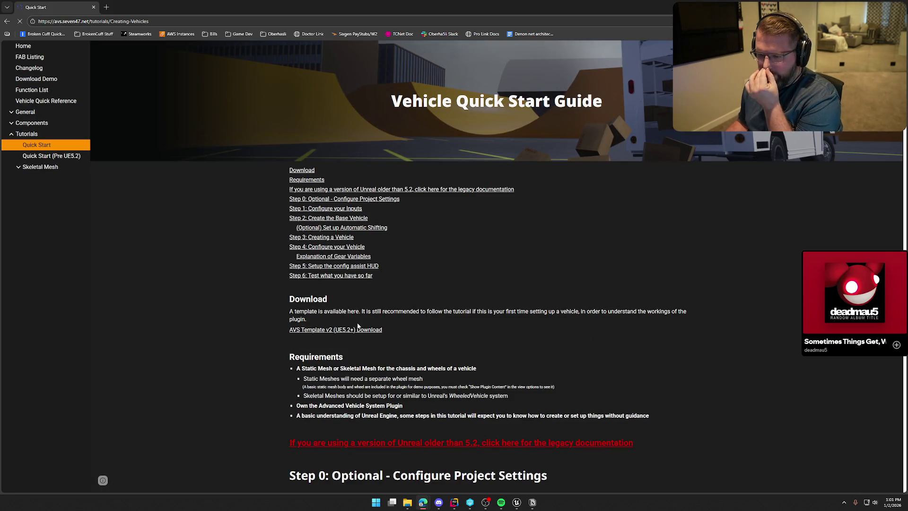
left_click(345, 264)
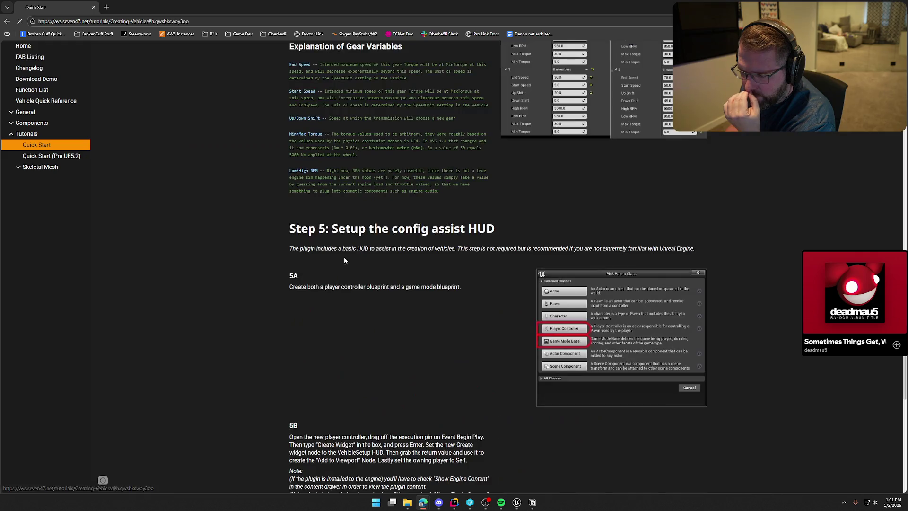
scroll(459, 339, "up", 2)
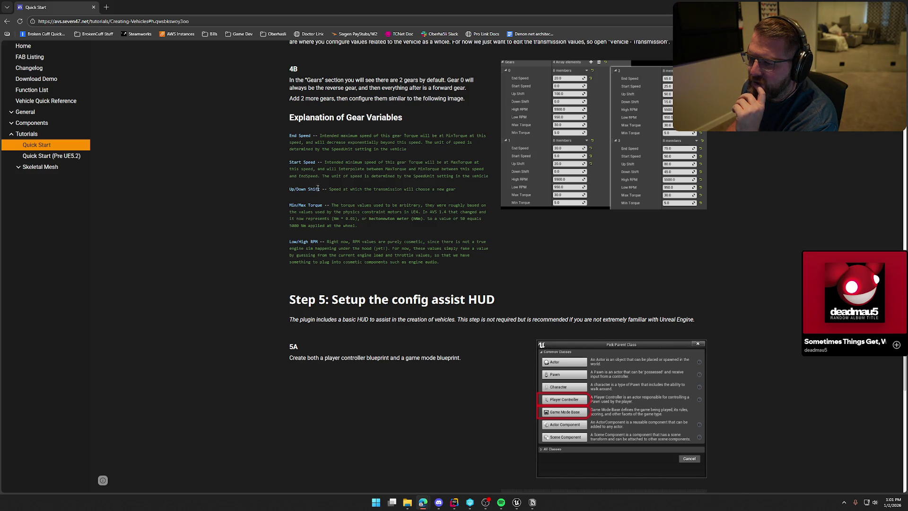
scroll(459, 234, "up", 3)
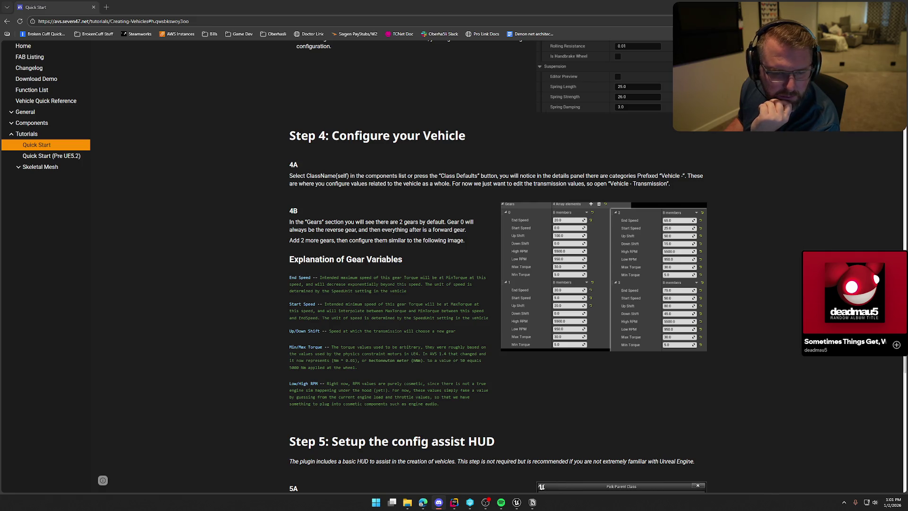
key("alt+Tab")
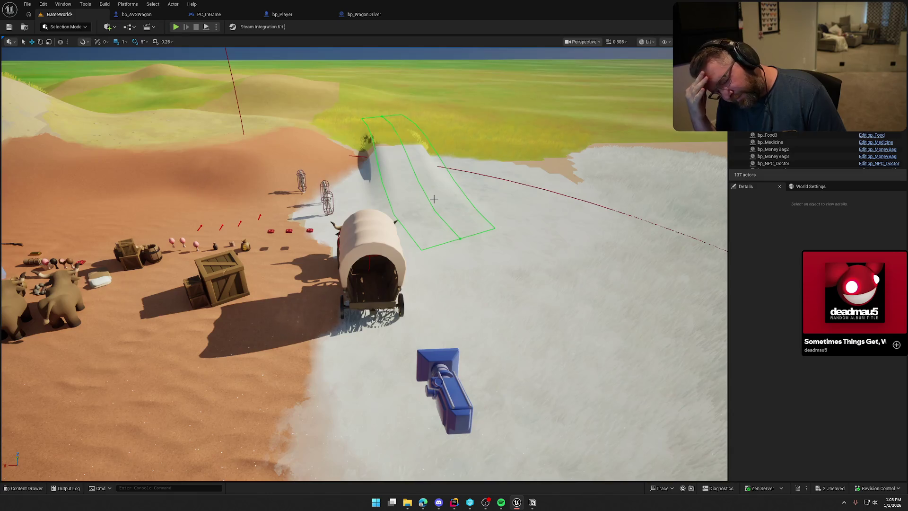
- Play the level, walk beside the oxen, board the wagon with E, drive it, then stop
left_click_drag(287, 183, 189, 142)
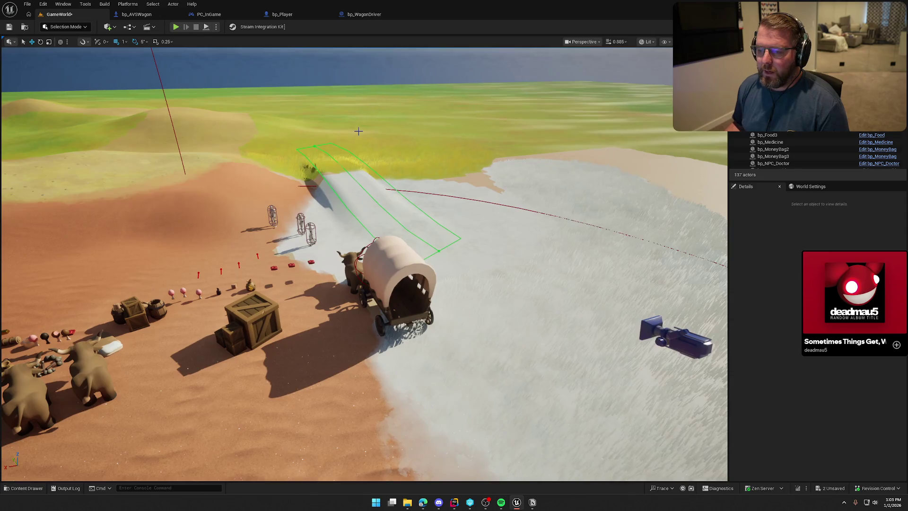
left_click(175, 27)
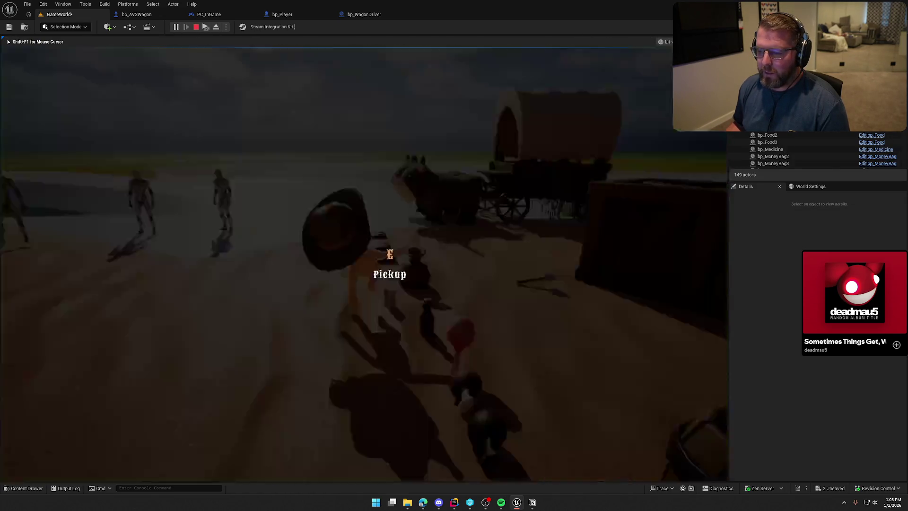
key("w")
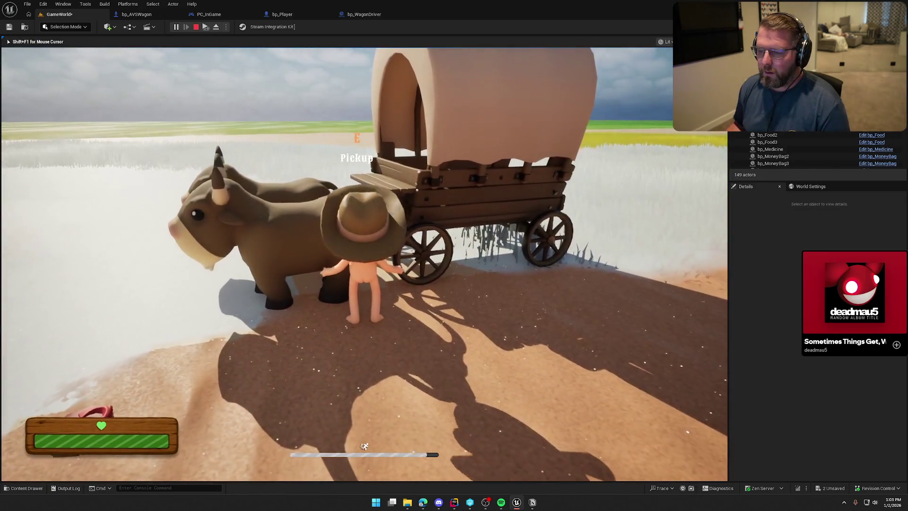
key("a")
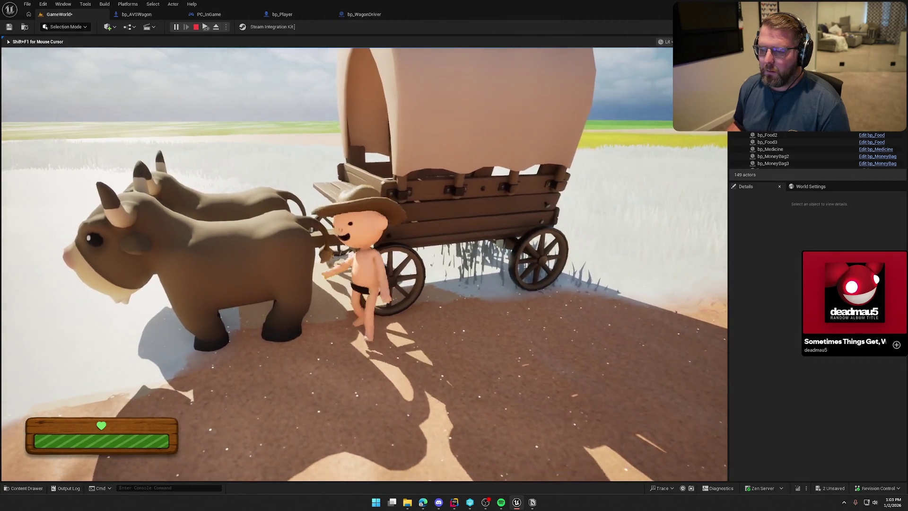
key("e")
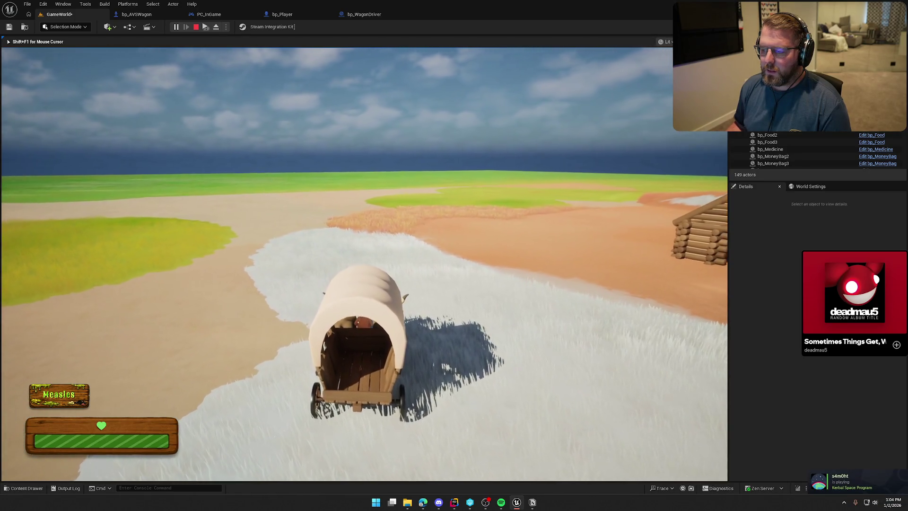
key("Escape")
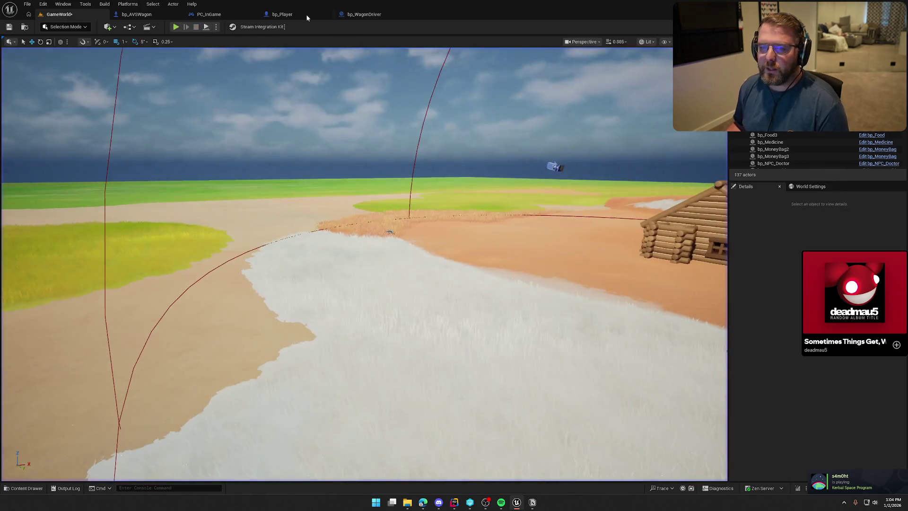
- Inspect the throttle and steering input nodes in the bp_AVSWagon EventGraph
left_click(140, 15)
scroll(265, 217, "down", 3)
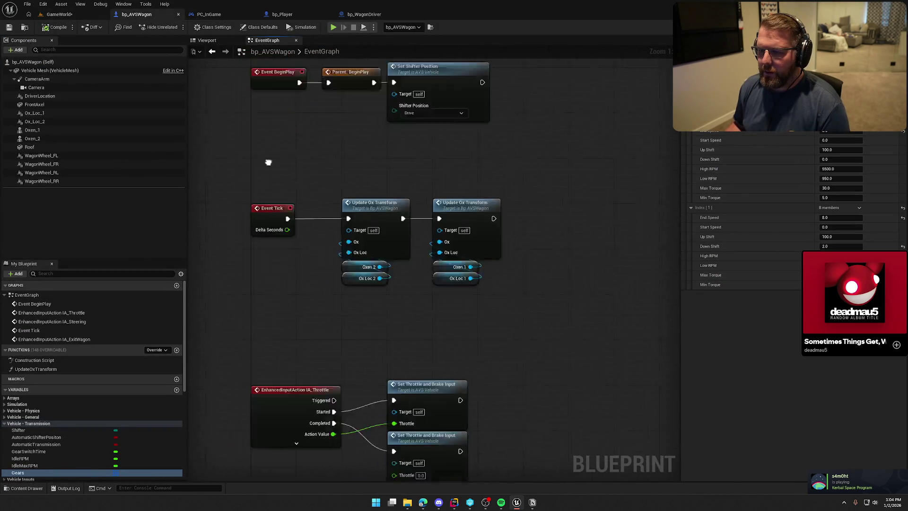
left_click_drag(310, 194, 321, 55)
mouse_move(523, 168)
left_mouse_down()
mouse_move(521, 226)
mouse_move(532, 184)
mouse_move(549, 223)
mouse_move(512, 205)
left_mouse_up()
- Save GameWorld and open its World Settings to show the GM_InGame GameMode Override
left_click(61, 15)
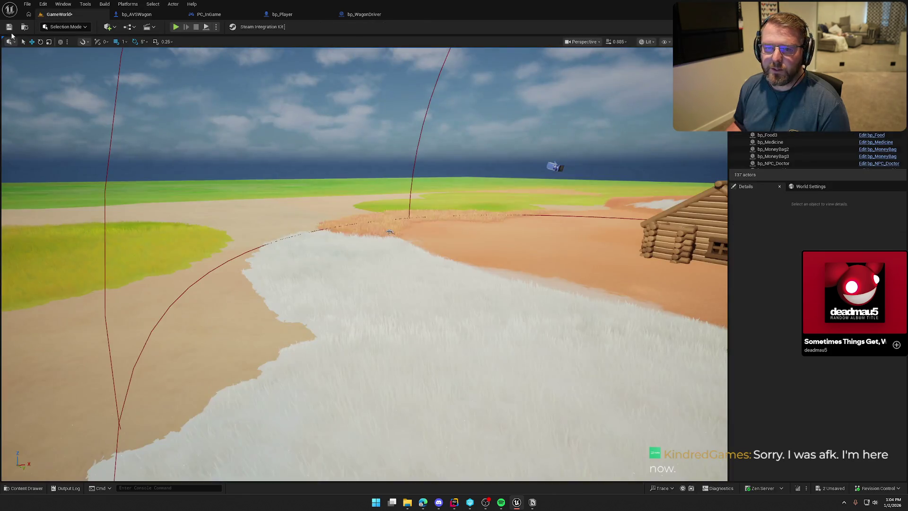
key("ctrl+s")
mouse_move(233, 155)
left_mouse_down()
mouse_move(321, 142)
mouse_move(332, 152)
mouse_move(319, 159)
left_mouse_up()
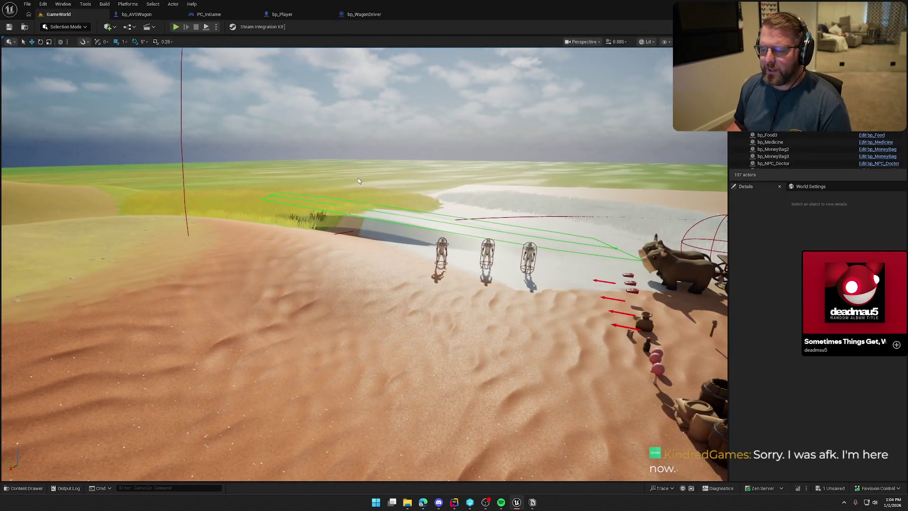
left_click(811, 186)
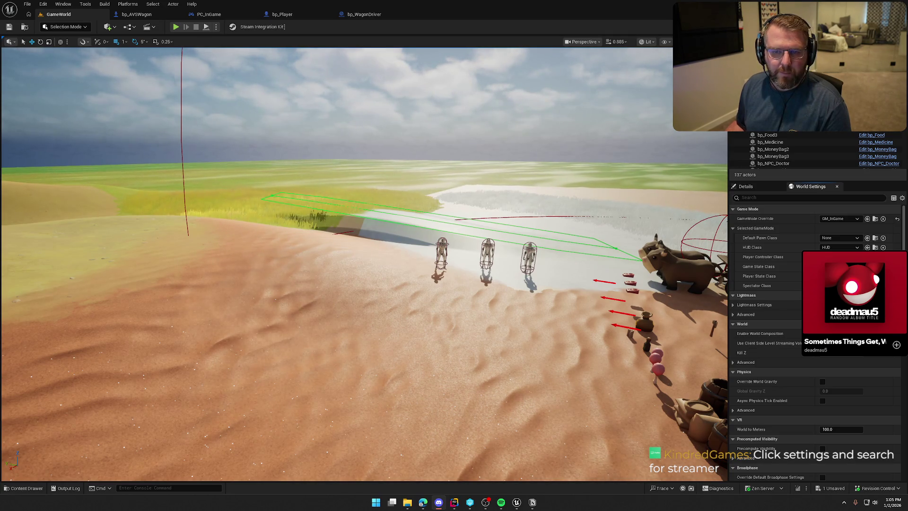
scroll(329, 356, "down", 3)
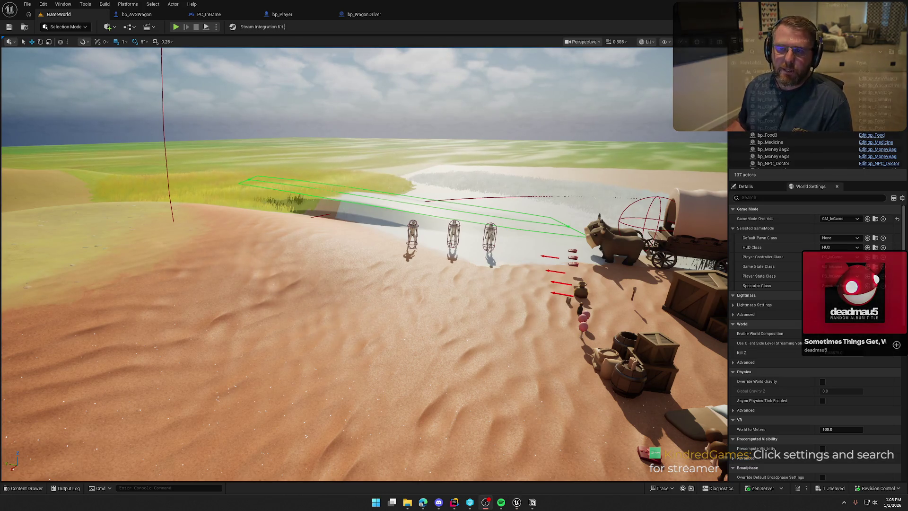
- Change the World Settings GameMode Override from GM_InGame to GM_TestMode
scroll(364, 264, "up", 3)
scroll(442, 206, "down", 5)
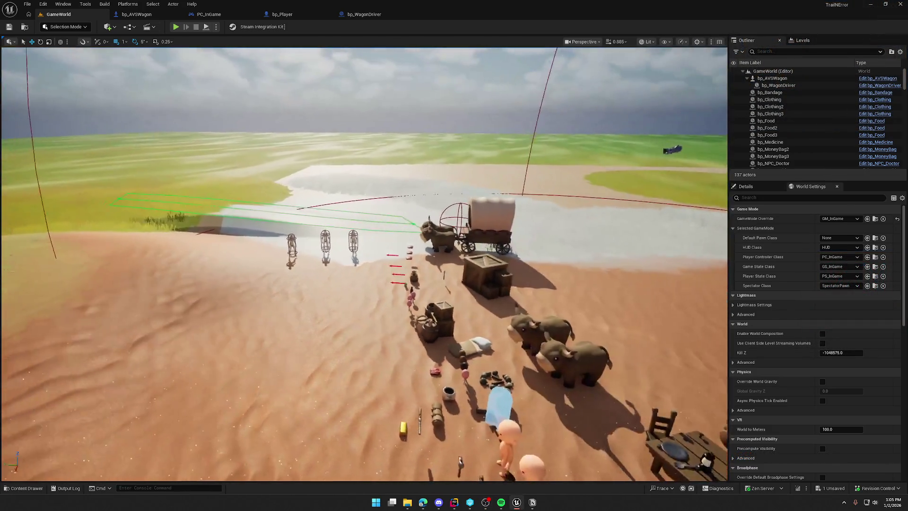
scroll(442, 206, "up", 2)
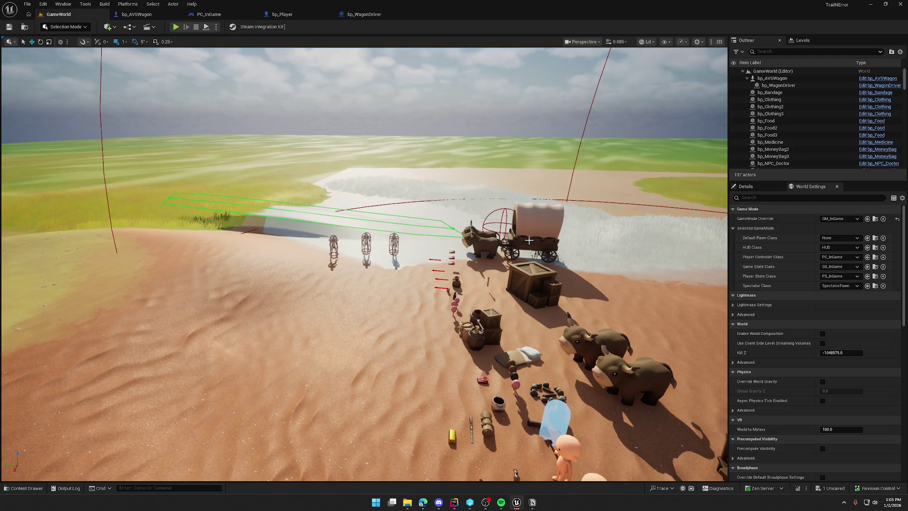
scroll(528, 240, "up", 3)
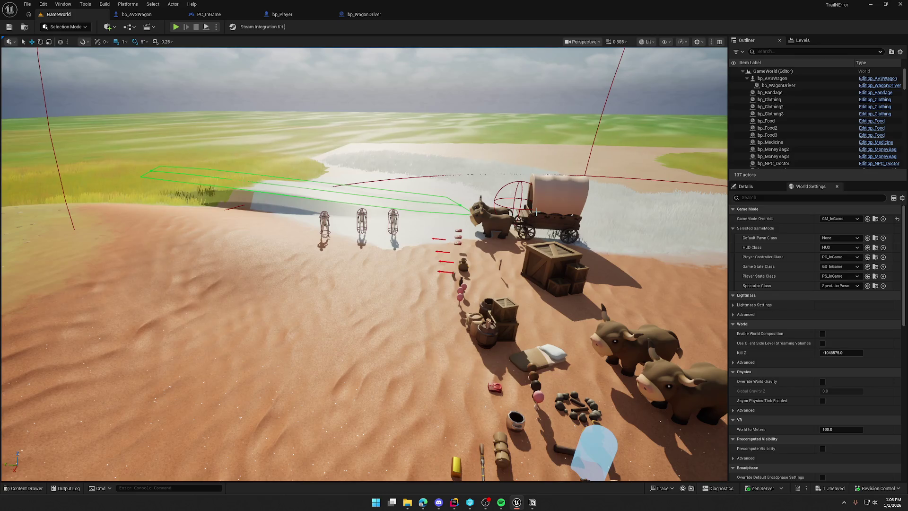
left_click(842, 220)
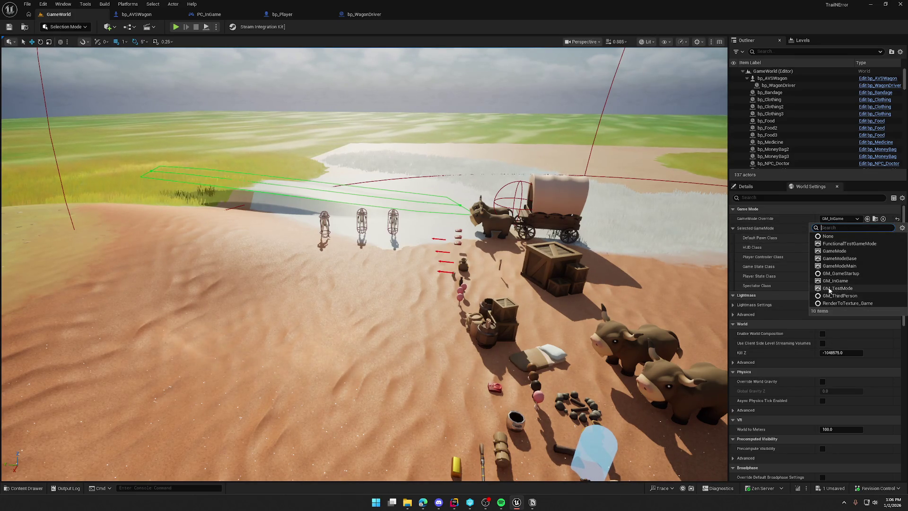
left_click(829, 289)
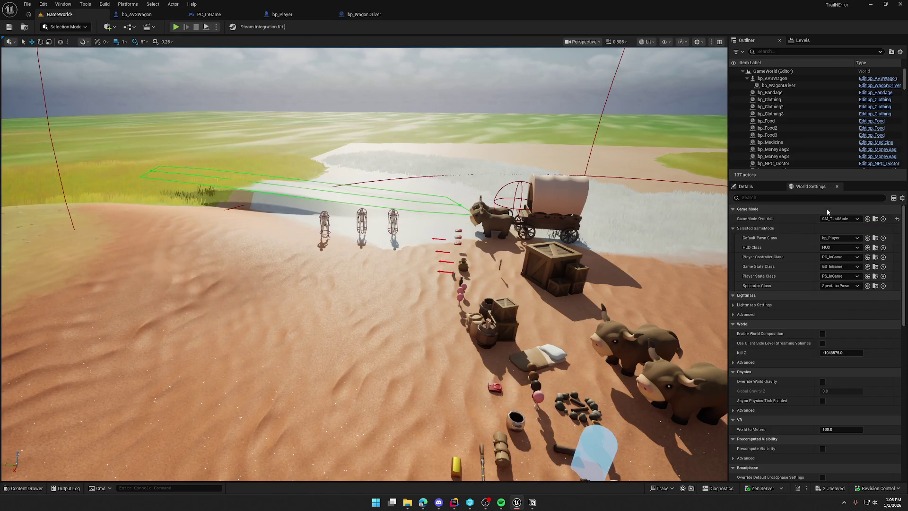
mouse_move(499, 248)
left_mouse_down()
mouse_move(417, 265)
mouse_move(473, 255)
mouse_move(425, 246)
mouse_move(454, 265)
mouse_move(416, 255)
mouse_move(215, 92)
left_mouse_up()
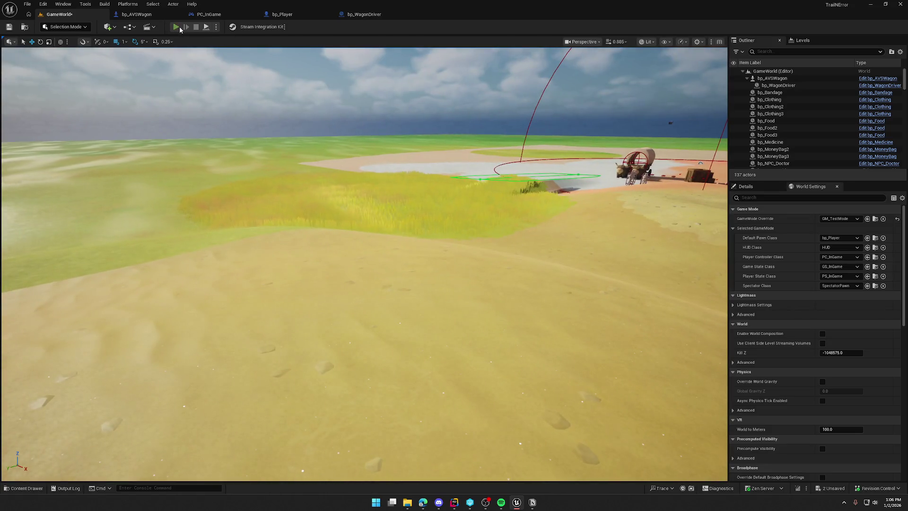
left_click(176, 27)
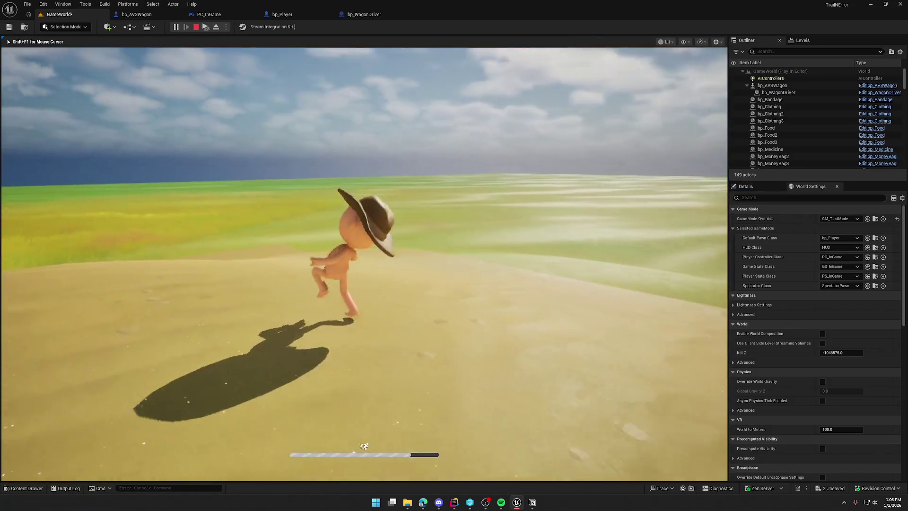
key("w")
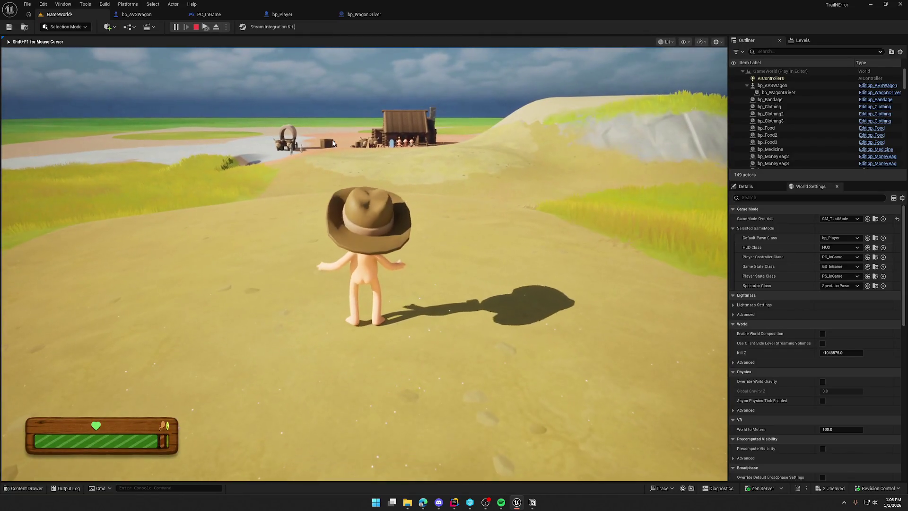
key("grave")
type("God")
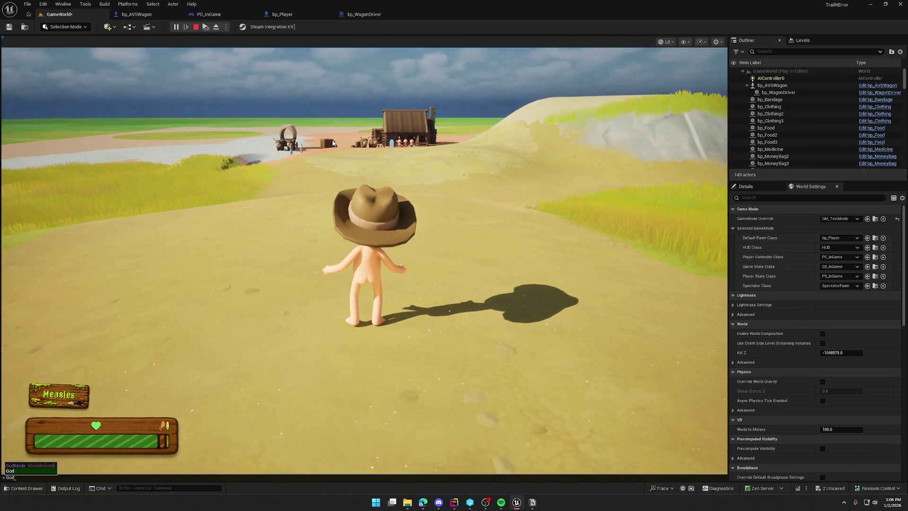
key("Return")
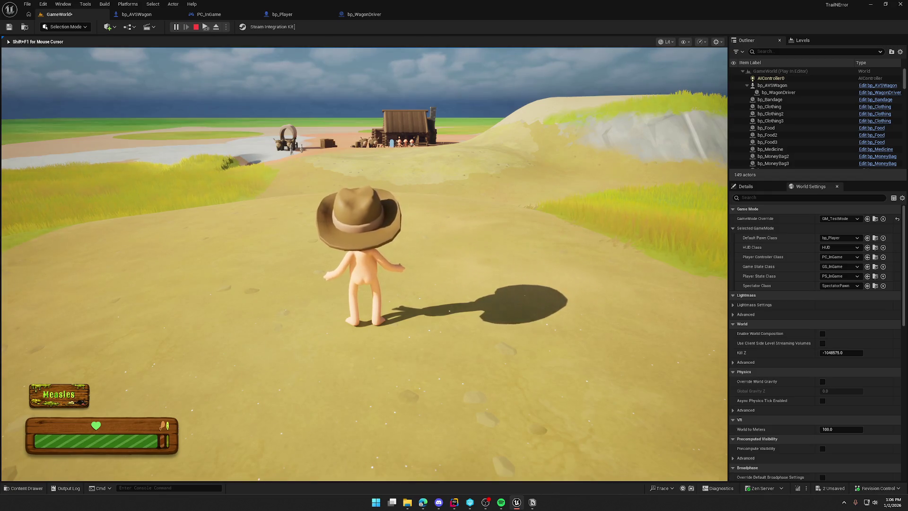
key("w")
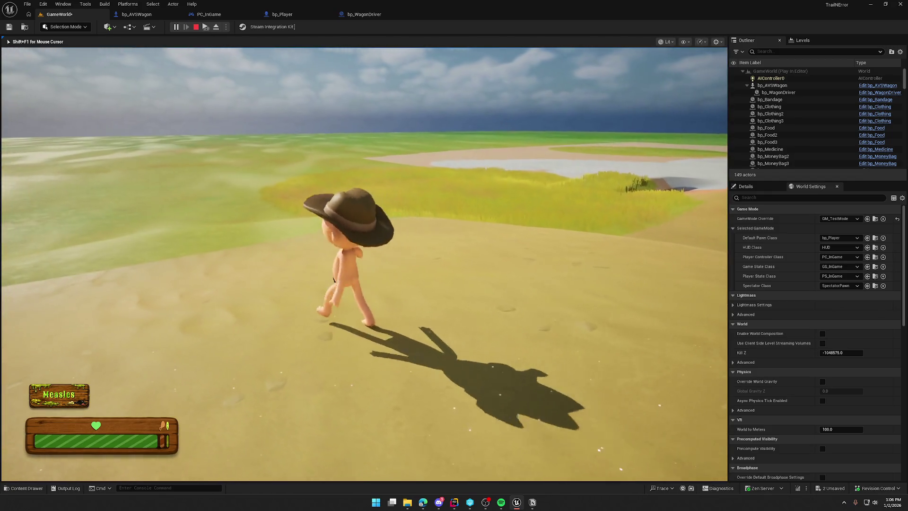
key("shift")
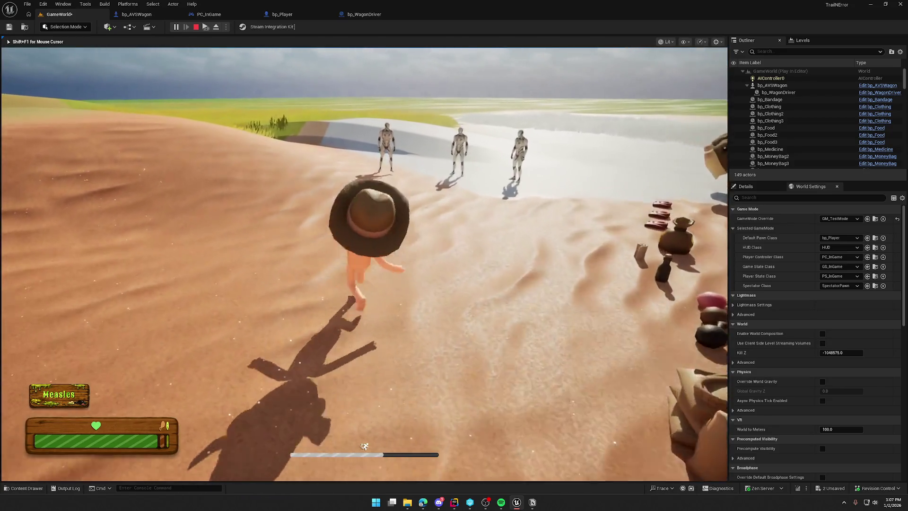
key("w")
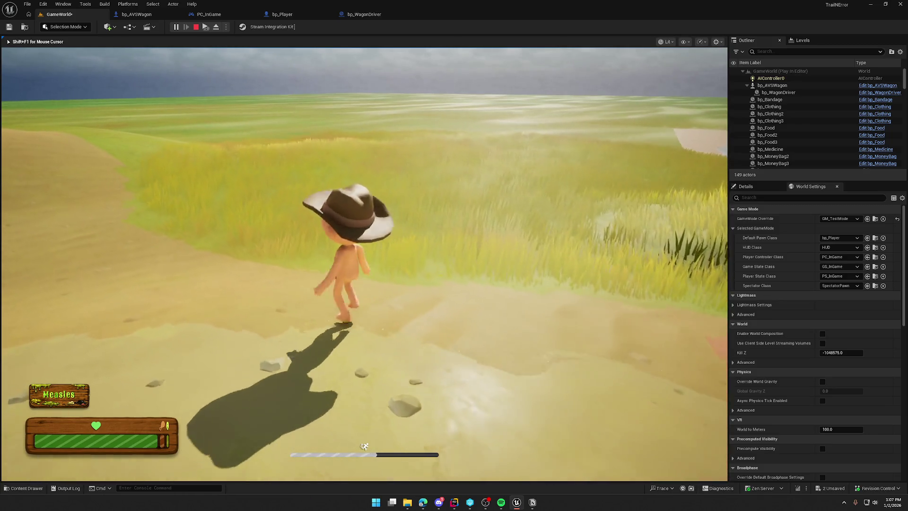
key("s")
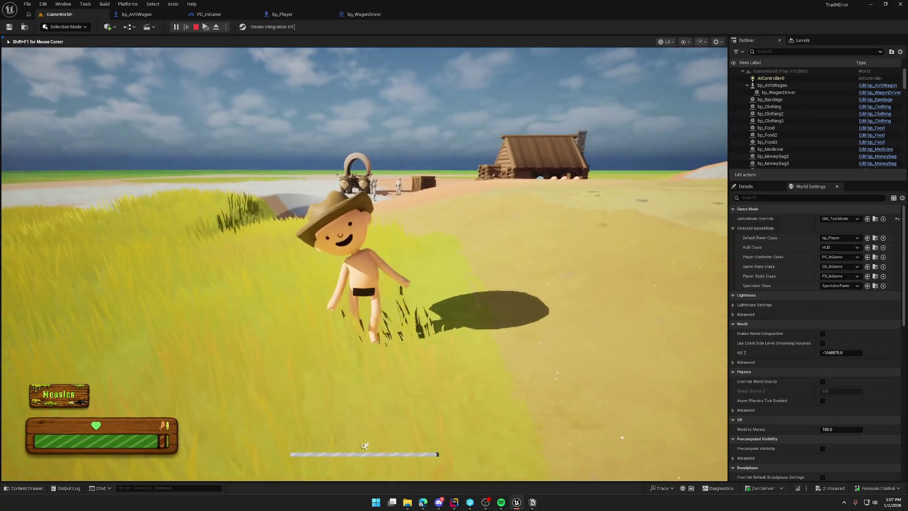
key("w")
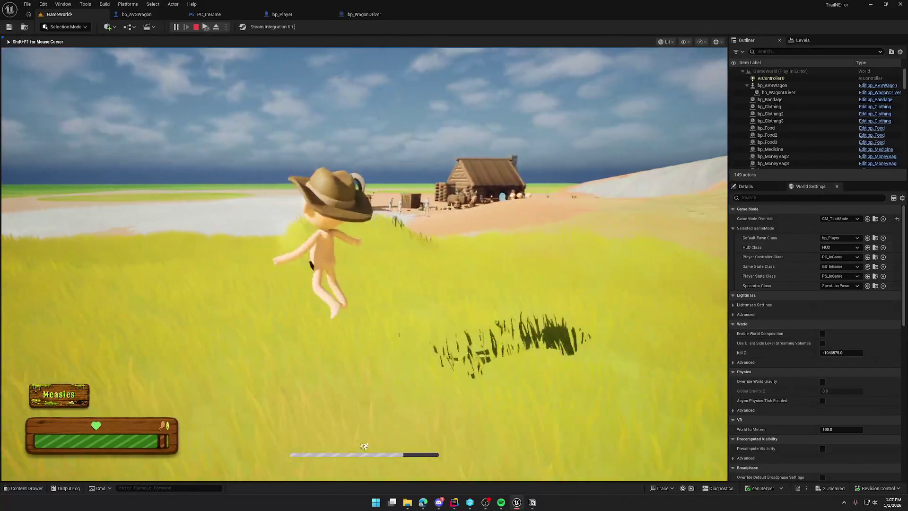
key("shift+F1")
type("GodMode false")
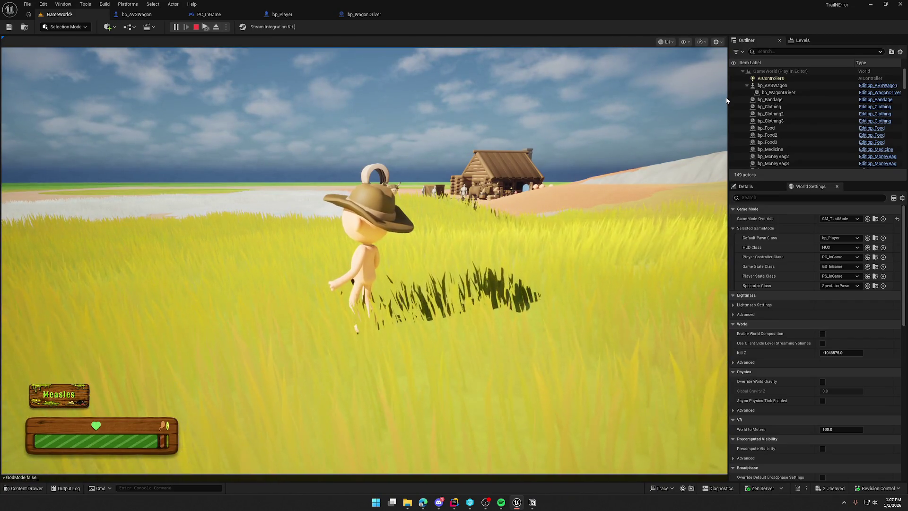
key("Return")
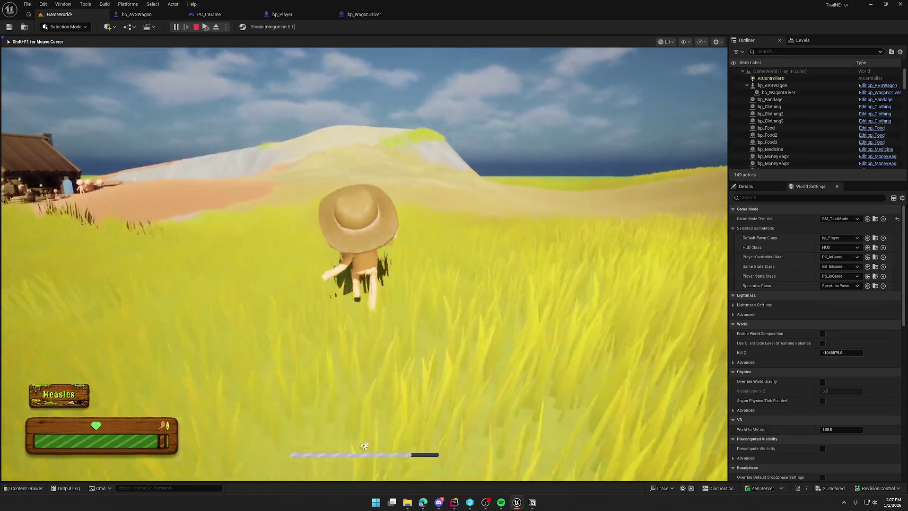
key("w")
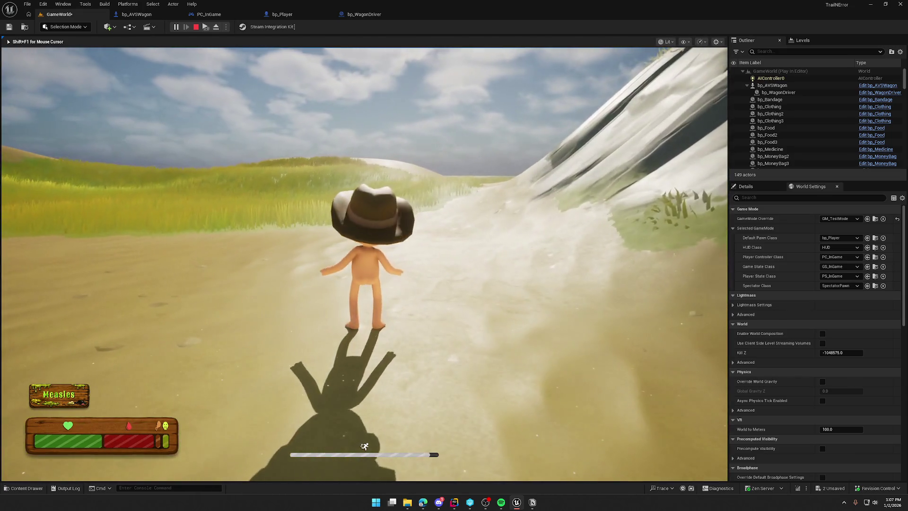
key("Escape")
left_click_drag(415, 203, 302, 208)
left_click_drag(257, 107, 227, 114)
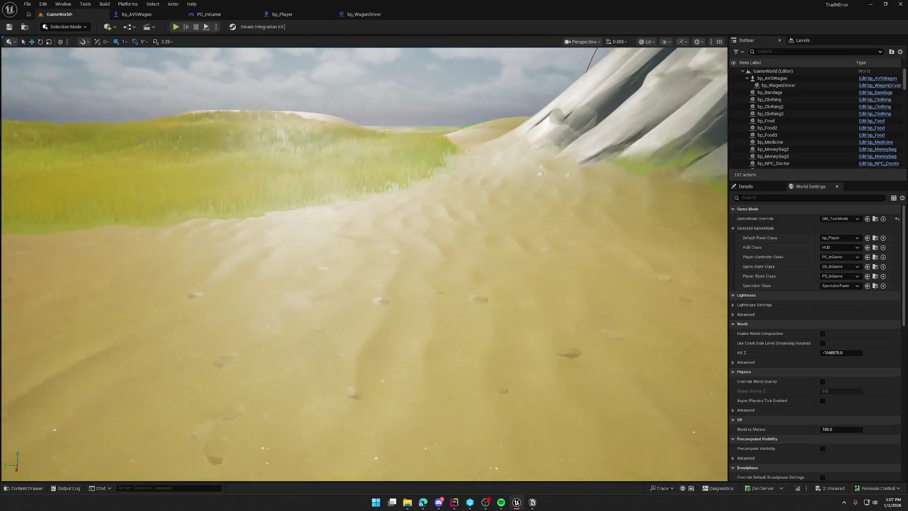
left_click(176, 27)
key("shift+w")
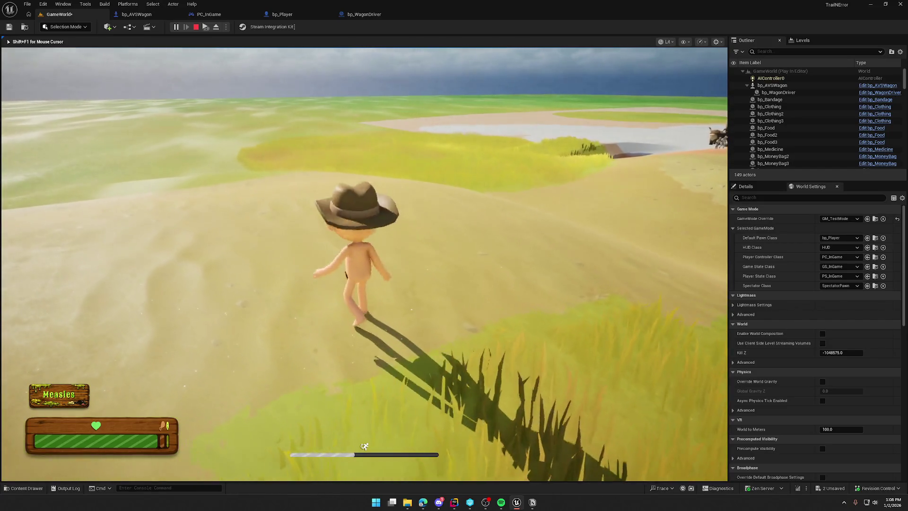
key("Escape")
left_click(838, 218)
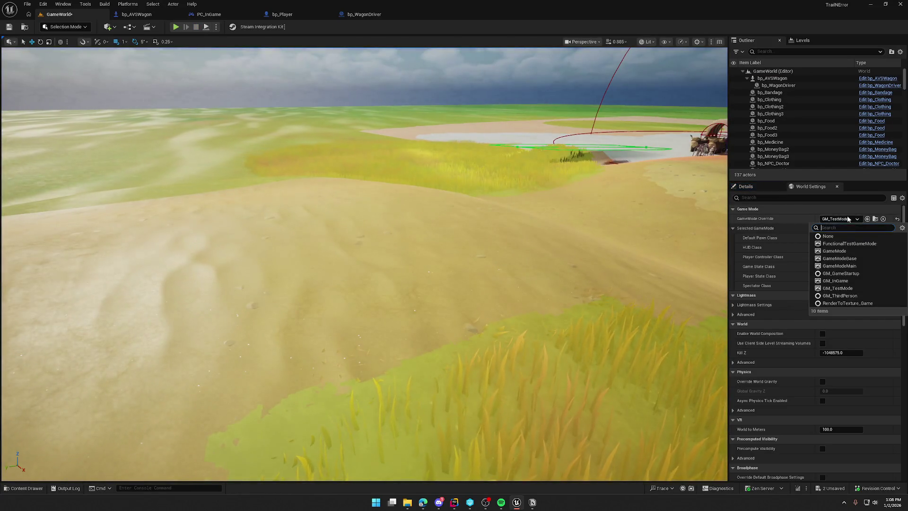
- Restore the GM_InGame override, start a play test, and enable god mode with the 'God' console command
left_click(849, 281)
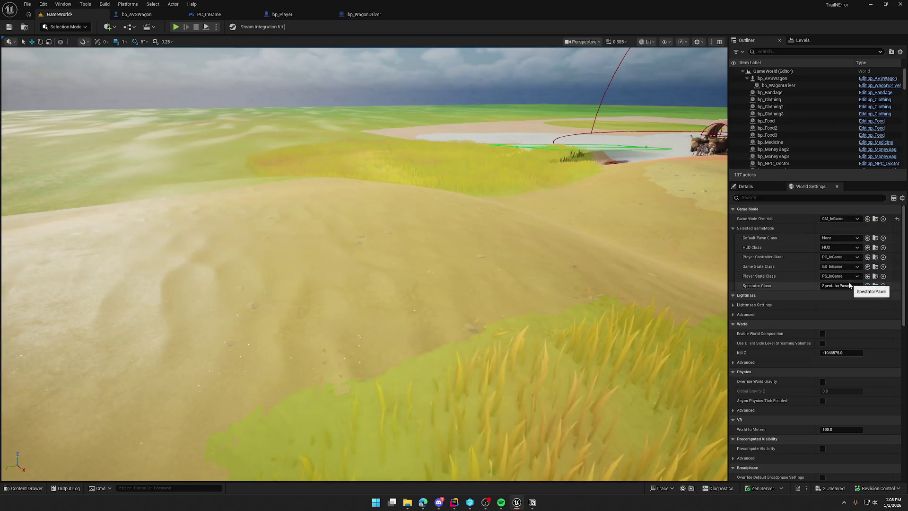
left_click(176, 27)
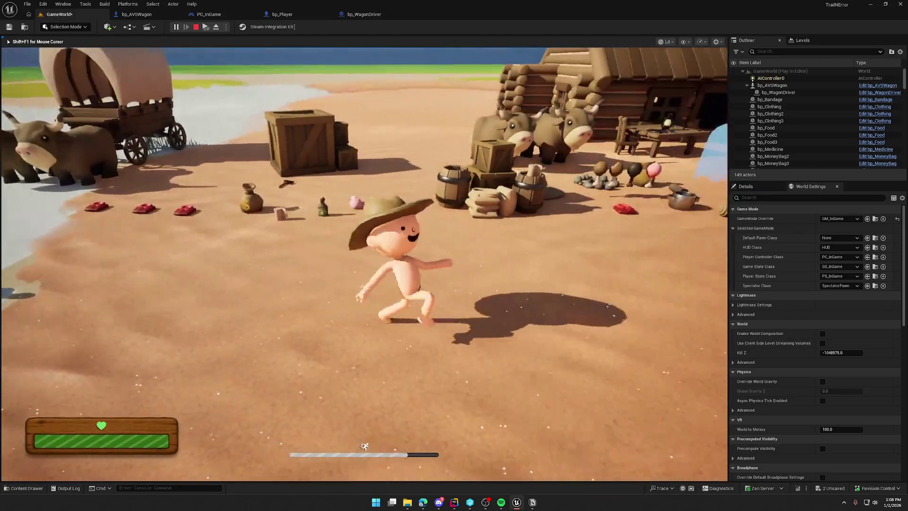
key("w")
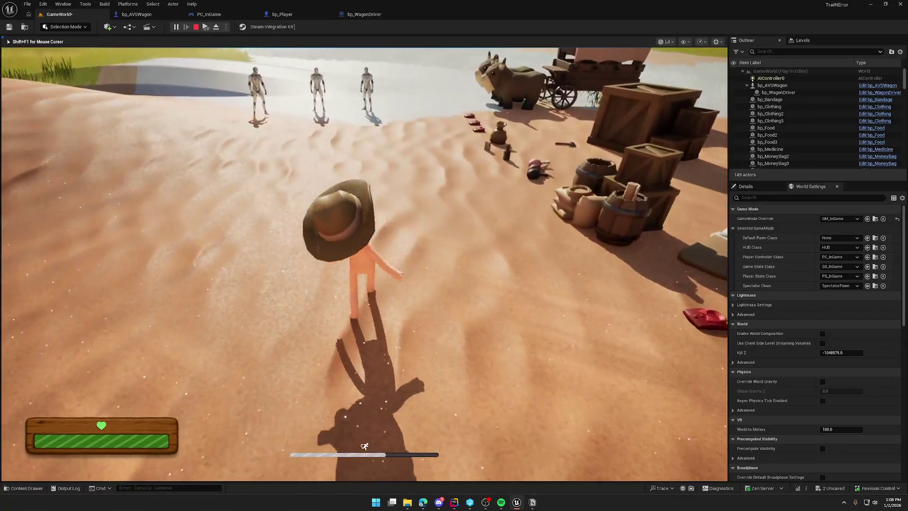
key("shift+F1")
type("God")
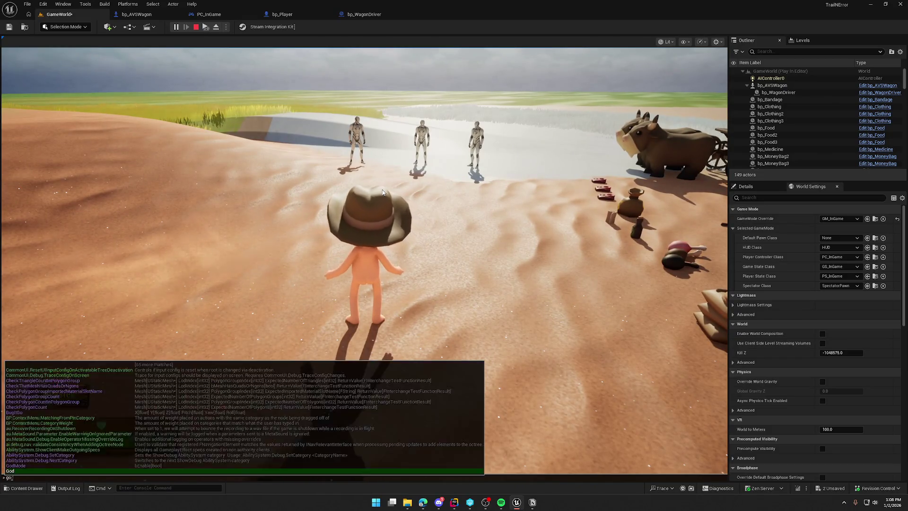
key("Return")
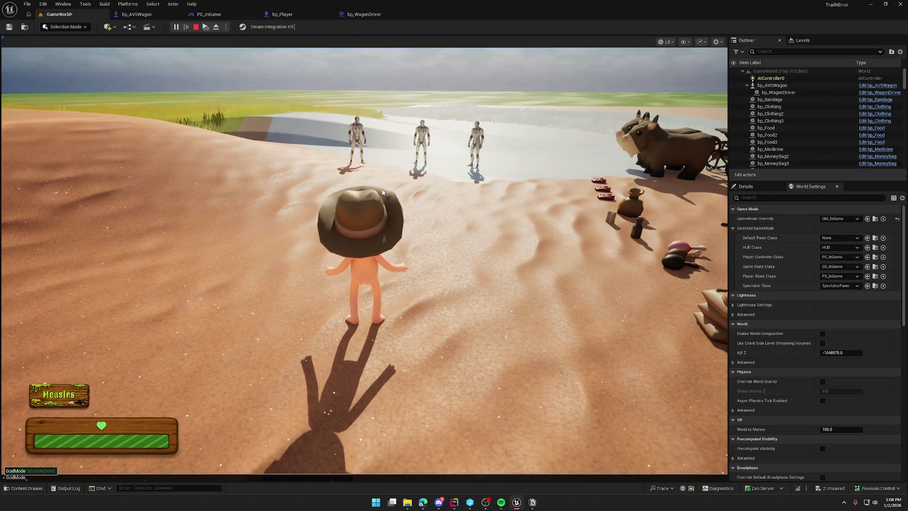
- Walk and sprint around the ox wagon toward the mannequins, then end the play test and open the Content Drawer
left_click(383, 192)
key("shift+w")
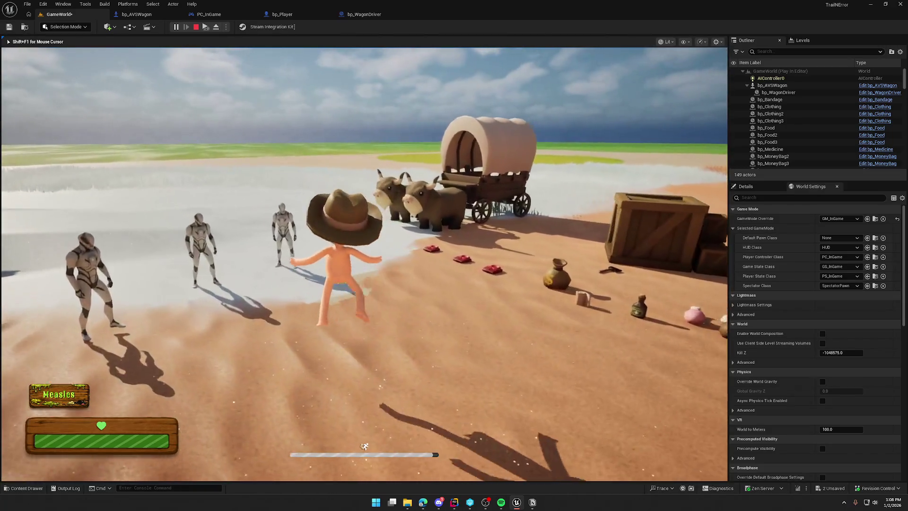
key("w")
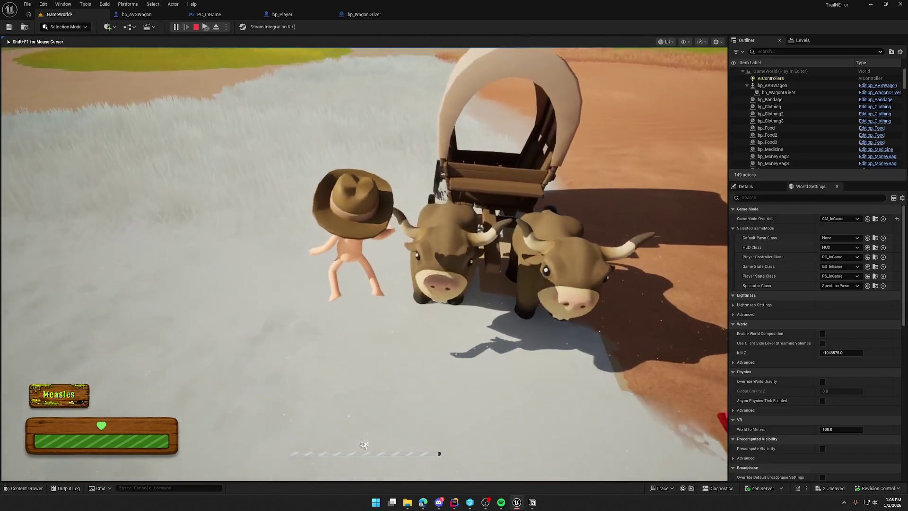
key("shift+w")
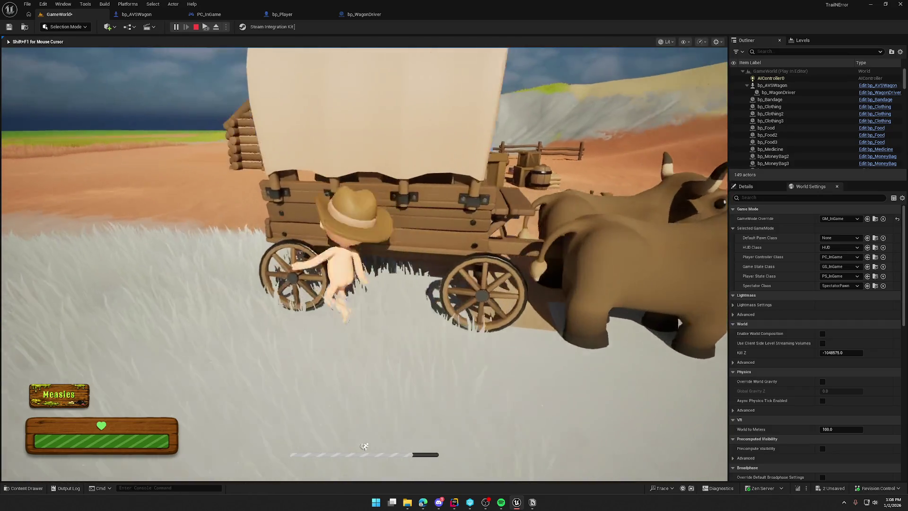
key("shift+w")
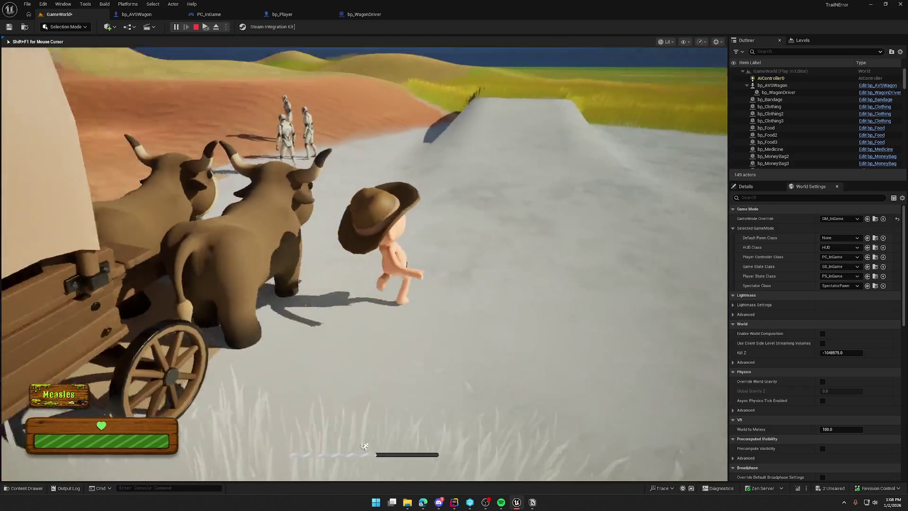
key("w")
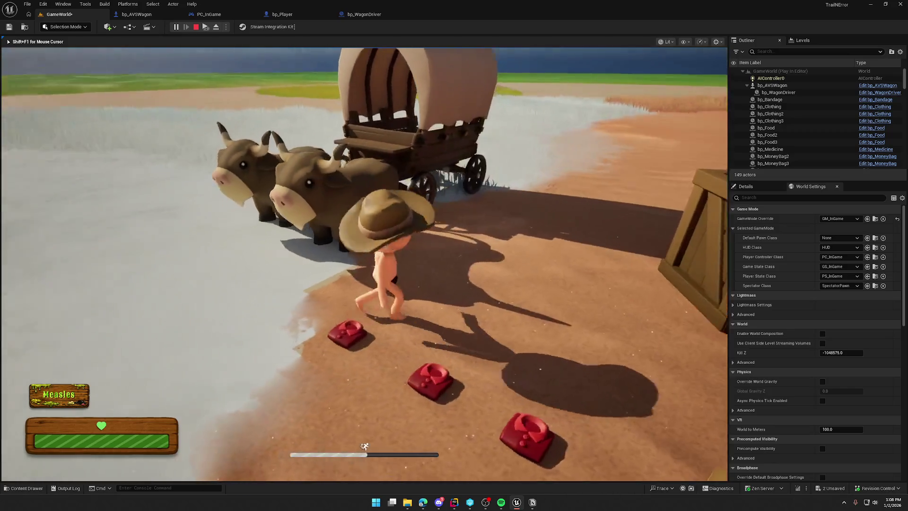
key("w")
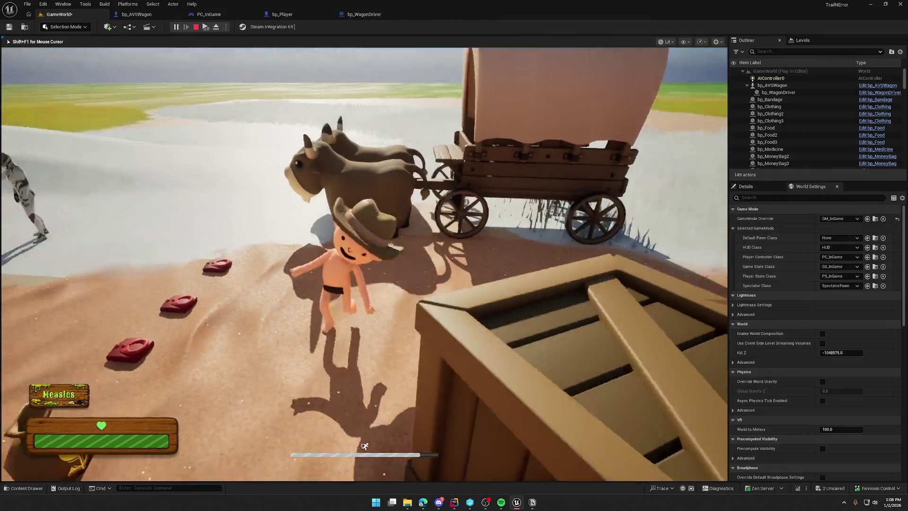
key("w")
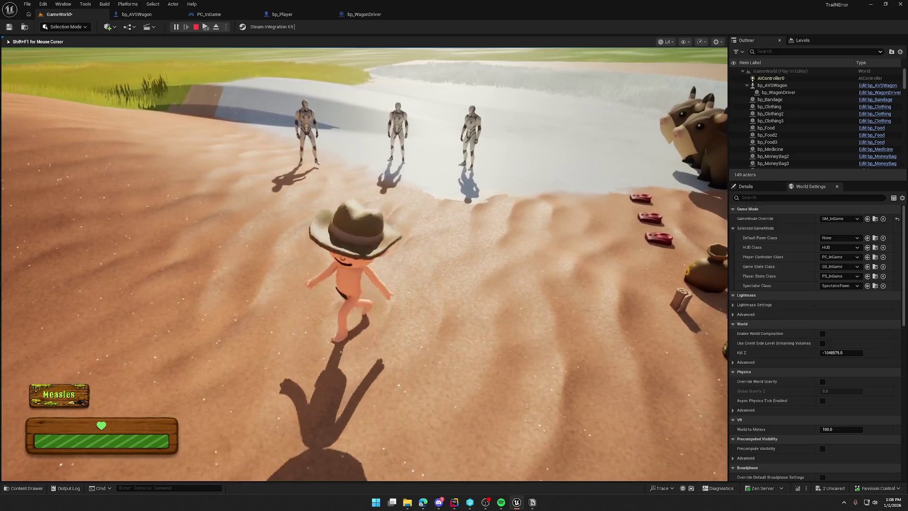
key("Escape")
left_click(25, 488)
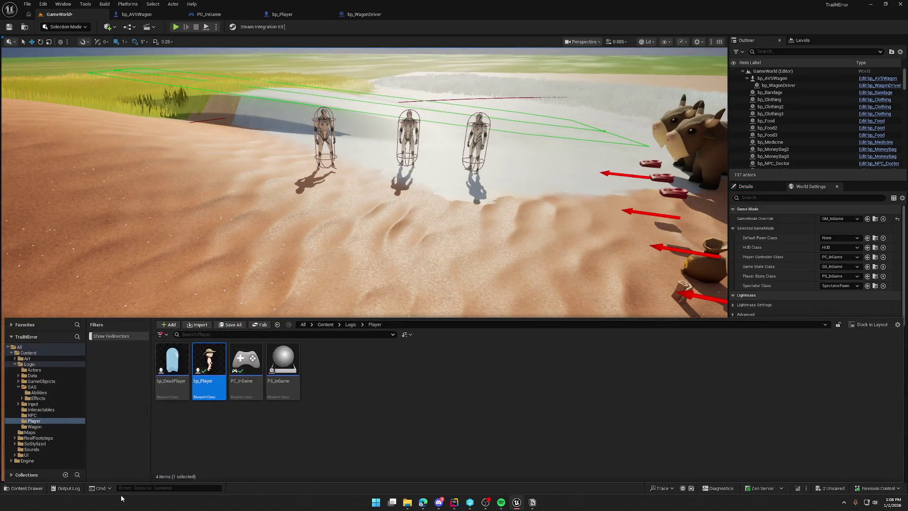
- Open TrailMap from the Maps folder, saving the GameWorld changes when prompted
left_click(61, 433)
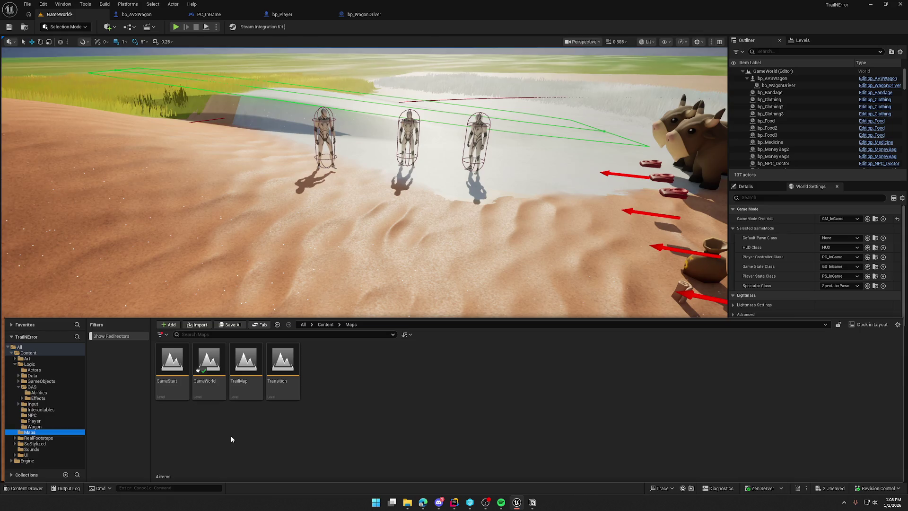
double_click(246, 366)
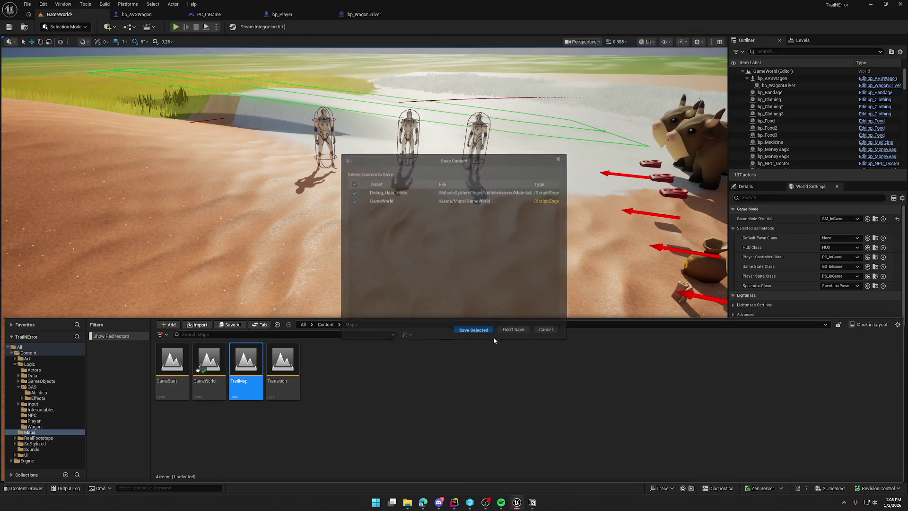
left_click(468, 330)
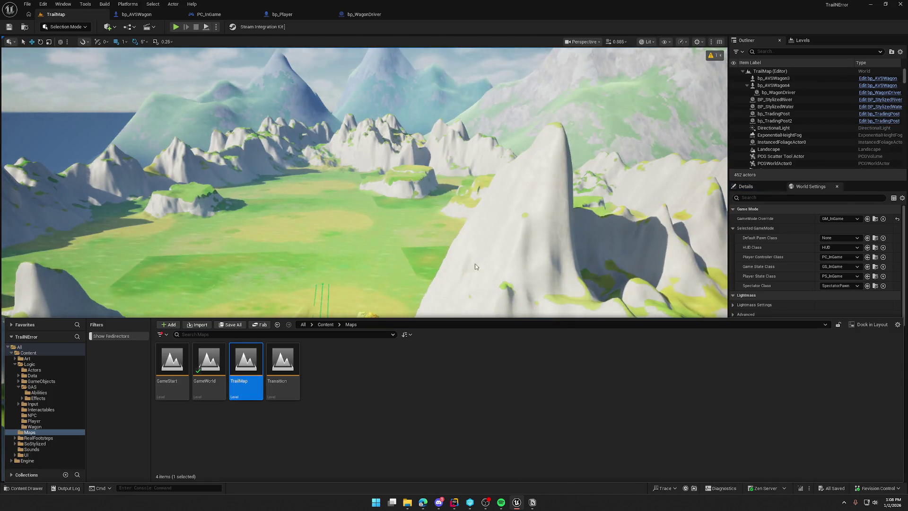
- Select the Landscape, raise the camera speed, and fly in to frame the lake
right_click(519, 133)
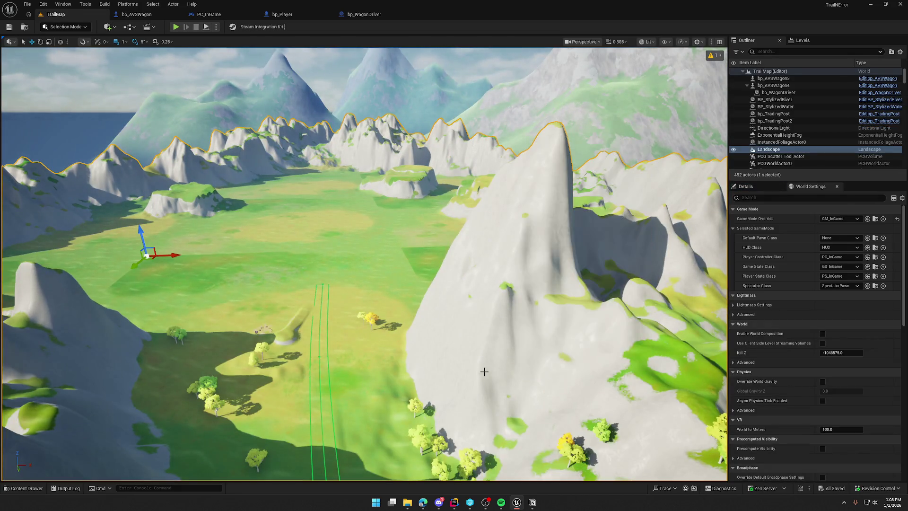
scroll(364, 264, "up", 2)
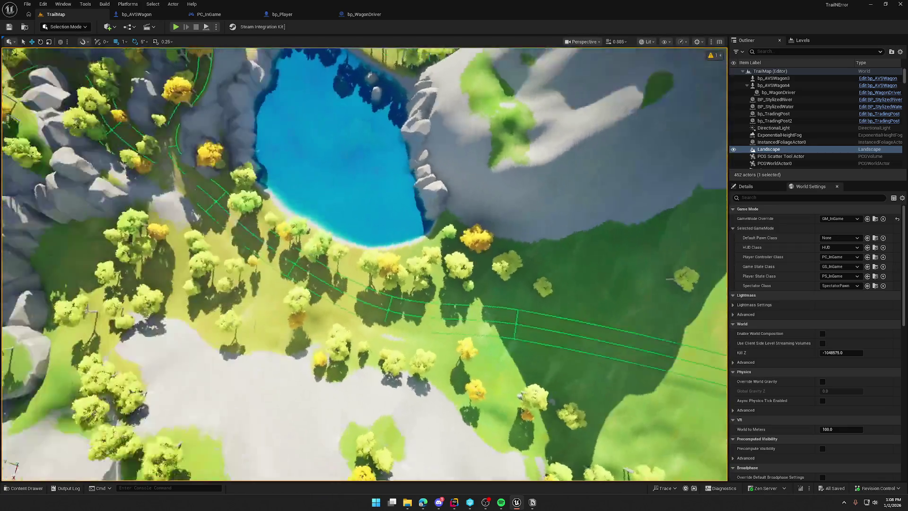
scroll(364, 263, "up", 3)
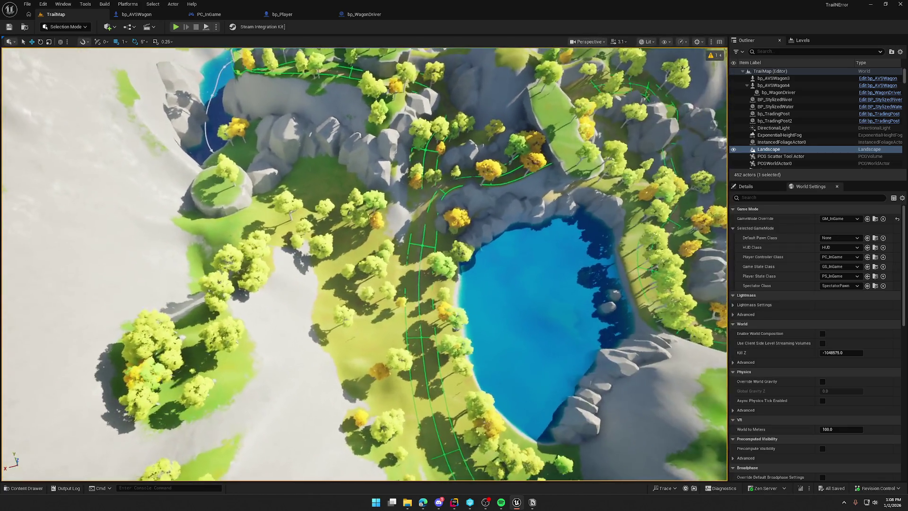
scroll(364, 264, "up", 3)
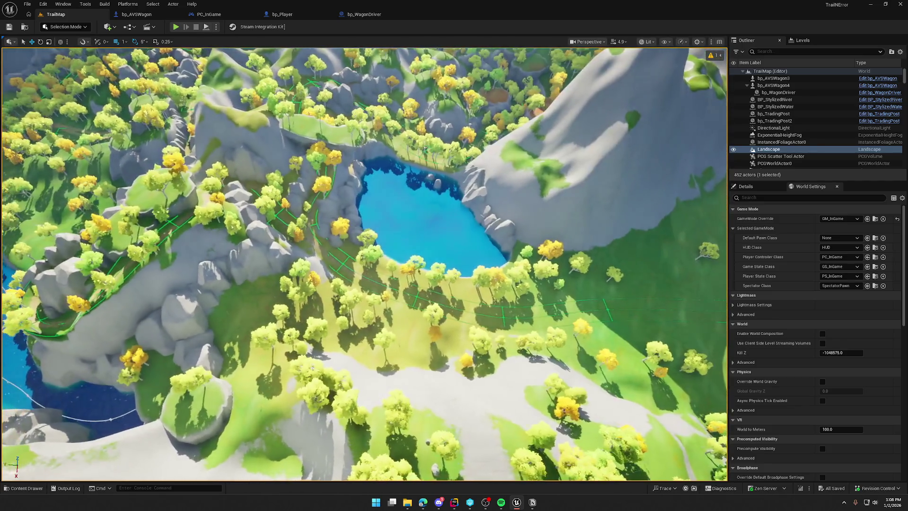
key("a")
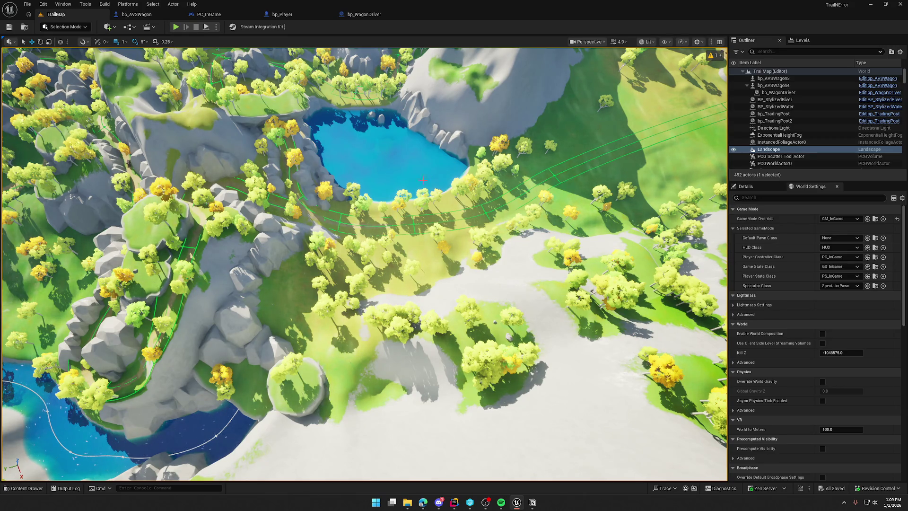
mouse_move(399, 137)
left_mouse_down()
mouse_move(388, 142)
mouse_move(406, 133)
mouse_move(395, 165)
left_mouse_up()
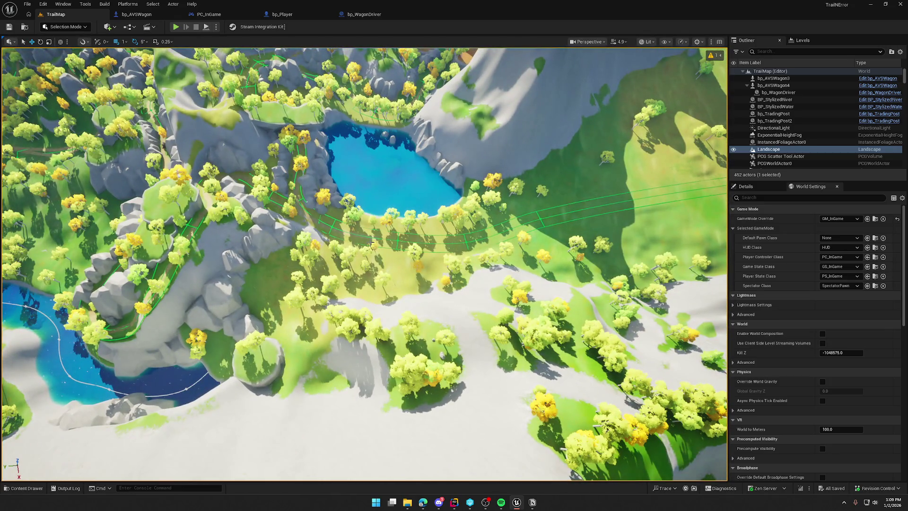
left_click_drag(414, 220, 432, 216)
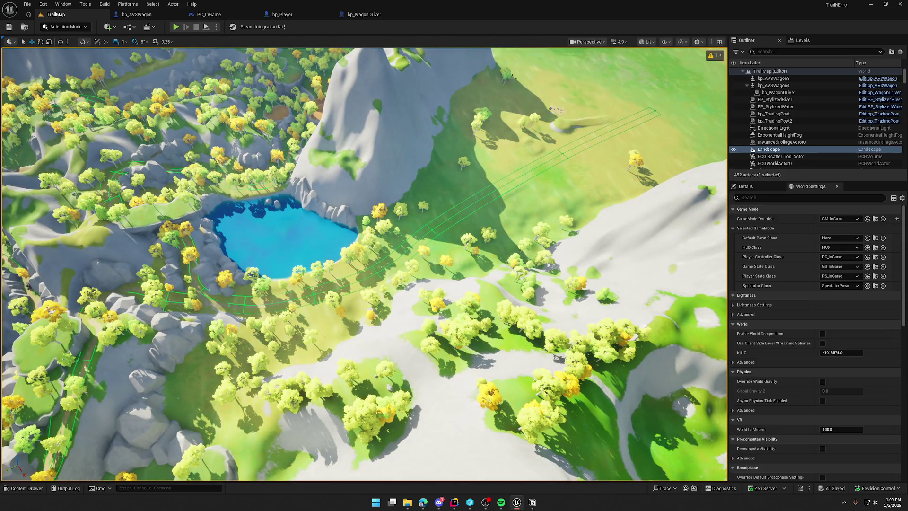
mouse_move(198, 250)
left_mouse_down()
mouse_move(208, 246)
mouse_move(199, 250)
left_mouse_up()
- Fly across the valley high over the lake and forest, then swing around to the river and cliffs
mouse_move(423, 156)
left_mouse_down()
mouse_move(335, 179)
mouse_move(371, 208)
left_mouse_up()
left_click_drag(368, 250, 437, 228)
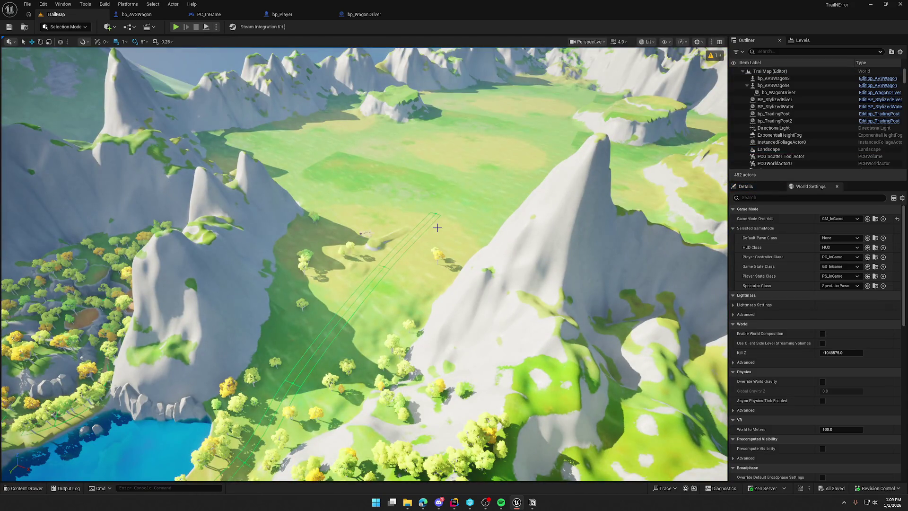
left_click_drag(434, 231, 378, 218)
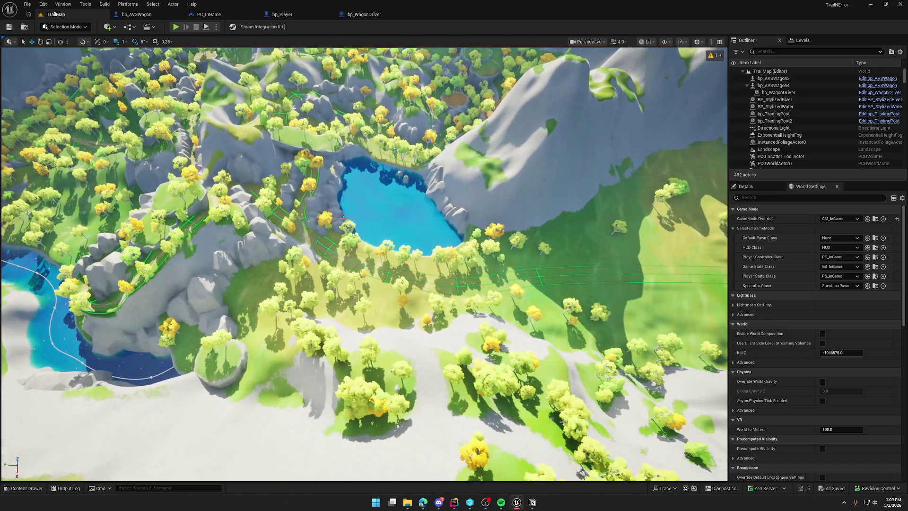
left_click_drag(309, 306, 401, 297)
mouse_move(609, 235)
left_mouse_down()
mouse_move(392, 255)
mouse_move(377, 180)
mouse_move(375, 196)
left_mouse_up()
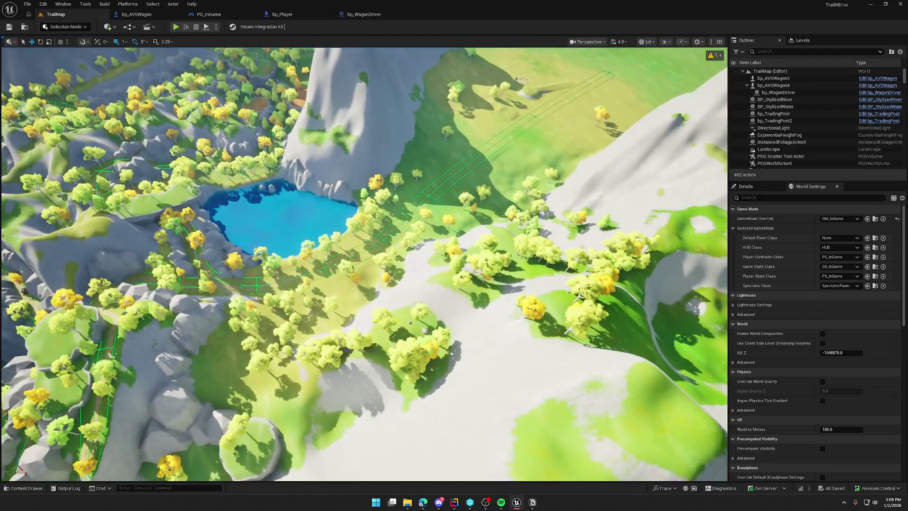
mouse_move(375, 196)
left_mouse_down()
mouse_move(288, 197)
mouse_move(279, 173)
mouse_move(255, 174)
mouse_move(277, 151)
left_mouse_up()
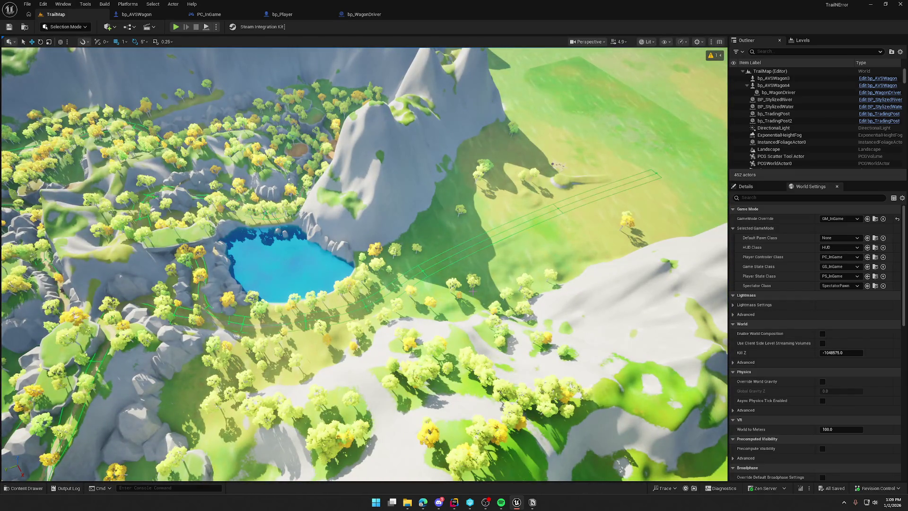
mouse_move(416, 321)
left_mouse_down()
mouse_move(390, 308)
mouse_move(395, 244)
left_mouse_up()
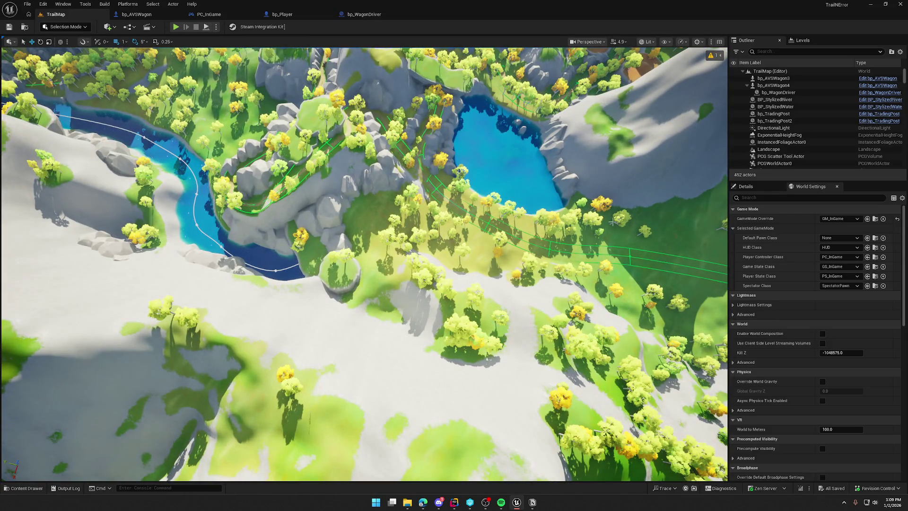
left_click_drag(464, 201, 485, 214)
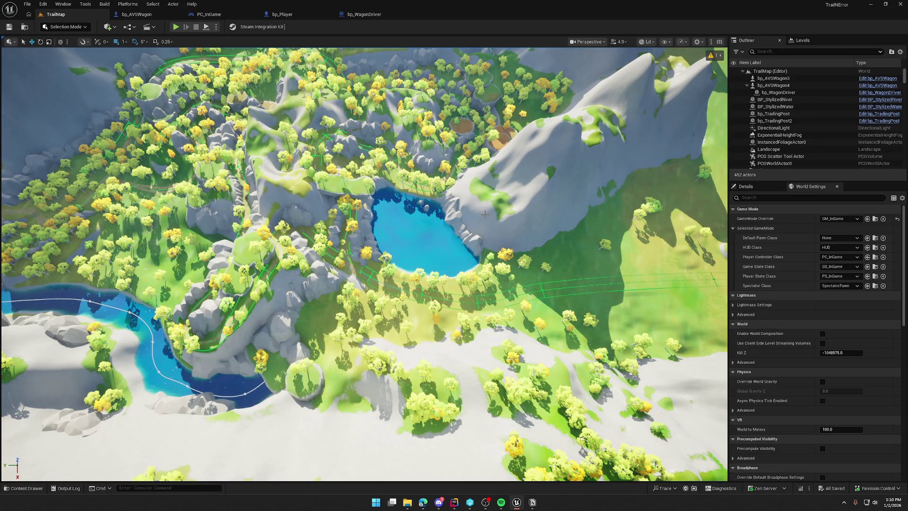
- Orbit the lake, follow the river through the valley, and descend onto its grassy bank
left_click_drag(161, 455, 391, 384)
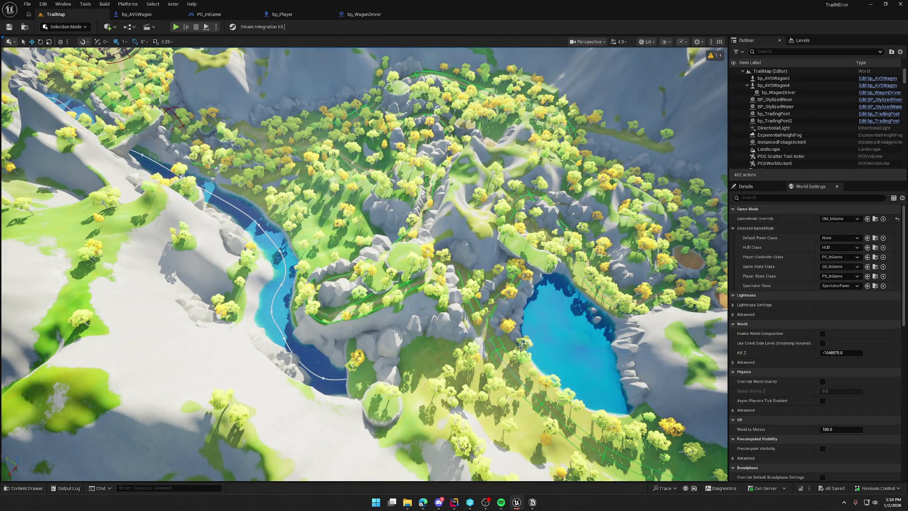
left_click_drag(273, 250, 322, 158)
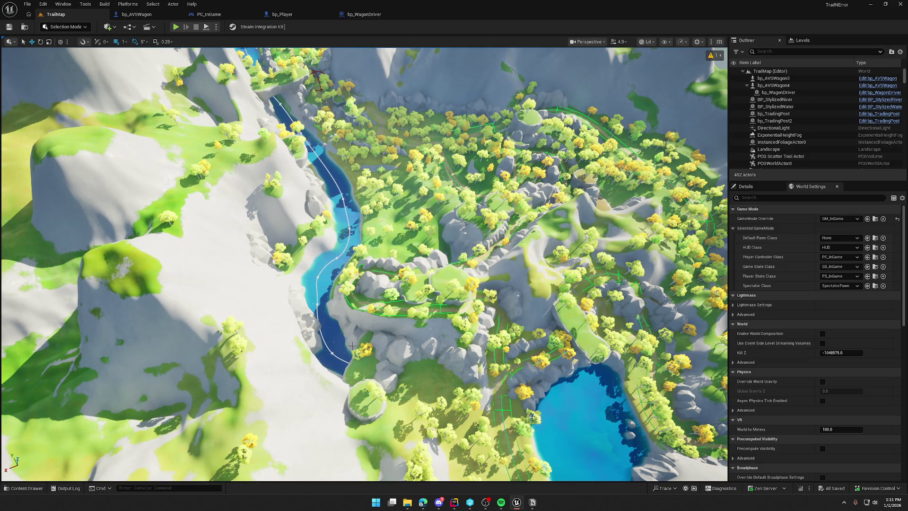
left_click_drag(360, 354, 358, 265)
left_click_drag(486, 211, 468, 209)
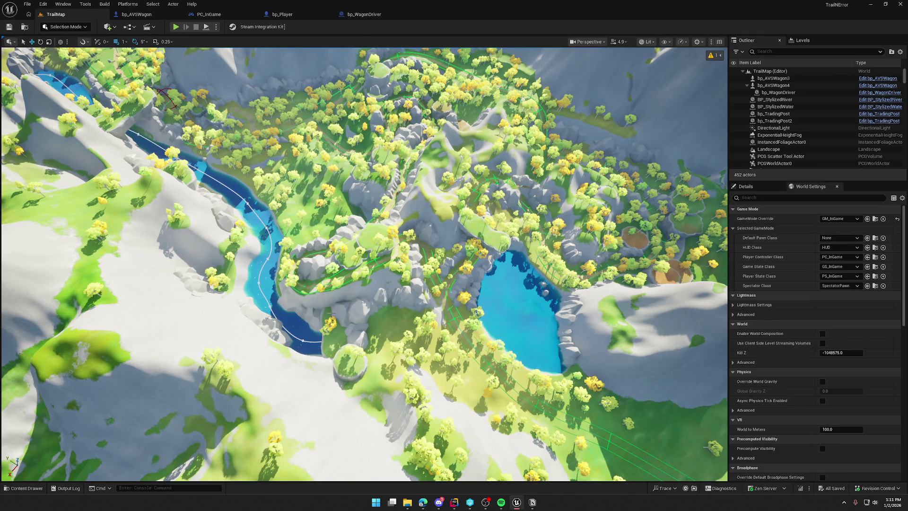
left_click_drag(334, 311, 331, 265)
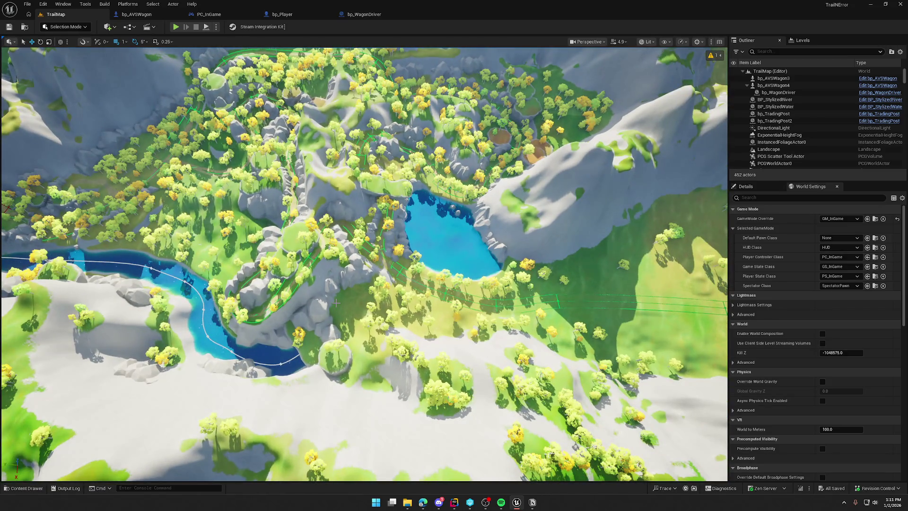
left_click_drag(337, 303, 332, 263)
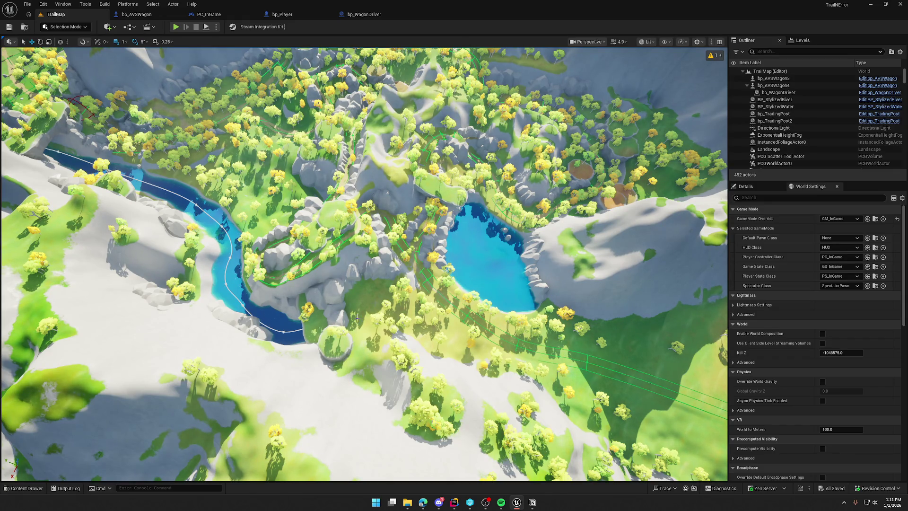
mouse_move(433, 268)
left_mouse_down()
mouse_move(433, 258)
mouse_move(416, 257)
left_mouse_up()
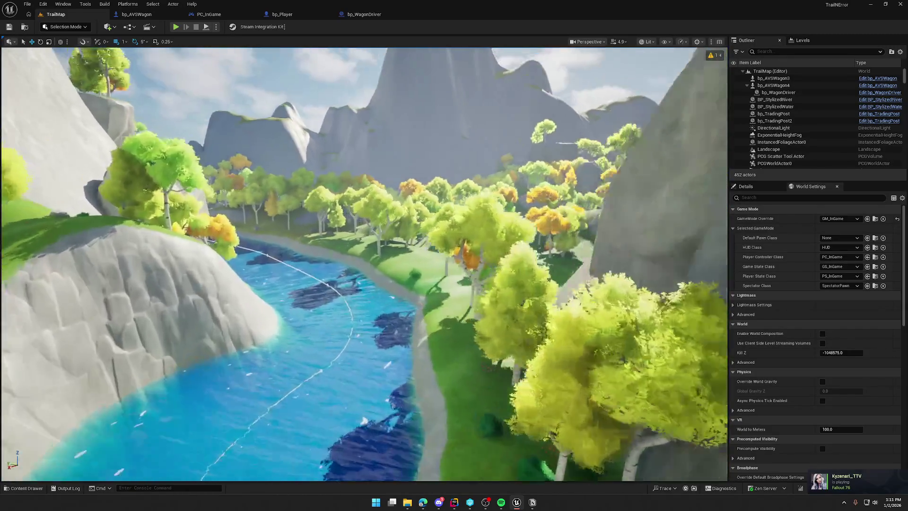
left_click_drag(416, 258, 421, 253)
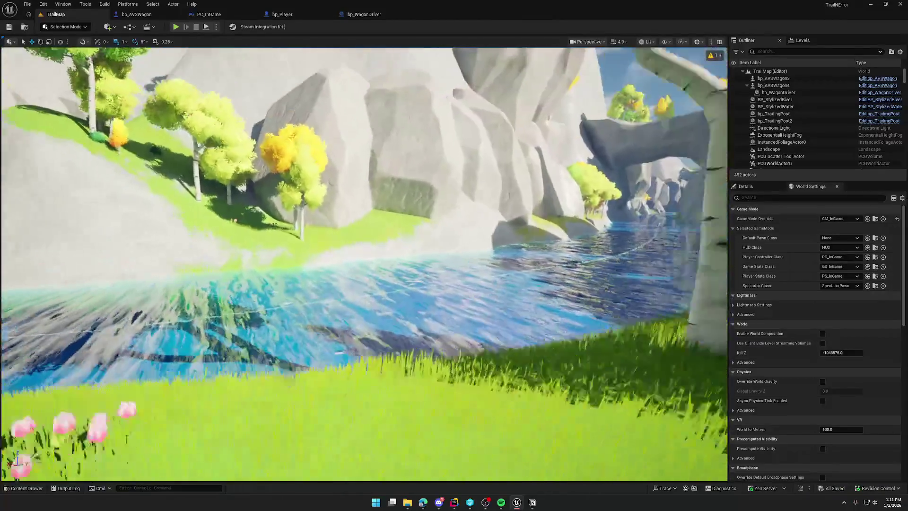
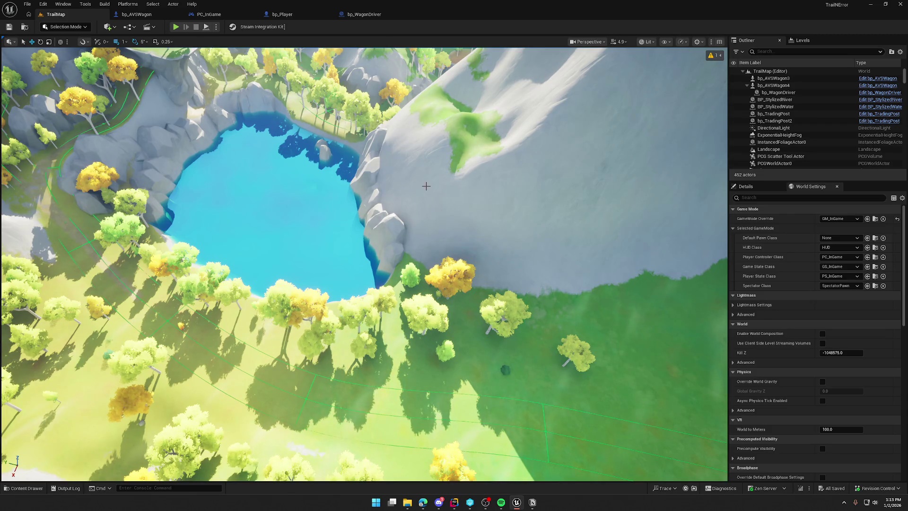
- Fly the viewport around the lake, trail and cliffs to a new viewpoint
left_click_drag(426, 182, 426, 183)
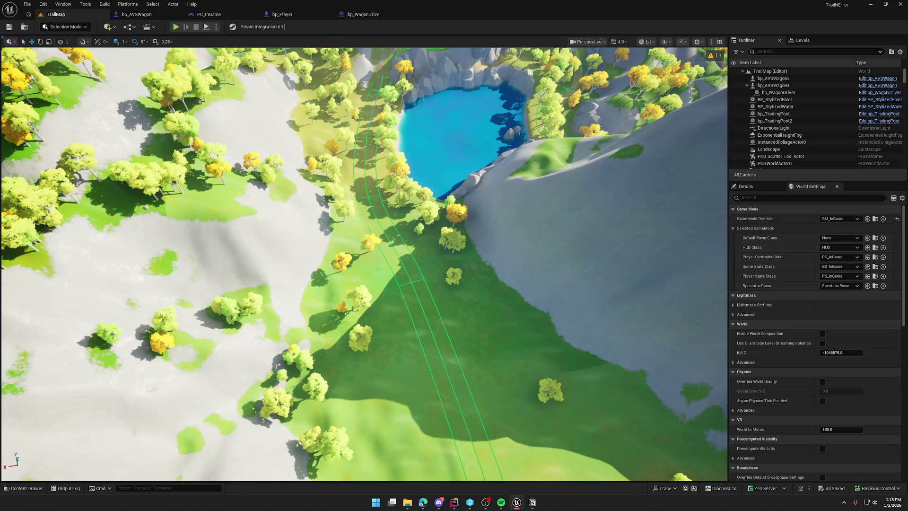
left_click_drag(426, 183, 435, 188)
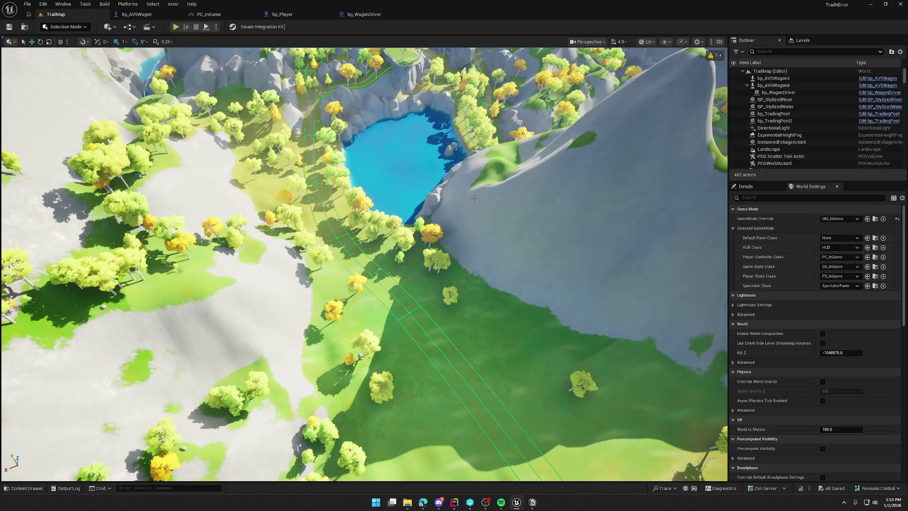
left_click_drag(475, 239, 476, 238)
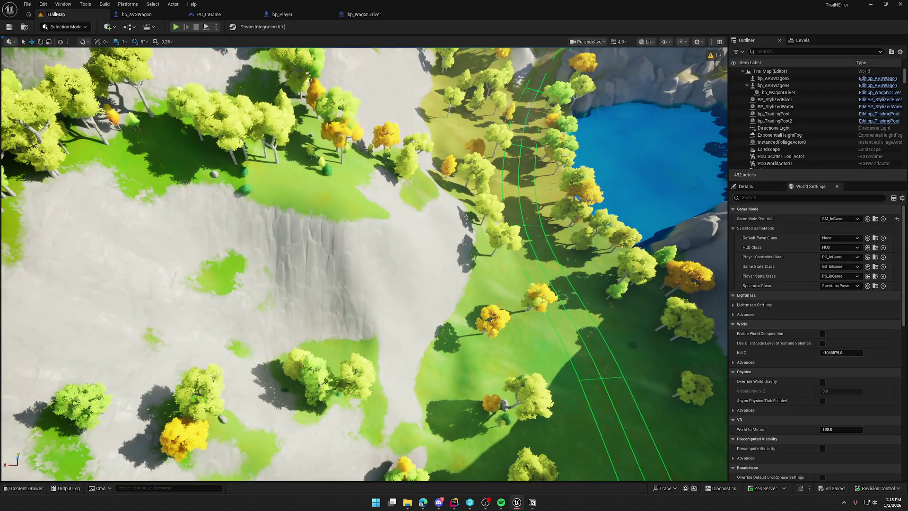
left_click_drag(307, 211, 306, 211)
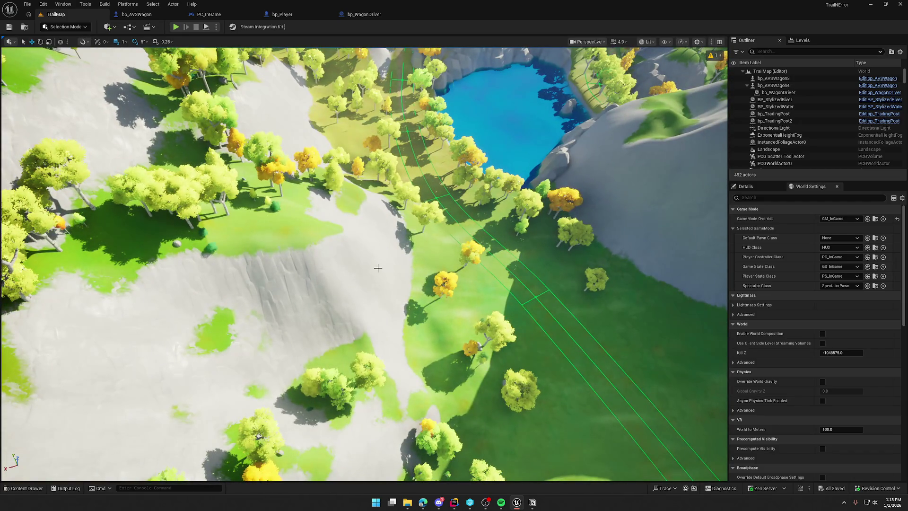
left_click_drag(406, 286, 407, 286)
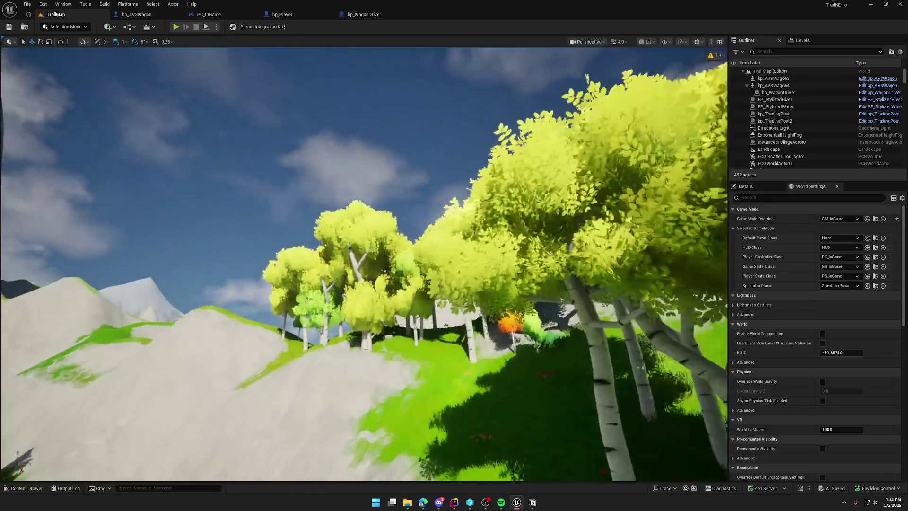
- Fly down the hillside and back up, then open the Content Drawer's Maps levels
key("w")
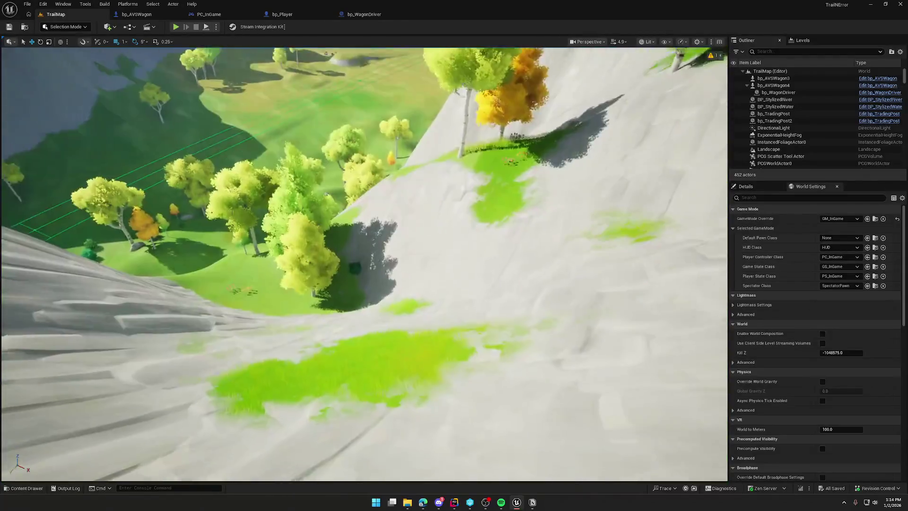
key("w")
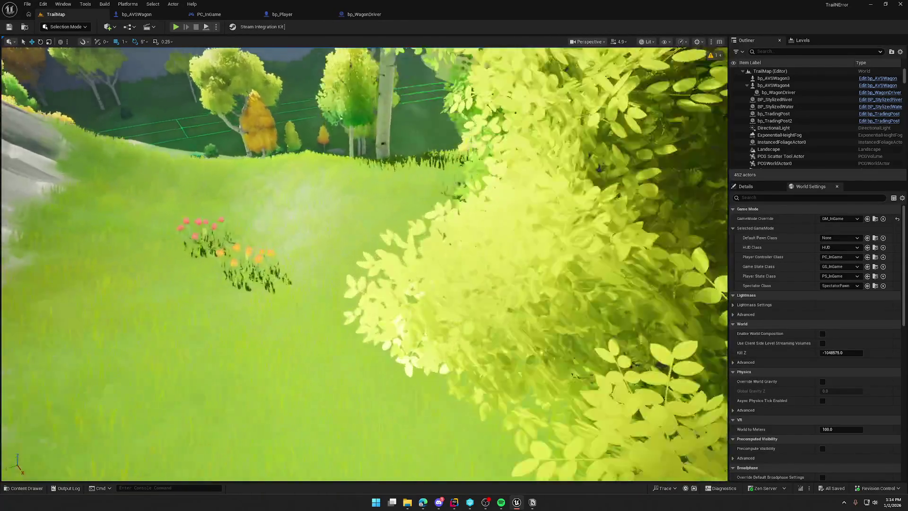
key("w")
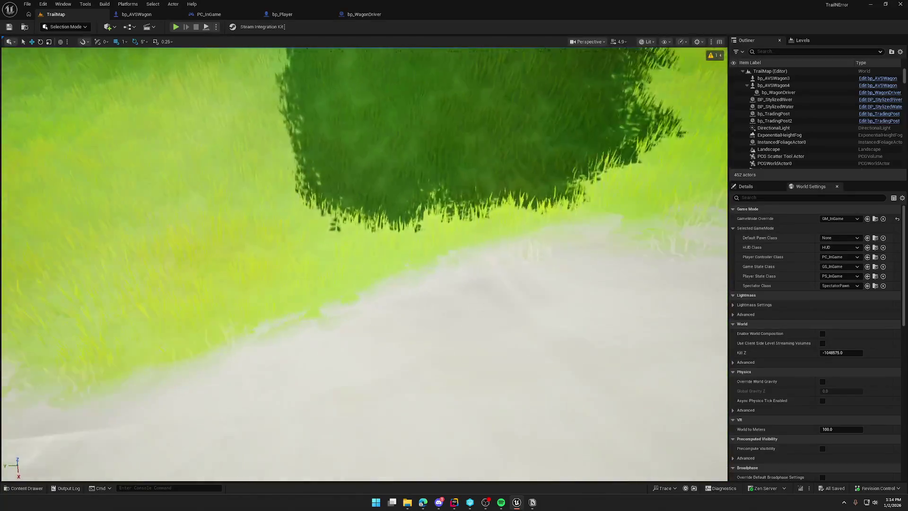
key("s")
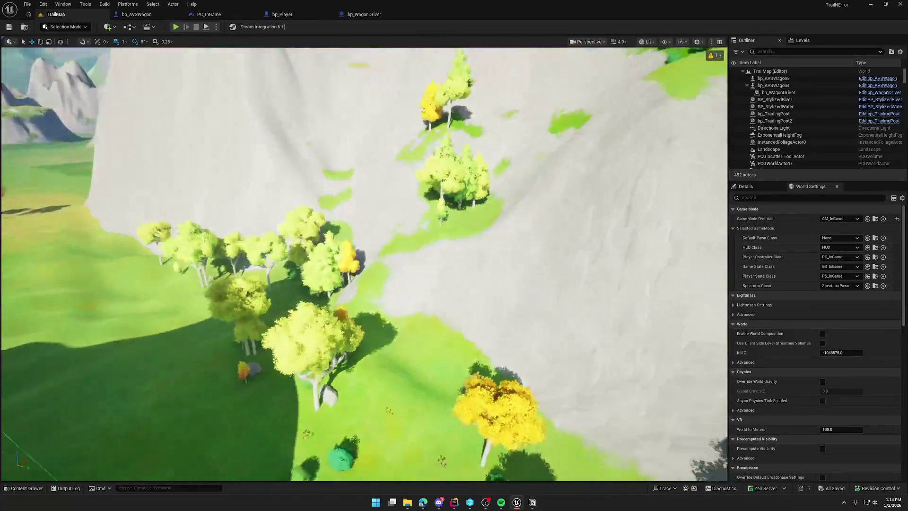
key("s")
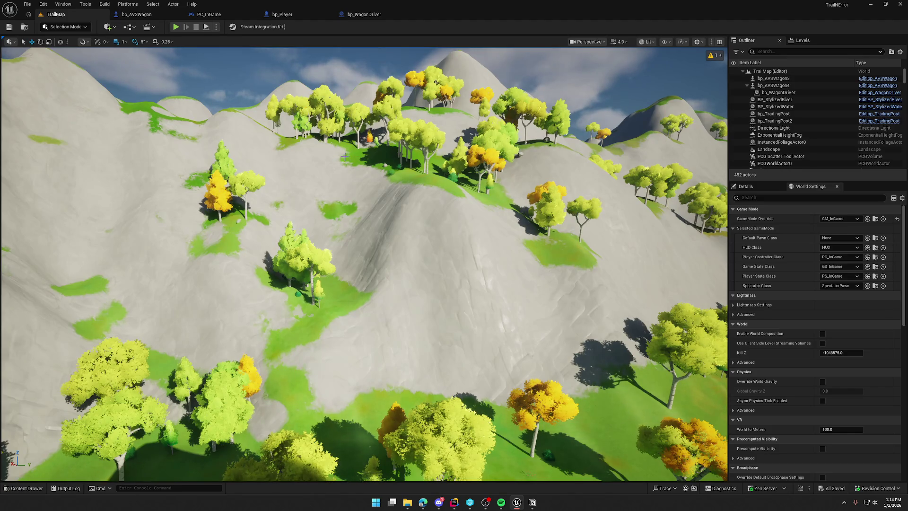
scroll(376, 154, "up", 3)
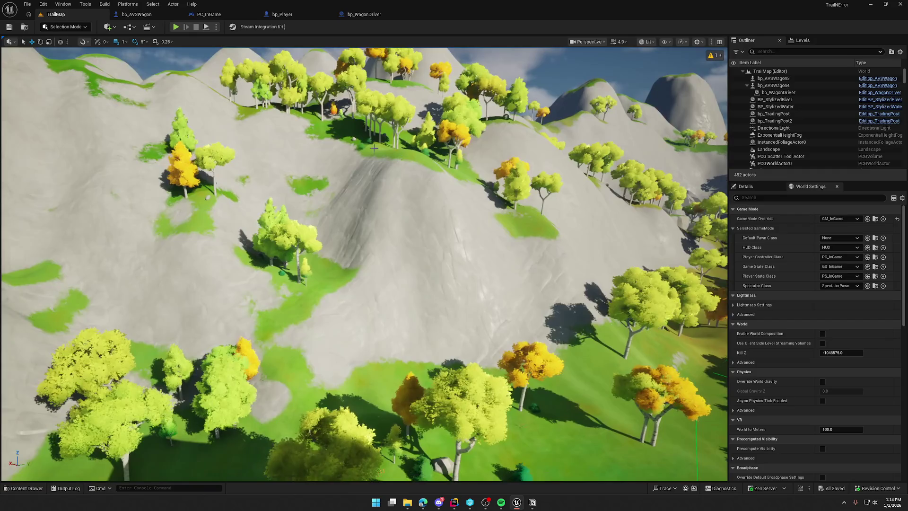
scroll(343, 263, "down", 5)
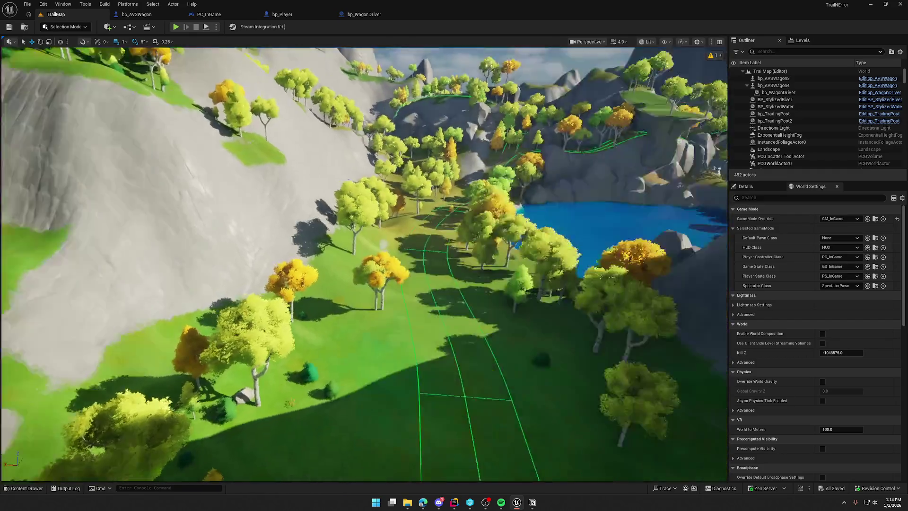
key("ctrl+space")
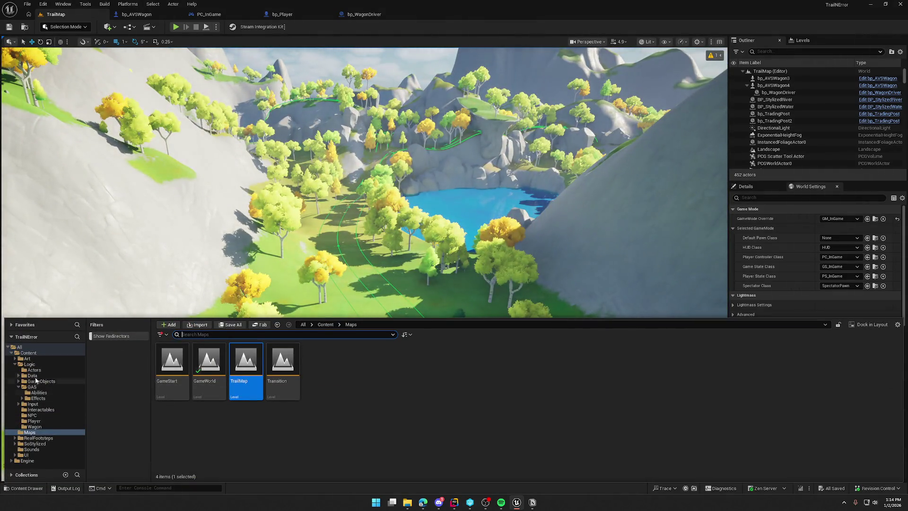
- Search the SoStylized folder for 'waterf' assets
left_click(35, 443)
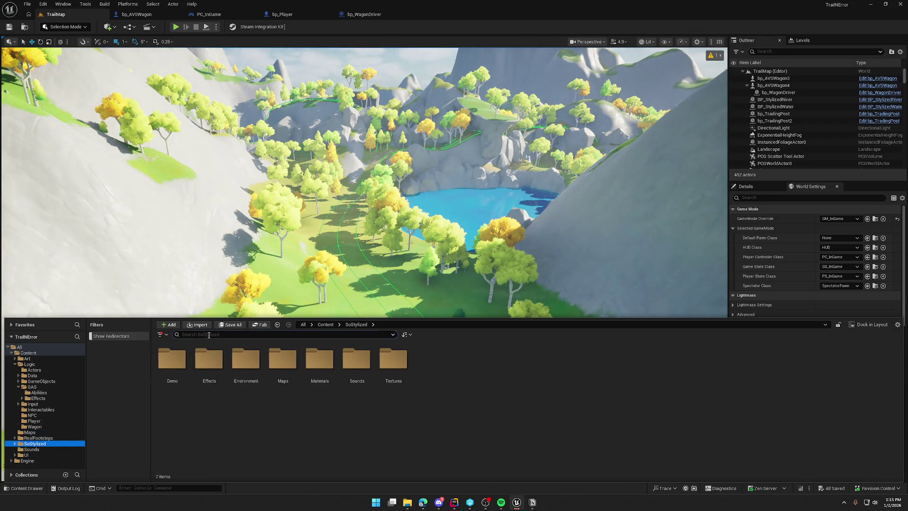
type("water")
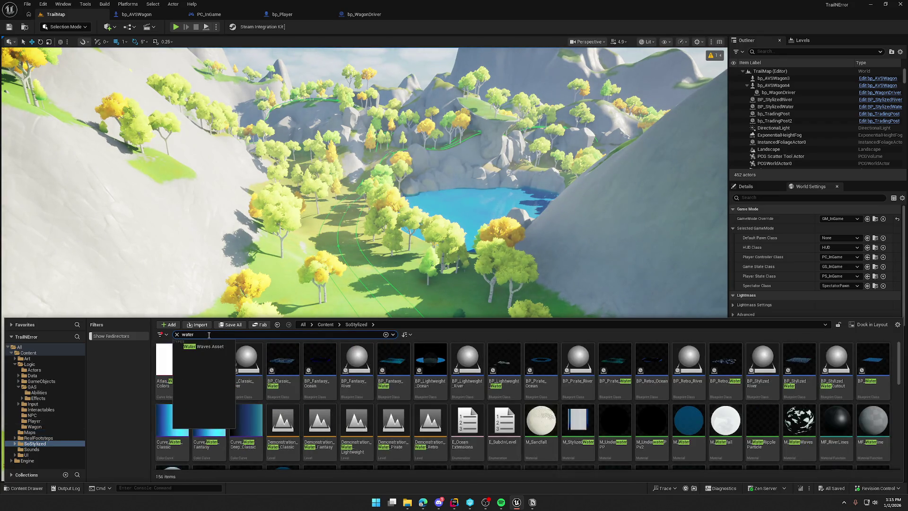
type("f")
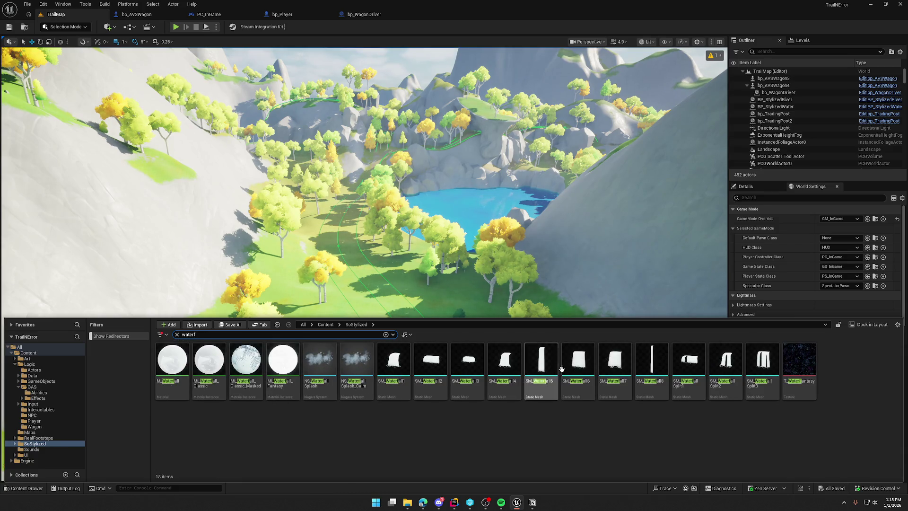
key("f")
- Place SM_Waterfall1 in TrailMap, rotate it, then delete it again
mouse_move(705, 367)
left_mouse_down()
mouse_move(328, 258)
mouse_move(321, 192)
mouse_move(365, 191)
left_mouse_up()
key("e")
key("Escape")
scroll(364, 265, "up", 10)
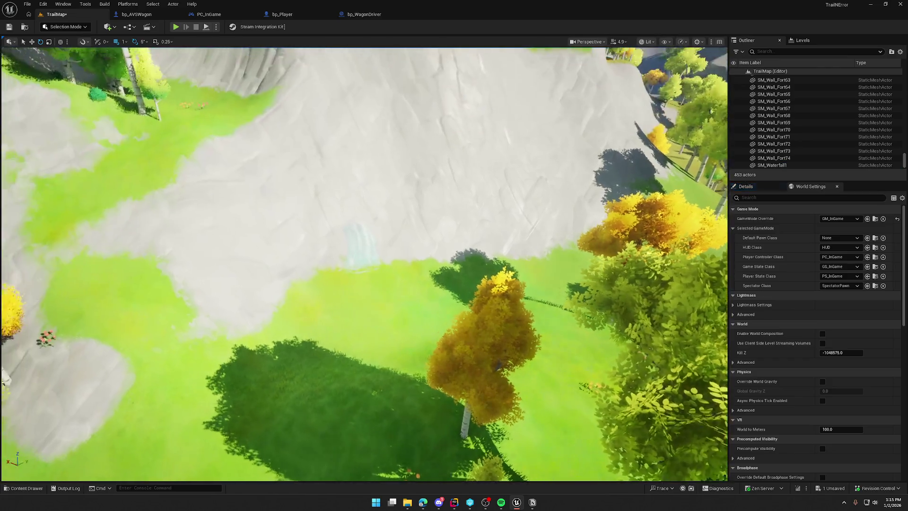
scroll(413, 221, "down", 10)
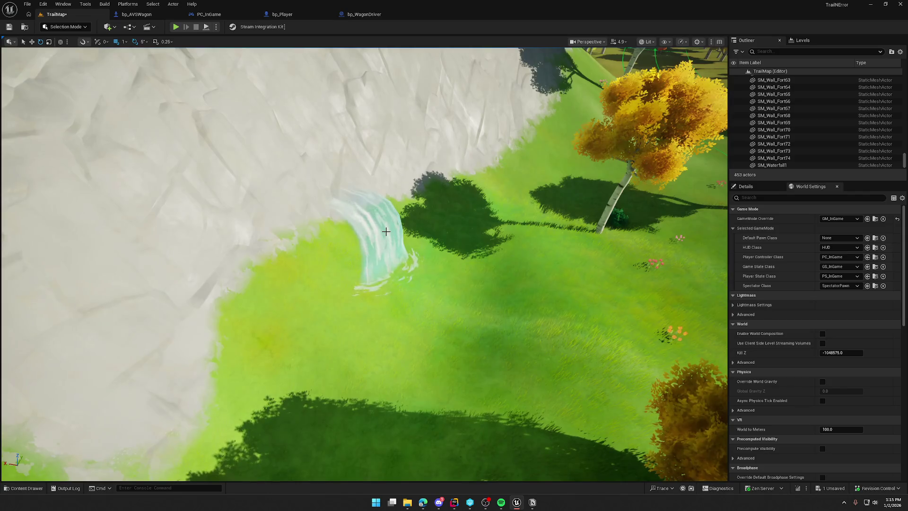
left_click(378, 229)
key("Delete")
key("ctrl+space")
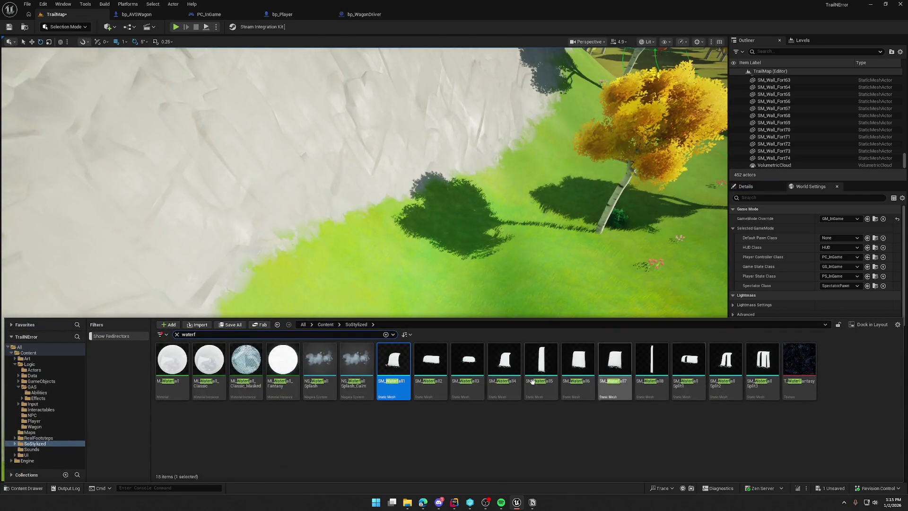
- Clear the search and open GameWorld from Maps, choosing Don't Save for TrailMap
left_click(178, 335)
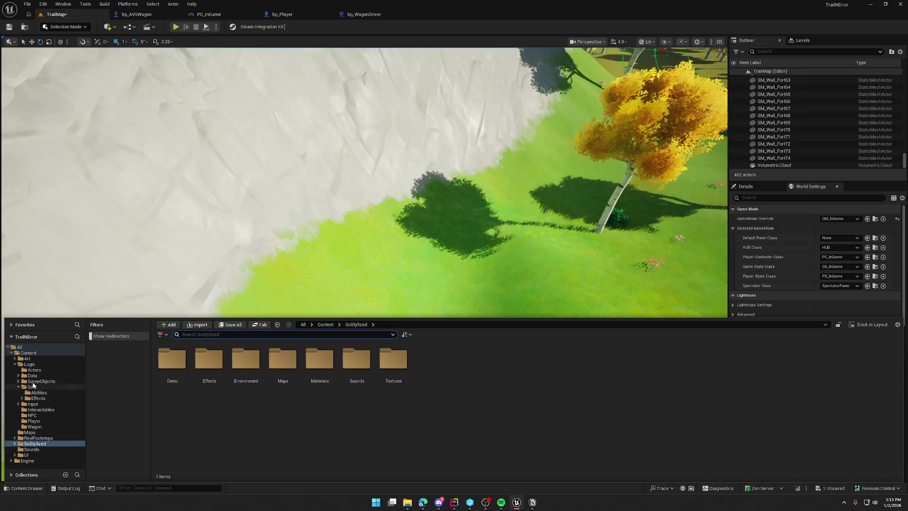
left_click(46, 432)
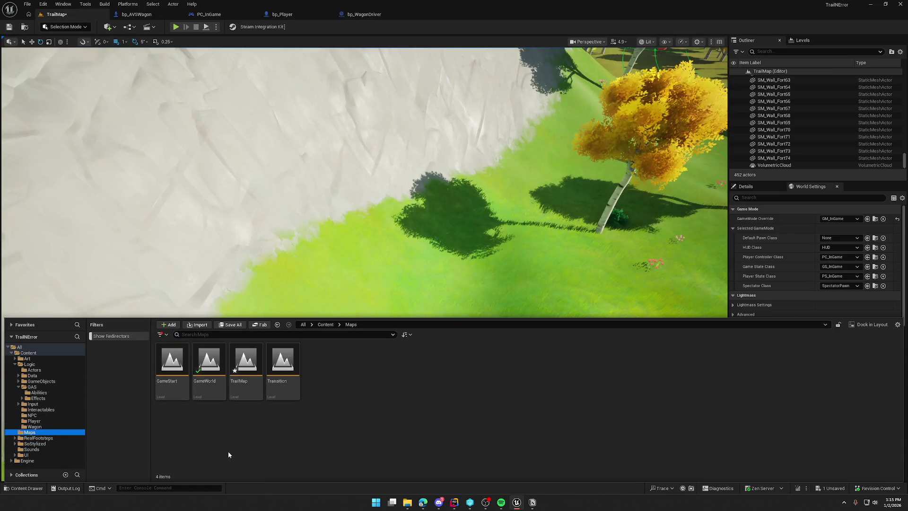
left_click(208, 367)
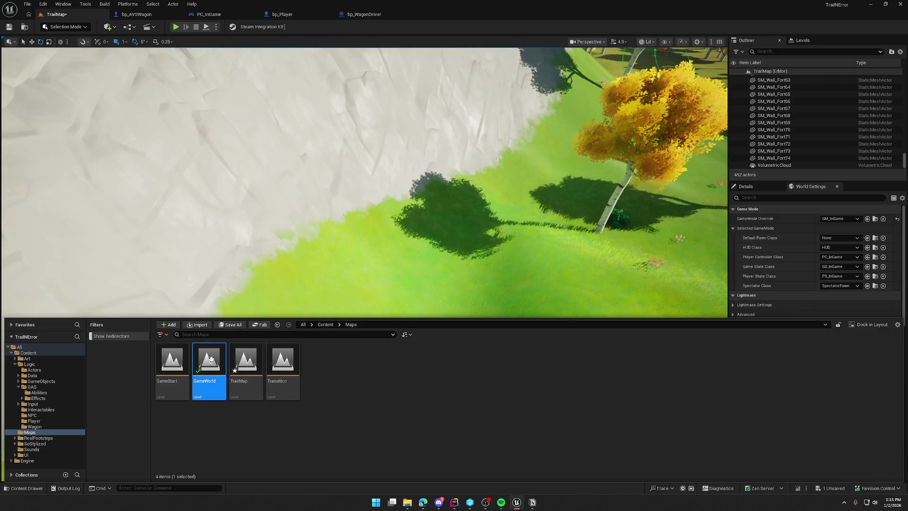
double_click(209, 364)
left_click(515, 331)
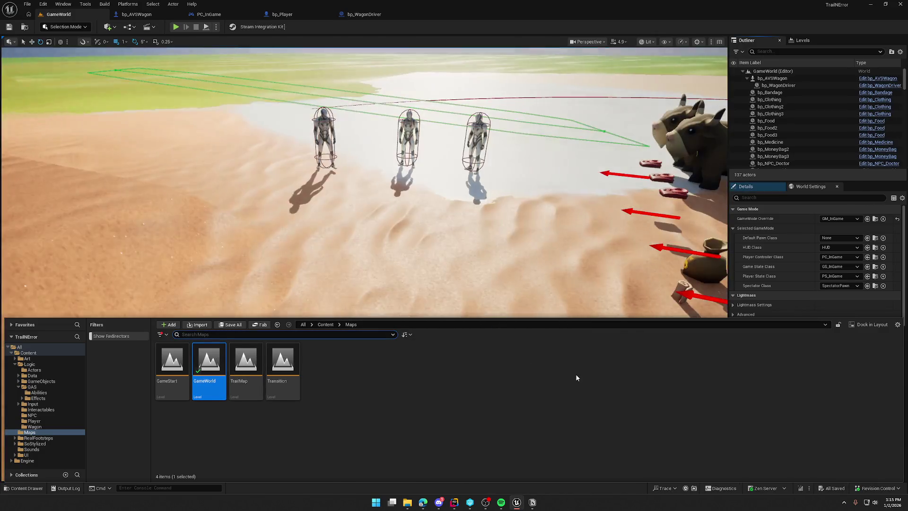
- Check the World Settings GameMode Override list, leaving it on GM_InGame
scroll(443, 177, "down", 10)
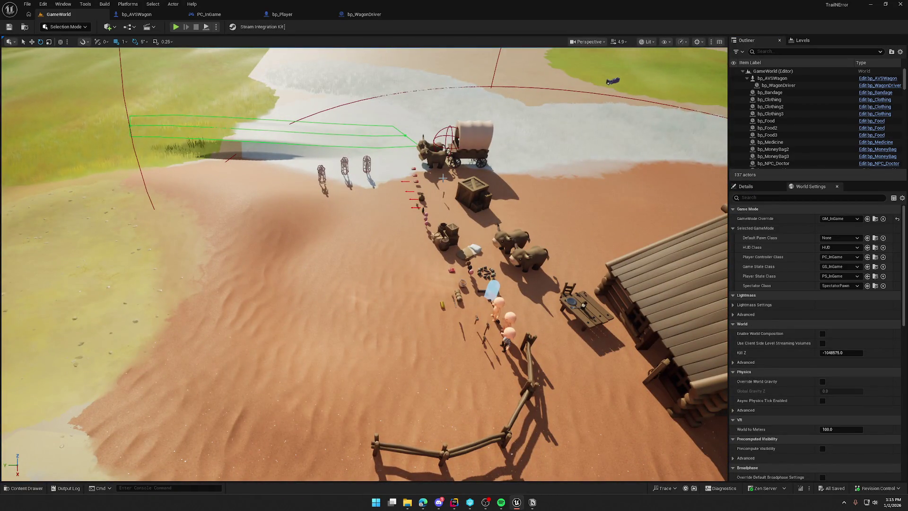
left_click(839, 218)
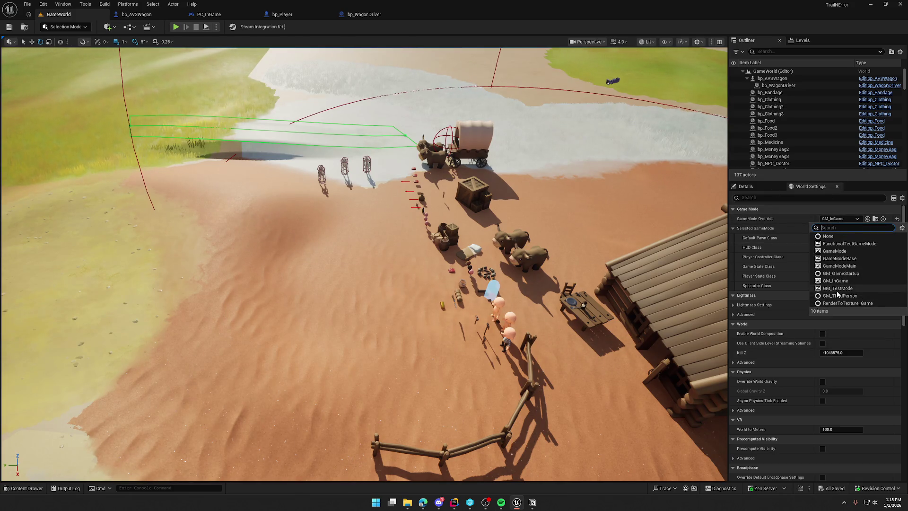
left_click(434, 307)
scroll(438, 273, "up", 4)
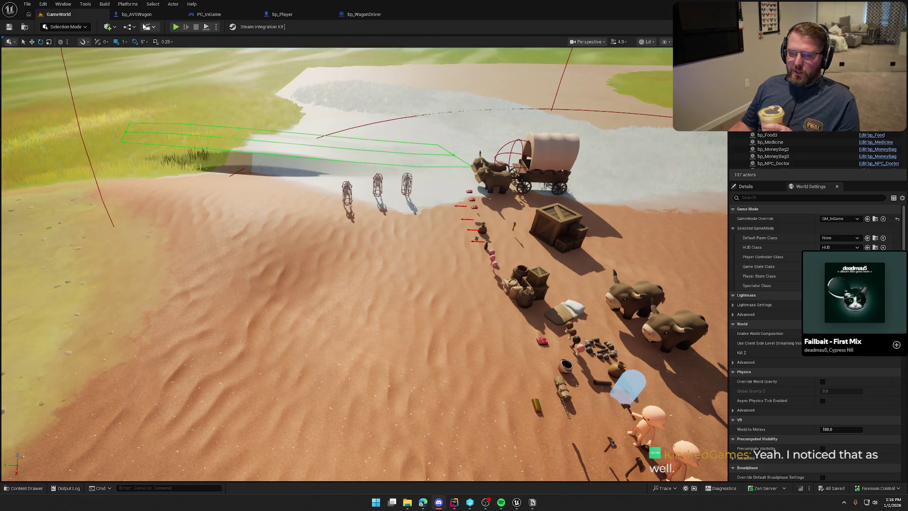
- Connect IA_Throttle's Triggered pin to the first Set Throttle and Brake Input, removing the Started link
left_click(137, 14)
left_click(45, 438)
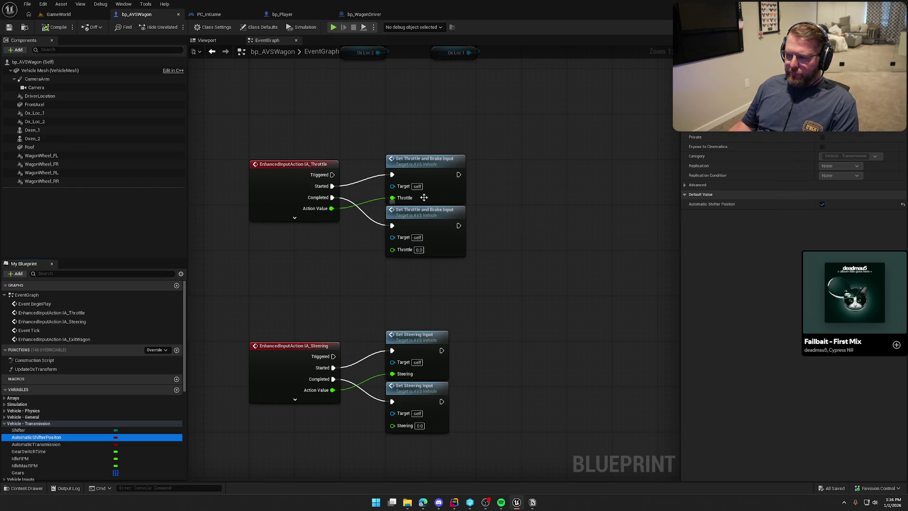
mouse_move(453, 171)
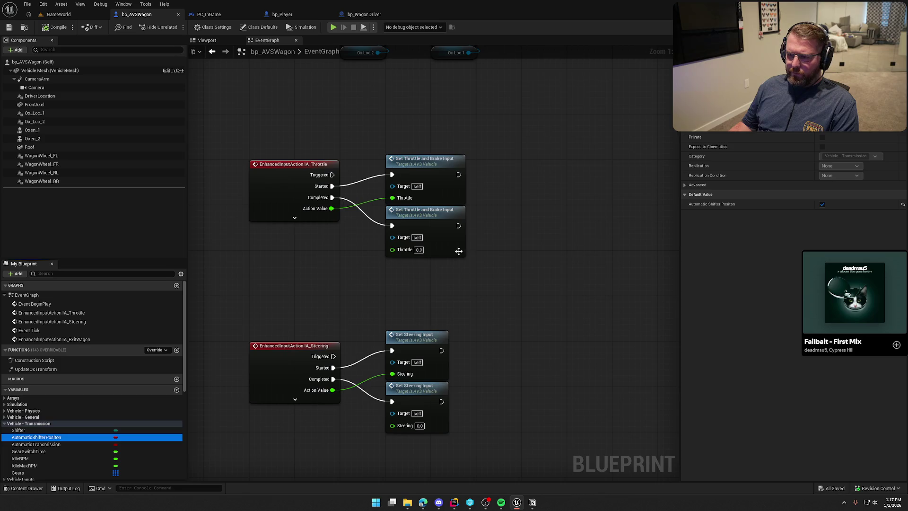
left_click_drag(339, 283, 320, 283)
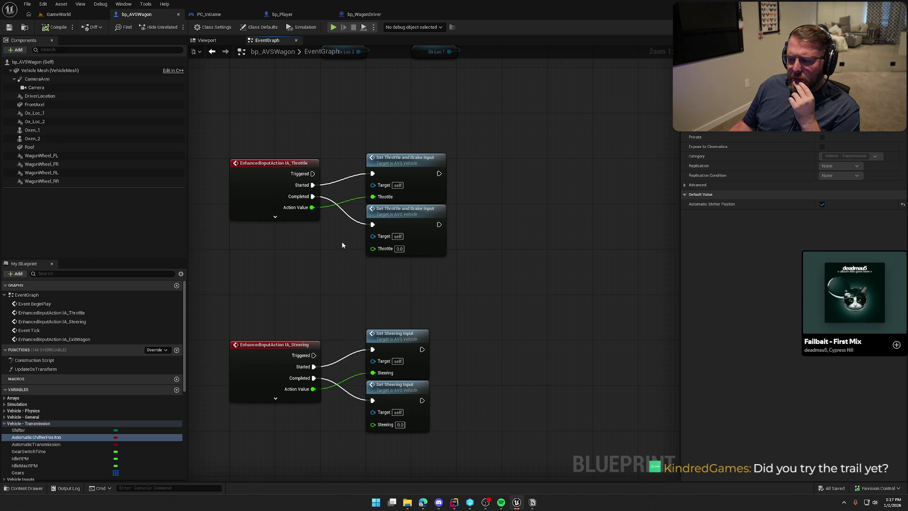
left_click_drag(313, 174, 372, 174)
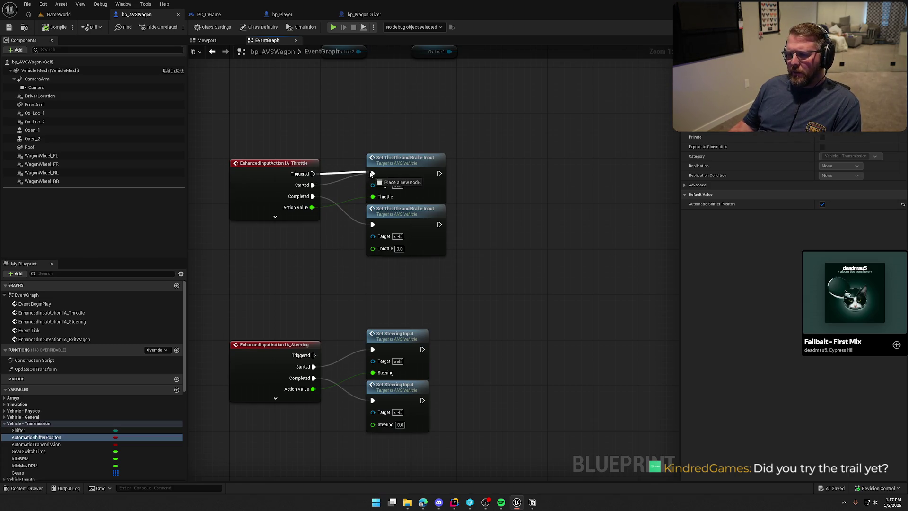
left_click(314, 184, "alt")
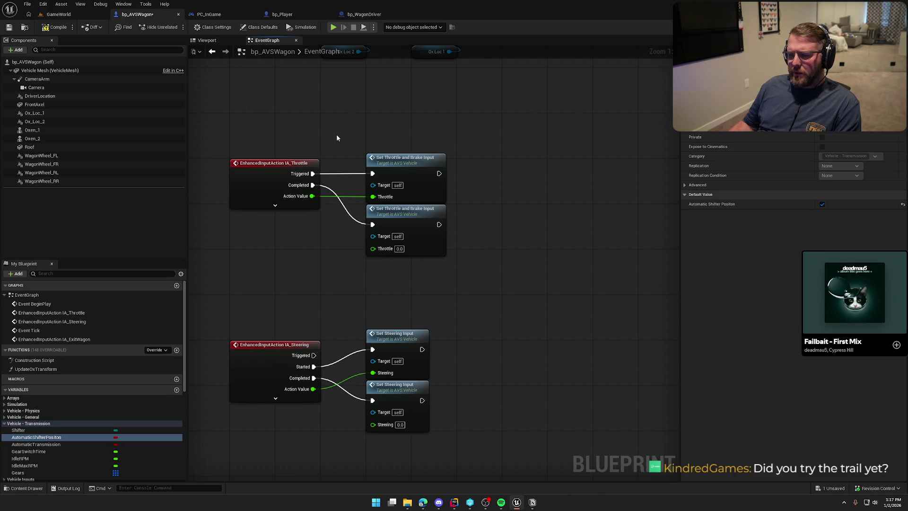
left_click(58, 14)
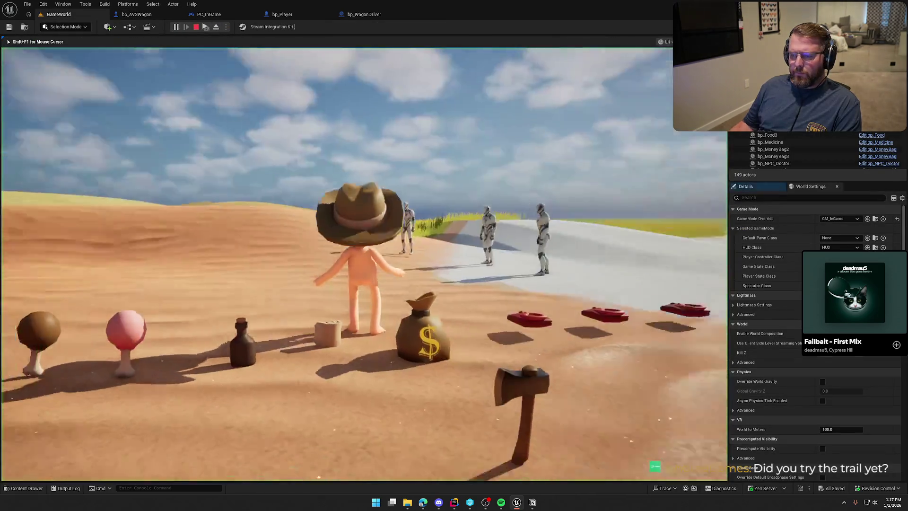
- Board the wagon with E, stop play, and return to bp_AVSWagon's EventGraph
key("e")
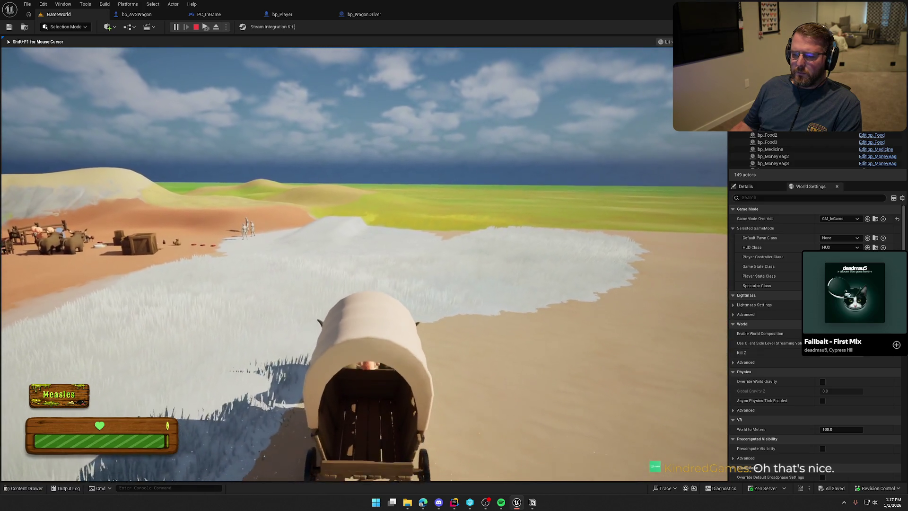
key("Escape")
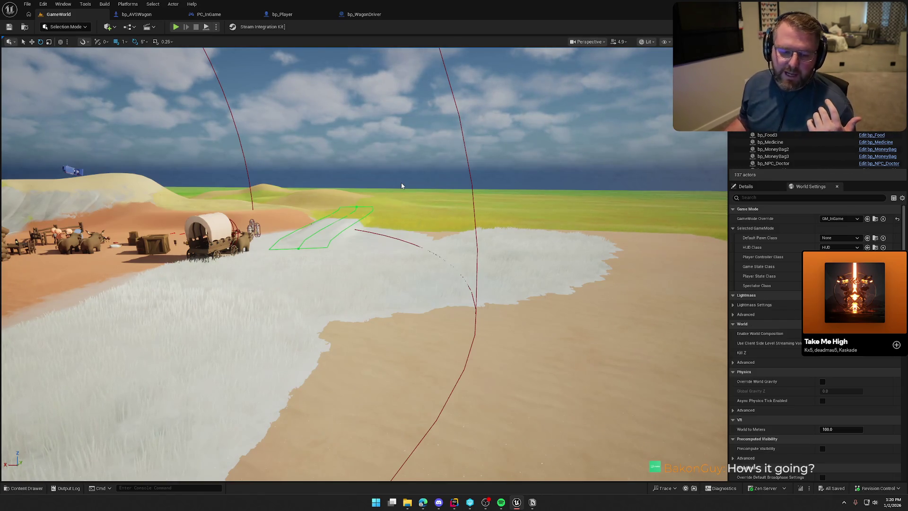
left_click(141, 16)
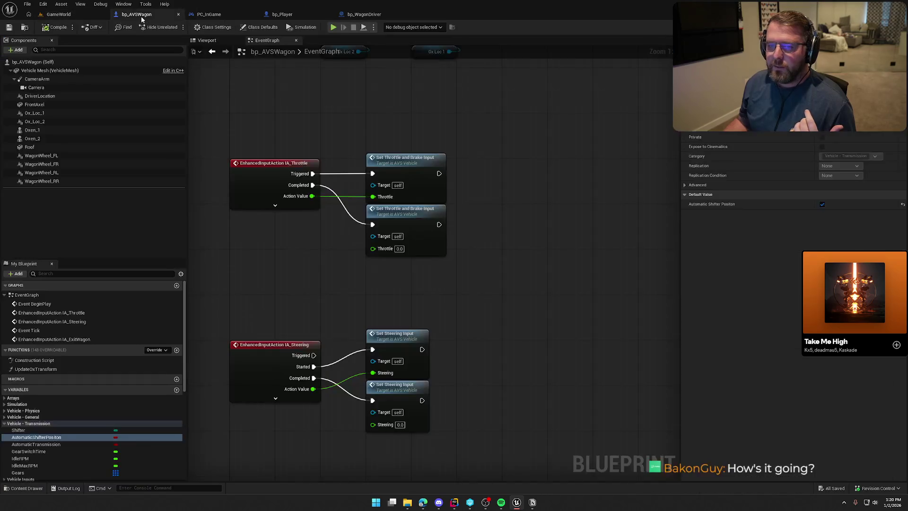
- Expand IA_Throttle to show all its pins, collapse it, then play GameWorld again
left_click_drag(267, 107, 380, 211)
left_click(349, 200)
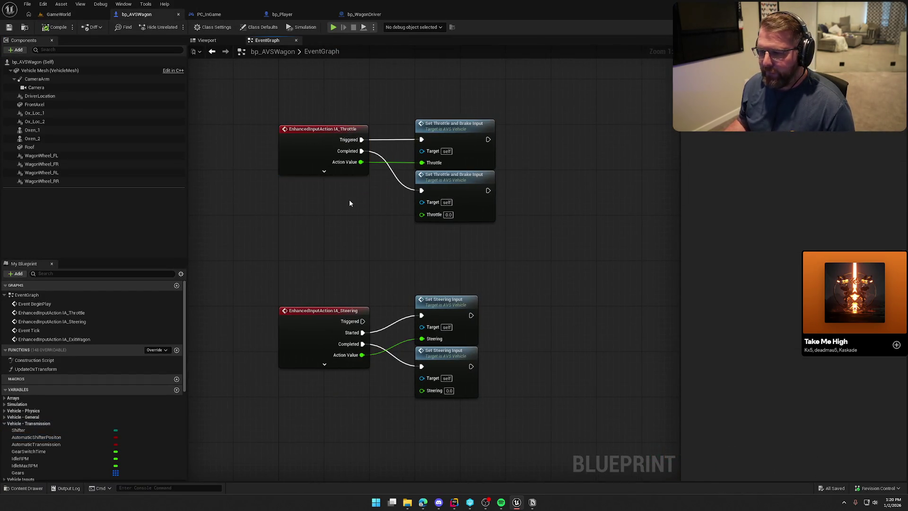
left_click(326, 172)
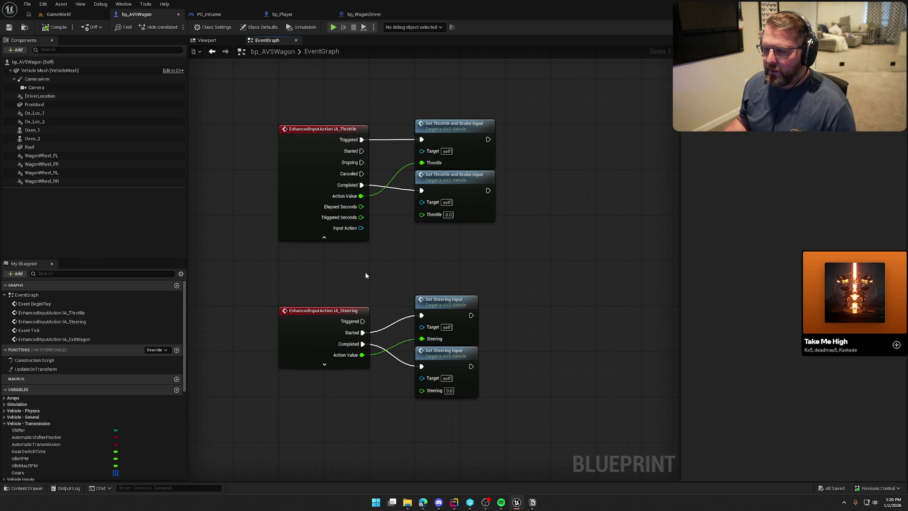
left_click(324, 237)
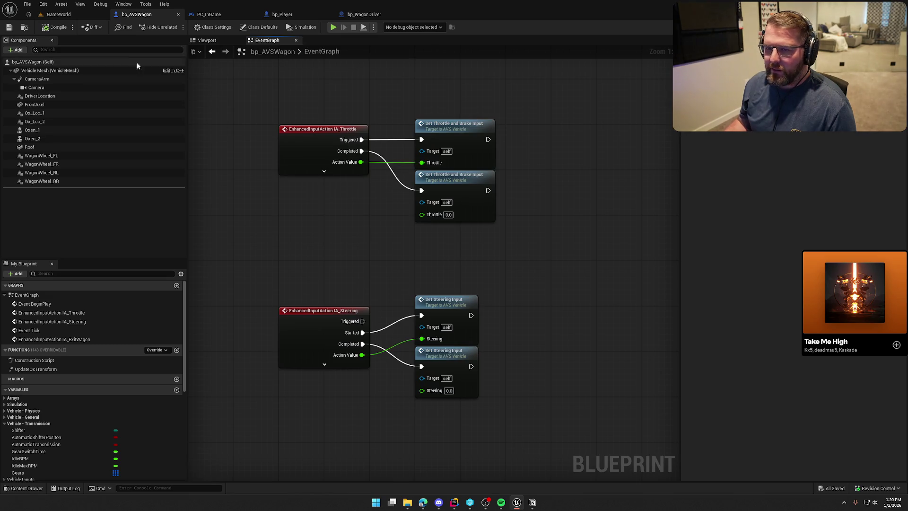
left_click(62, 14)
left_click(175, 27)
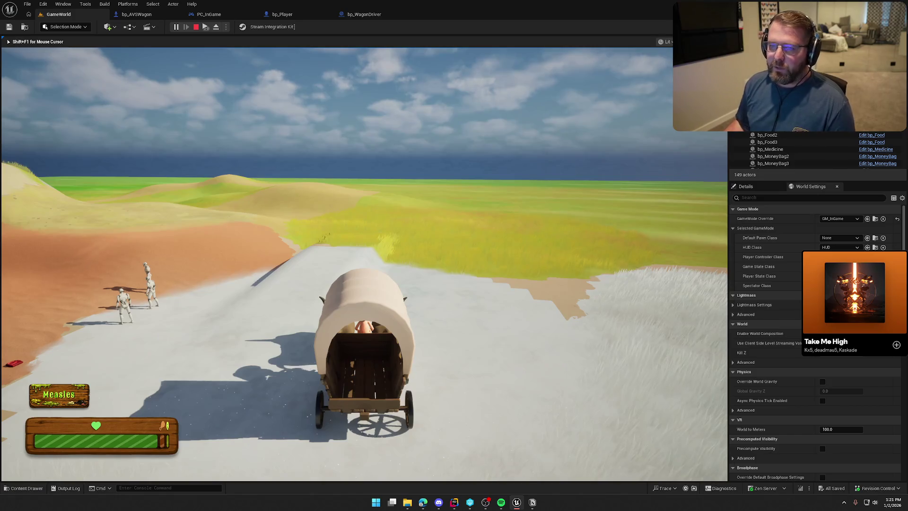
- Stop the play session after driving the wagon up the trail
key("Escape")
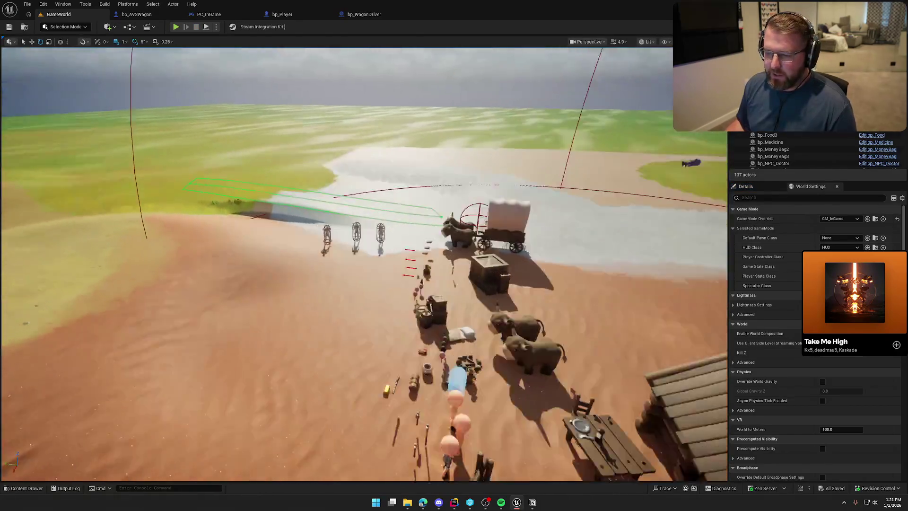
- Move the level camera toward the wagon and oxen, then start a play test
scroll(402, 153, "up", 5)
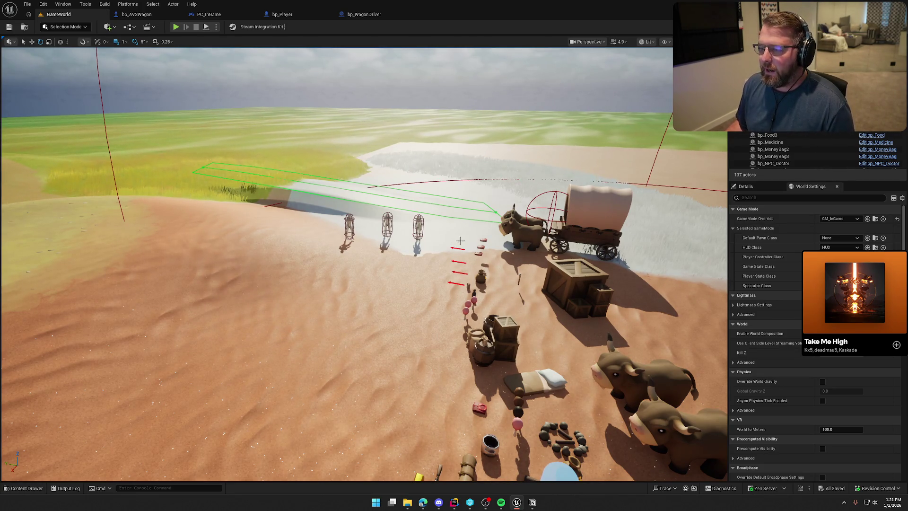
mouse_move(460, 241)
left_mouse_down()
mouse_move(477, 227)
mouse_move(482, 203)
left_mouse_up()
mouse_move(556, 222)
left_mouse_down()
mouse_move(543, 222)
mouse_move(556, 246)
mouse_move(544, 255)
mouse_move(525, 242)
mouse_move(497, 253)
left_mouse_up()
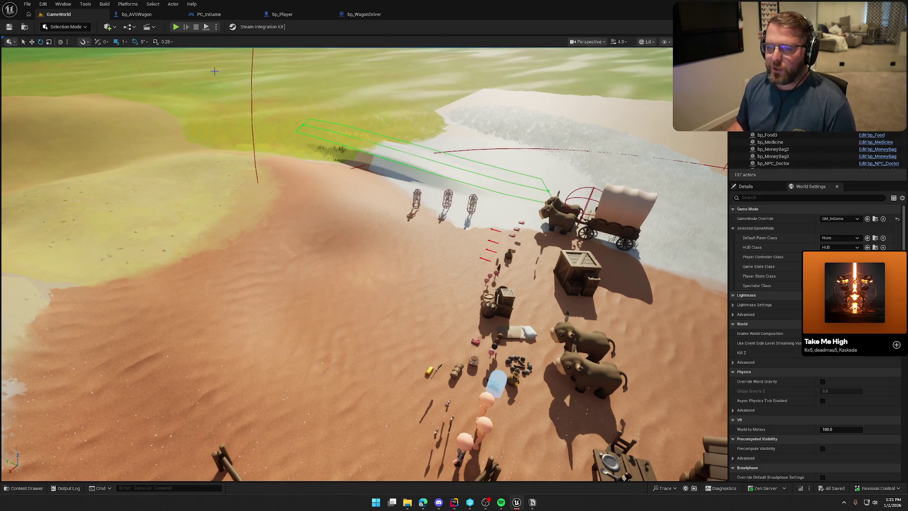
left_click(177, 27)
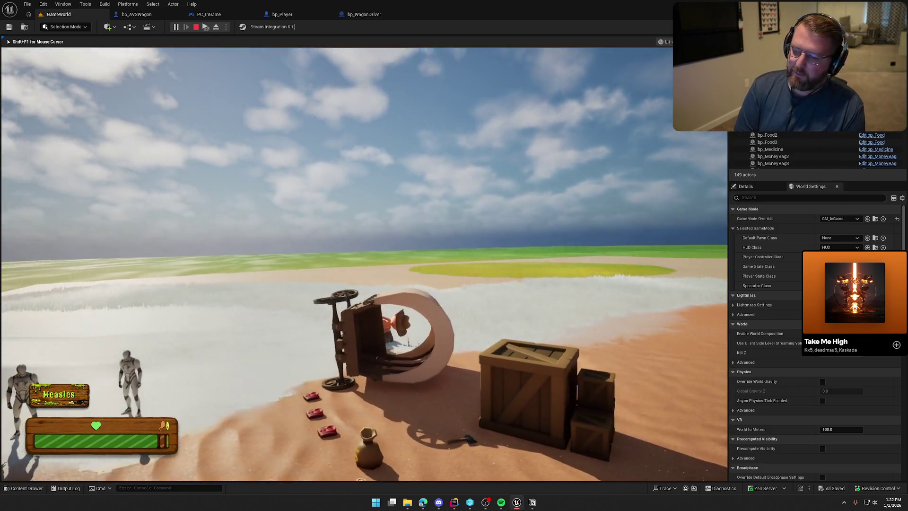
- Stop the play test, restart it, and stop it again
key("Escape")
scroll(364, 265, "down", 5)
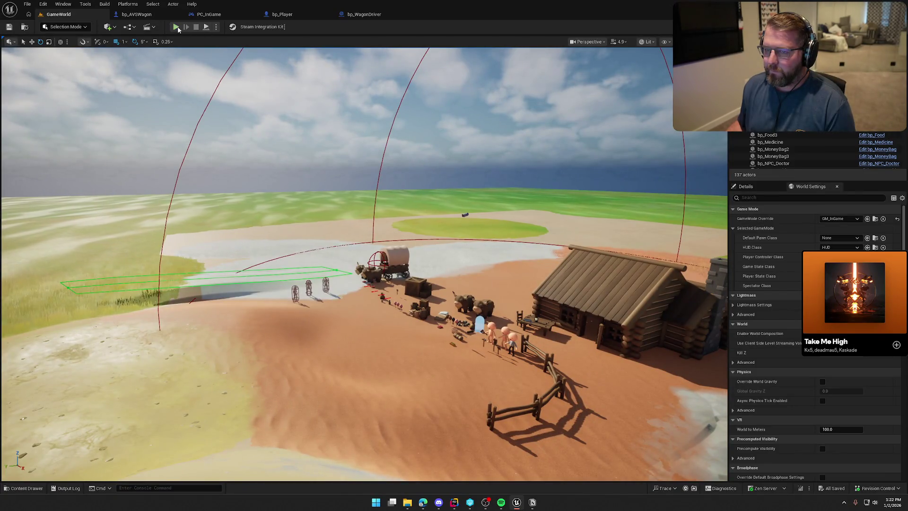
left_click(177, 27)
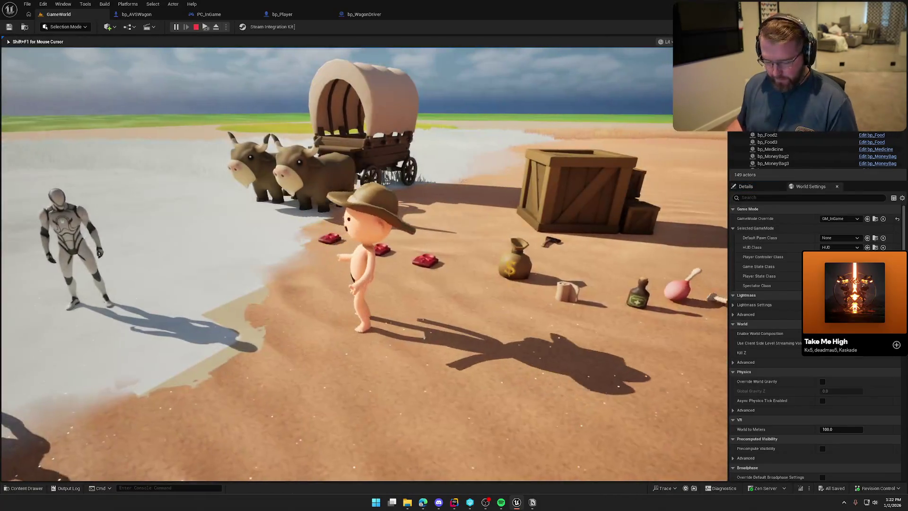
key("super")
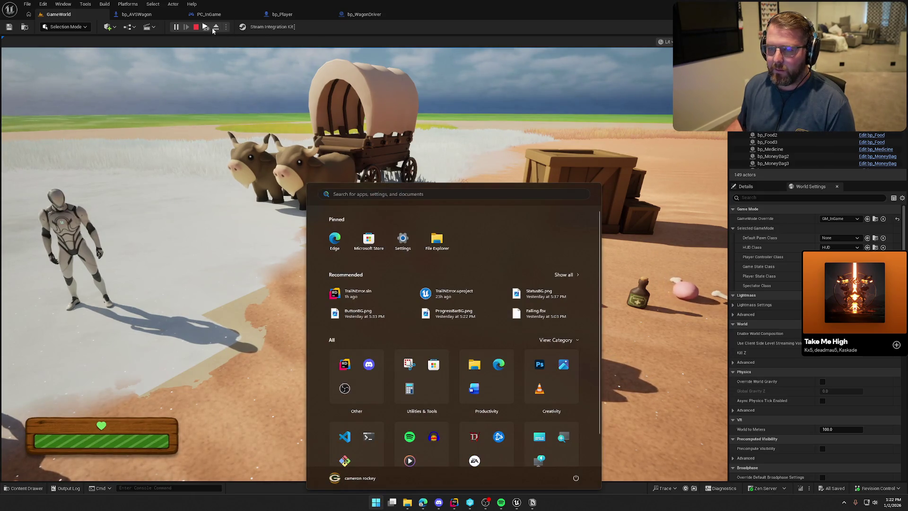
key("Escape")
key("Escape")
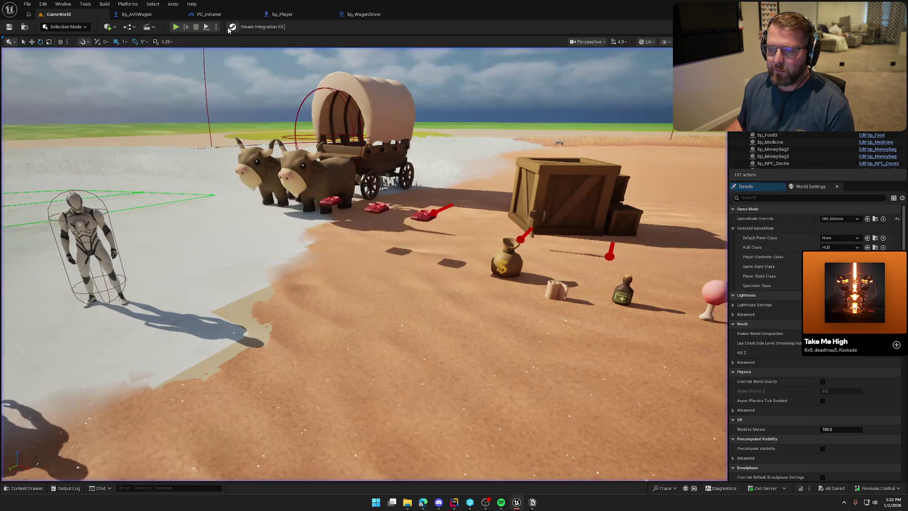
- Play as a listen server with a client and board the wagon as the client player
left_click(215, 28)
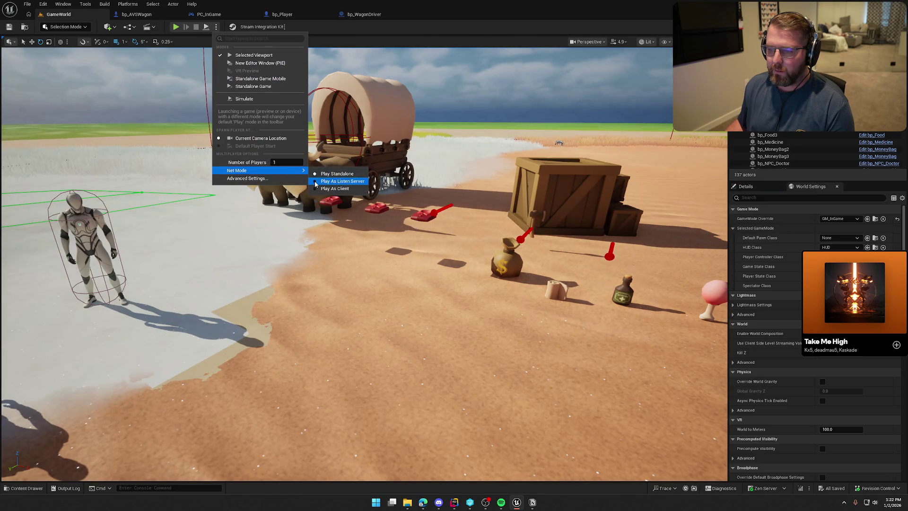
left_click(315, 182)
left_click(253, 55)
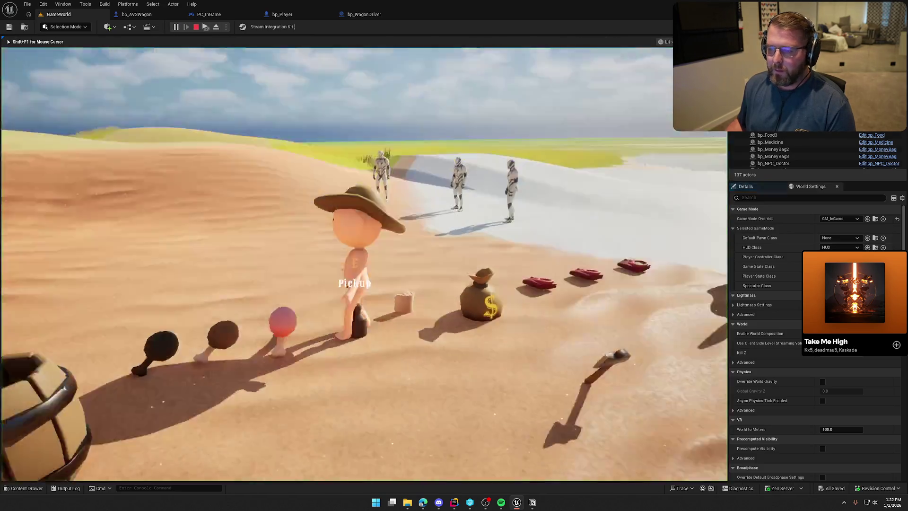
key("w")
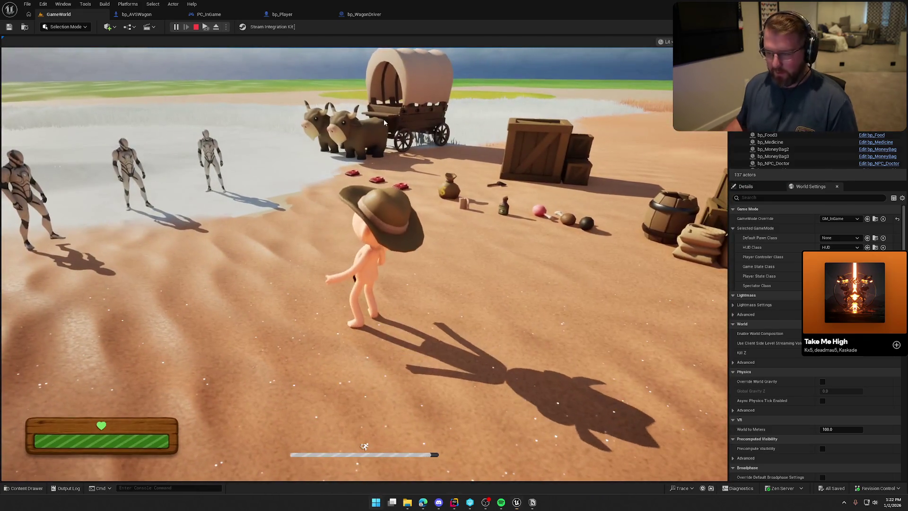
key("super")
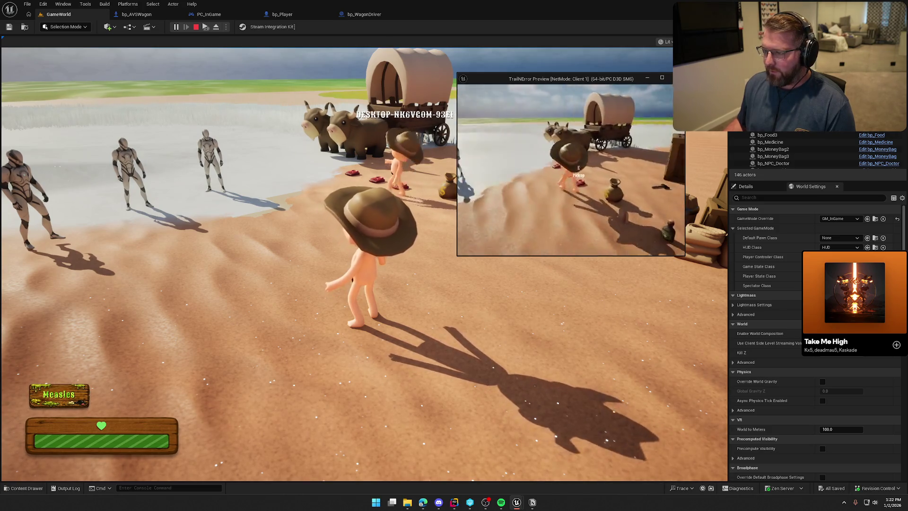
key("w")
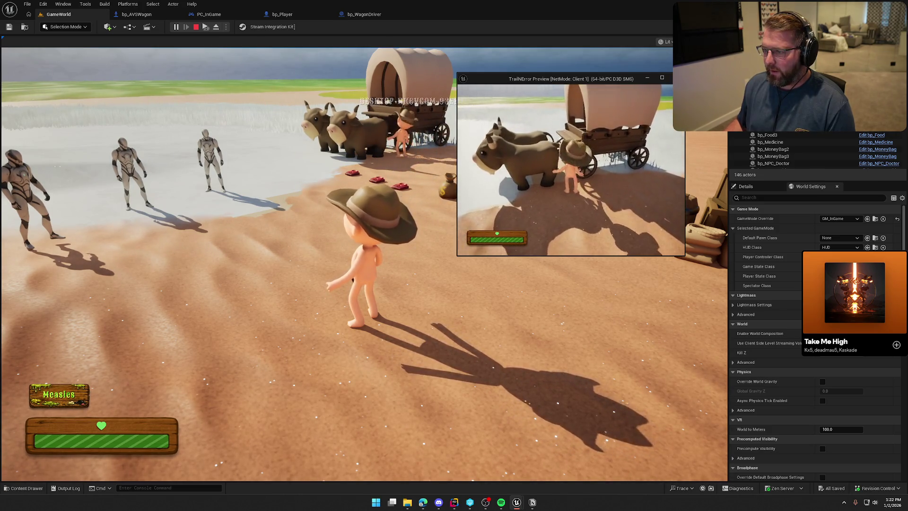
key("w")
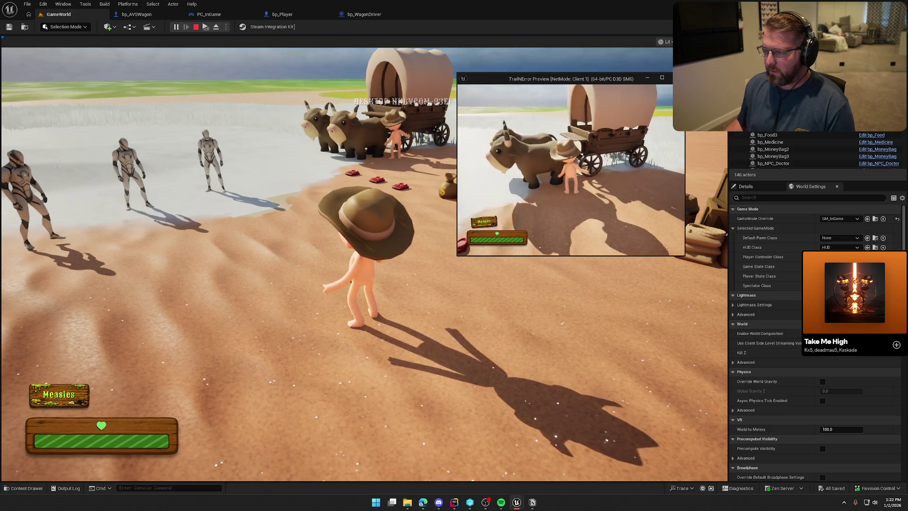
key("e")
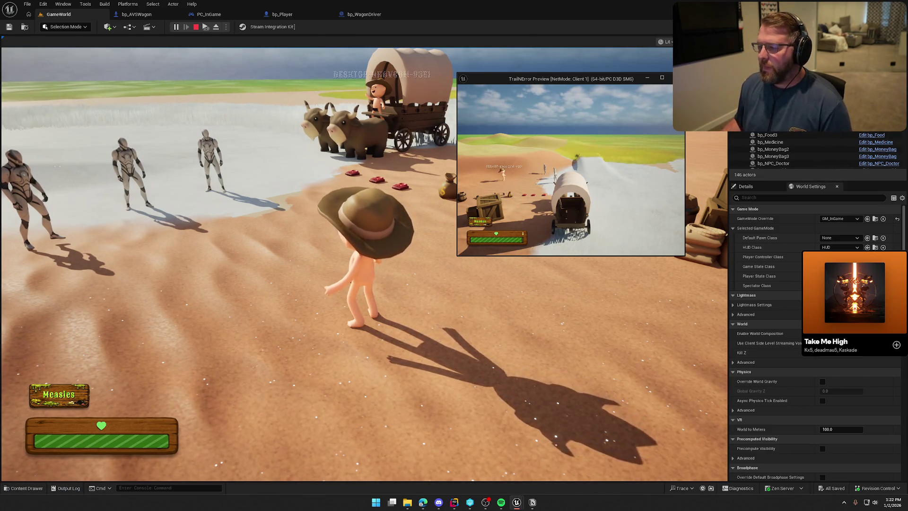
key("Escape")
- Start another multiplayer session and board the wagon as the host player
left_click(176, 27)
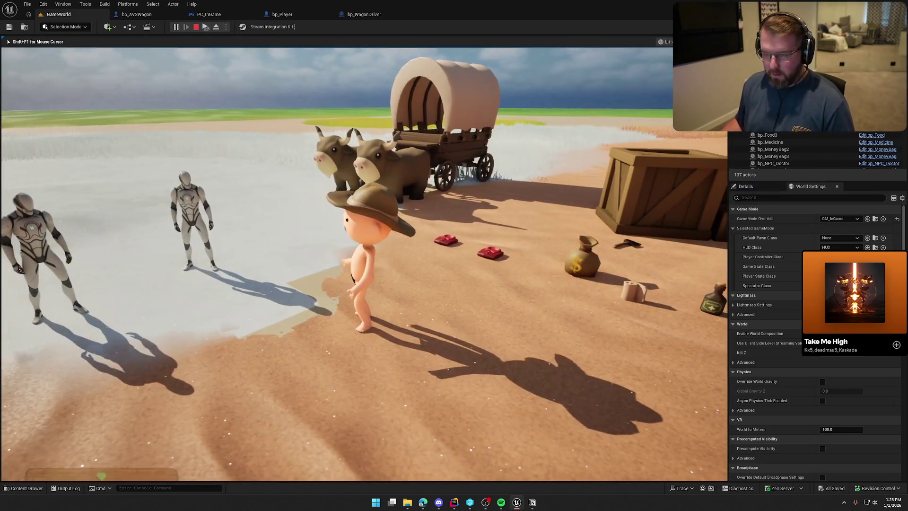
key("super")
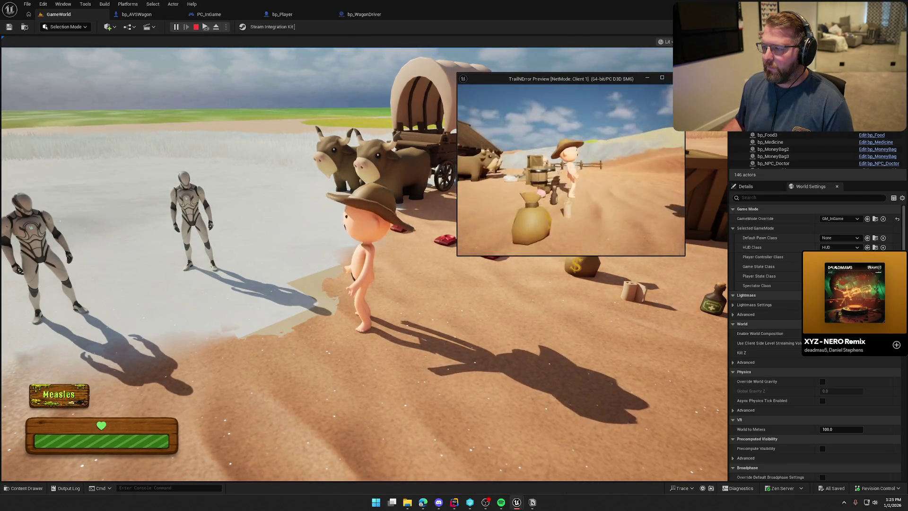
key("w")
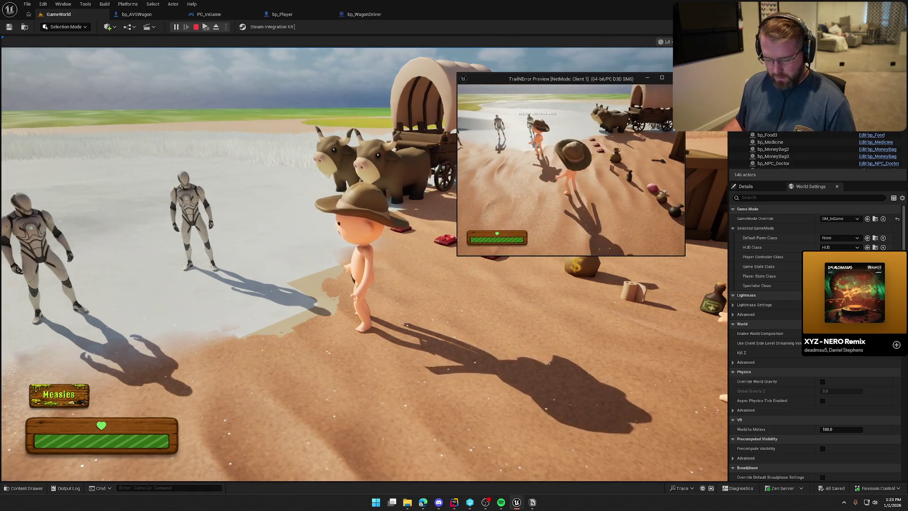
key("super")
left_click(331, 118)
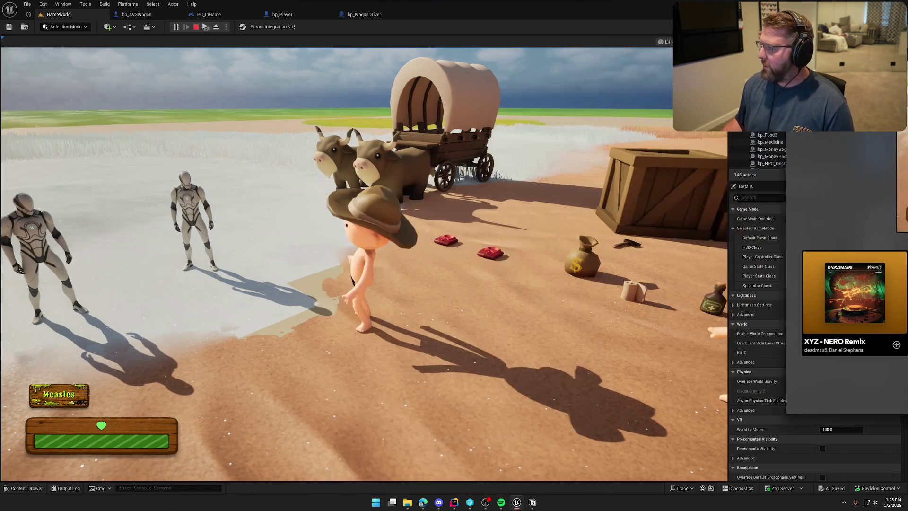
key("w")
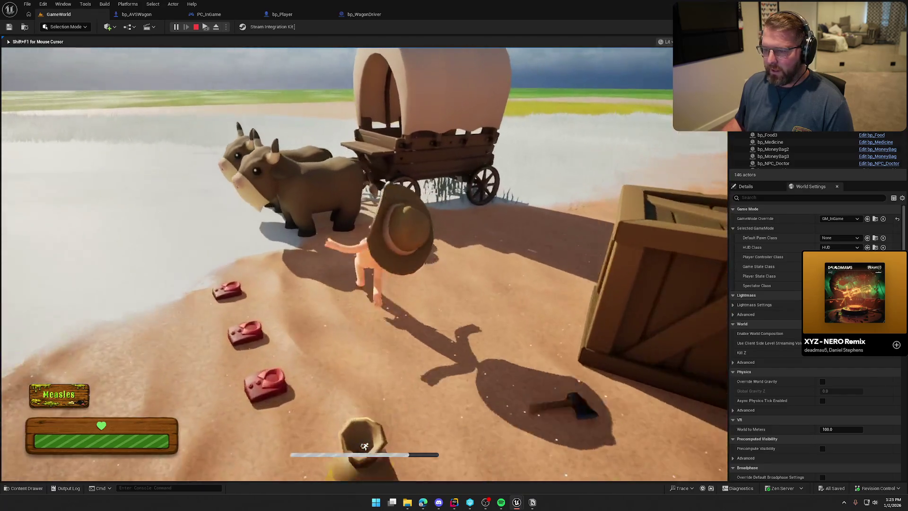
key("e")
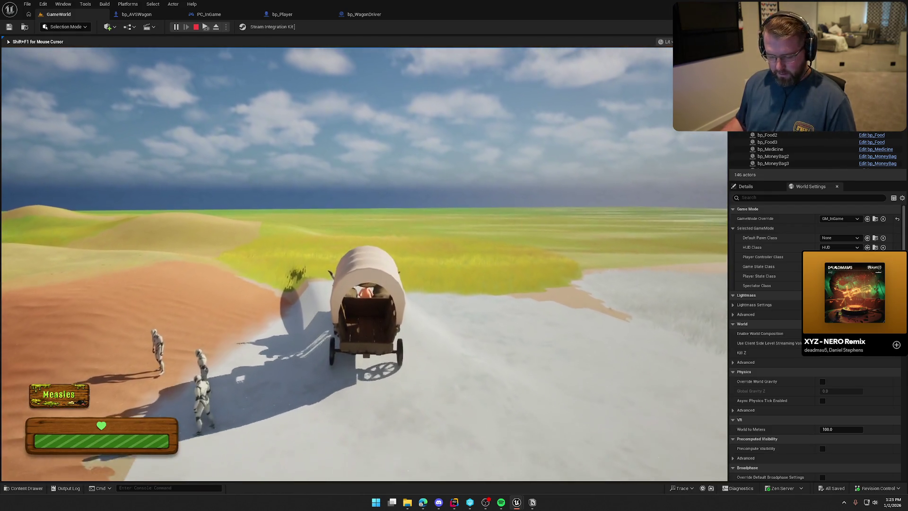
- Bring the Client 1 window forward, move it aside, and stop Play-in-Editor
key("super")
key("alt+Tab")
left_click_drag(440, 196, 179, 87)
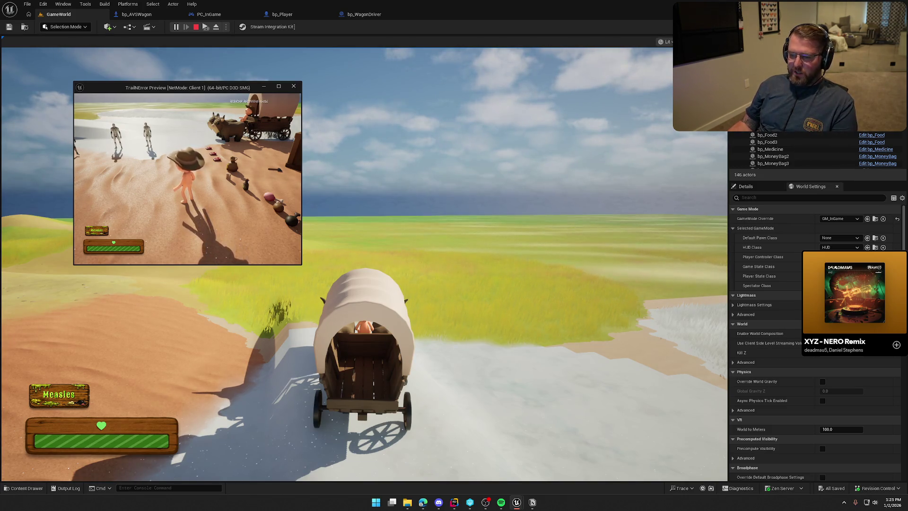
key("Escape")
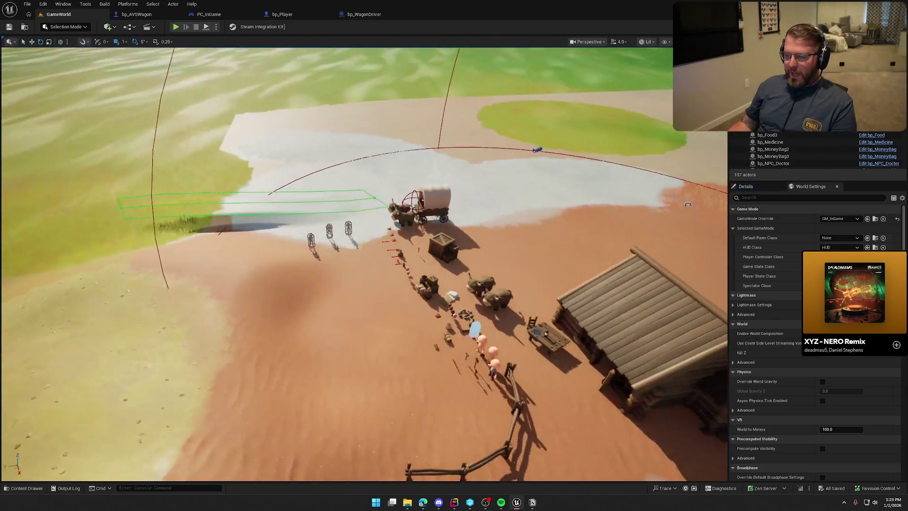
- Fly the viewport camera back over the wagon and props
left_click_drag(336, 252, 336, 252)
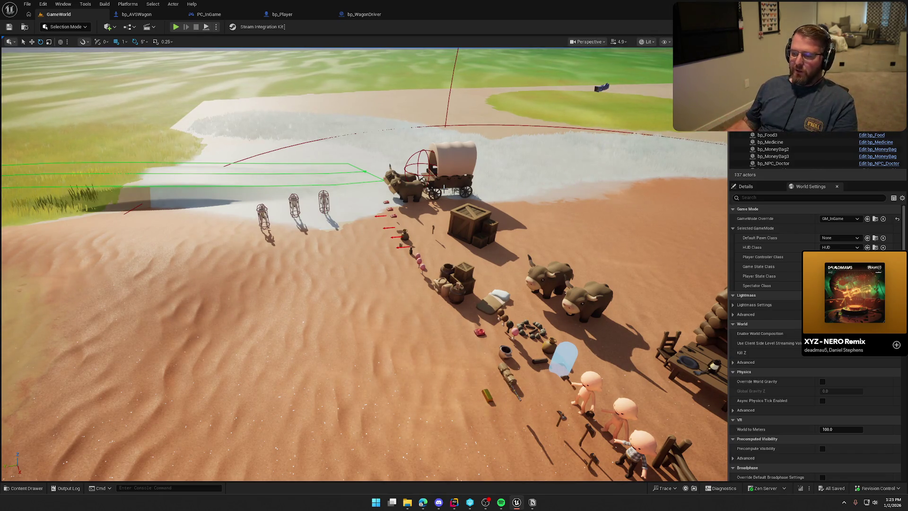
left_click_drag(288, 131, 288, 131)
scroll(364, 265, "down", 3)
left_click_drag(364, 265, 364, 265)
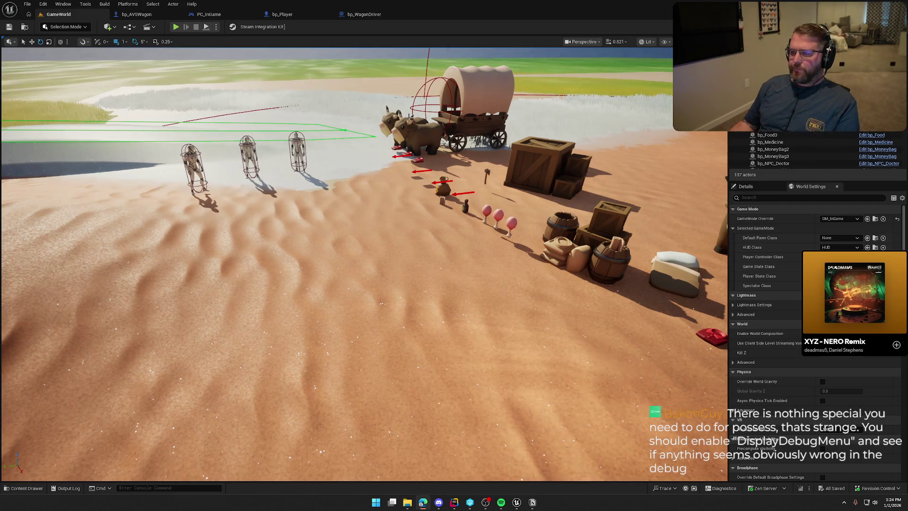
- Look over the bp_AVSWagon EventGraph, then maximize the AVS Quick Start tutorial browser
left_click(136, 14)
left_click_drag(483, 259, 459, 283)
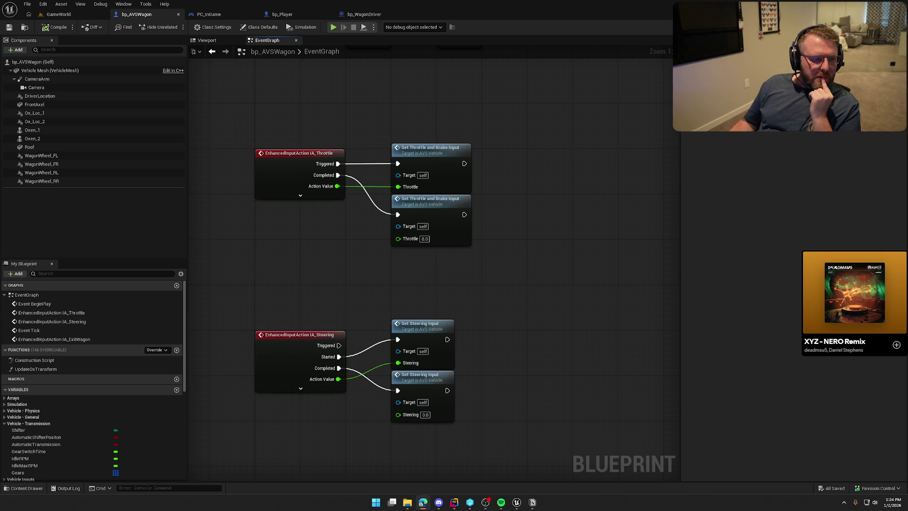
key("alt+Tab")
double_click(451, 68)
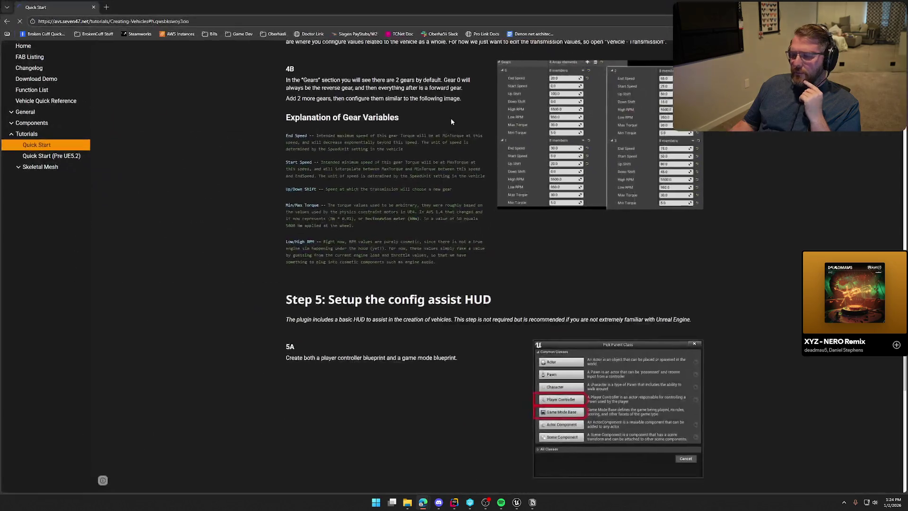
- Scroll the AVS Quick Start down to 'Step 6: Test what you have so far', then return to Unreal
scroll(260, 325, "down", 3)
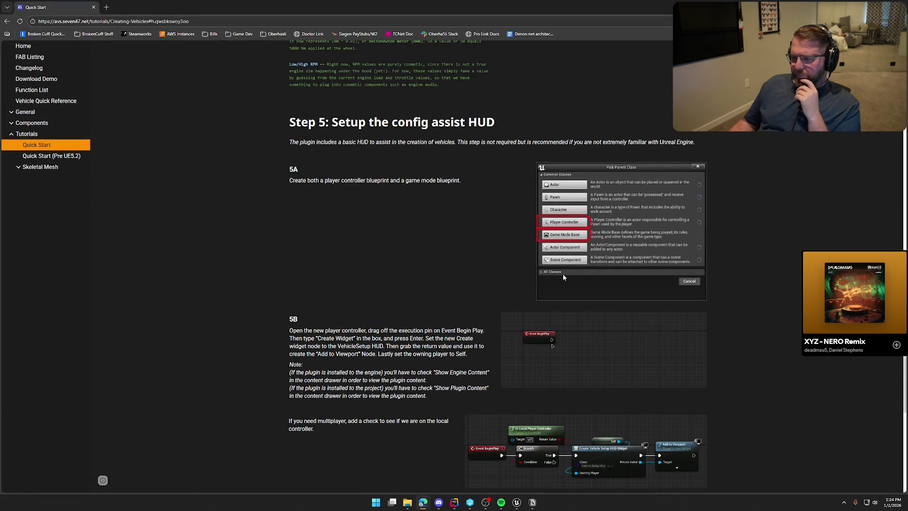
scroll(625, 281, "down", 3)
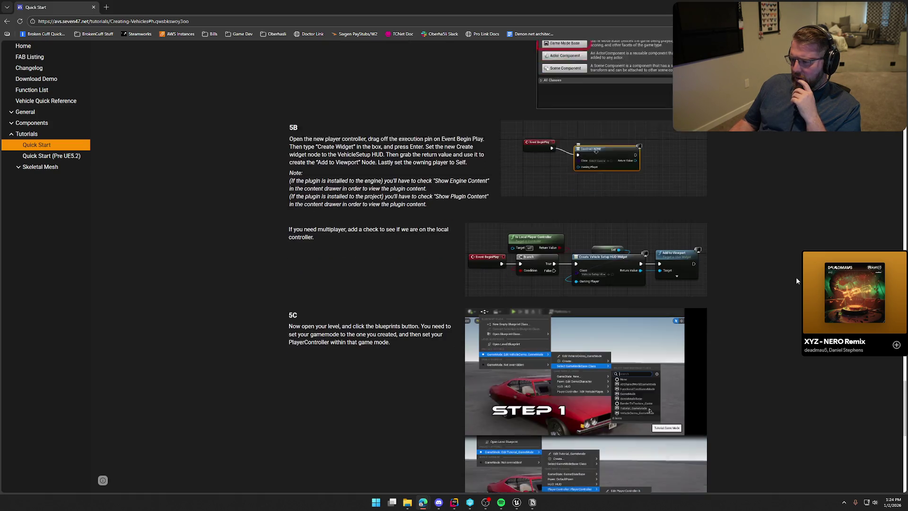
scroll(577, 271, "down", 2)
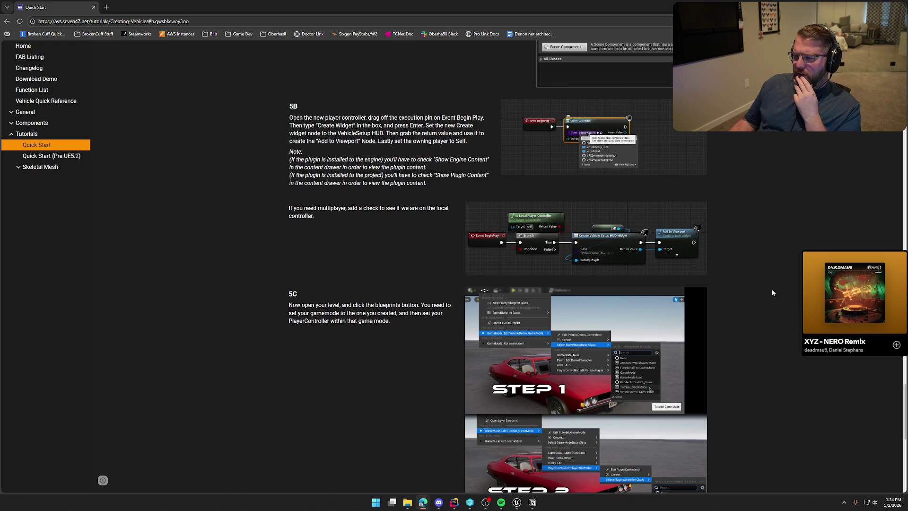
scroll(497, 267, "down", 8)
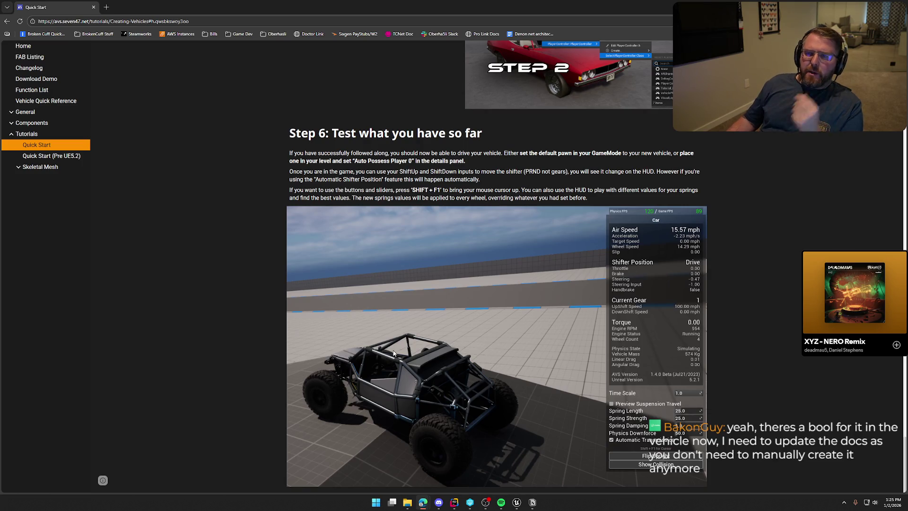
key("alt+Tab")
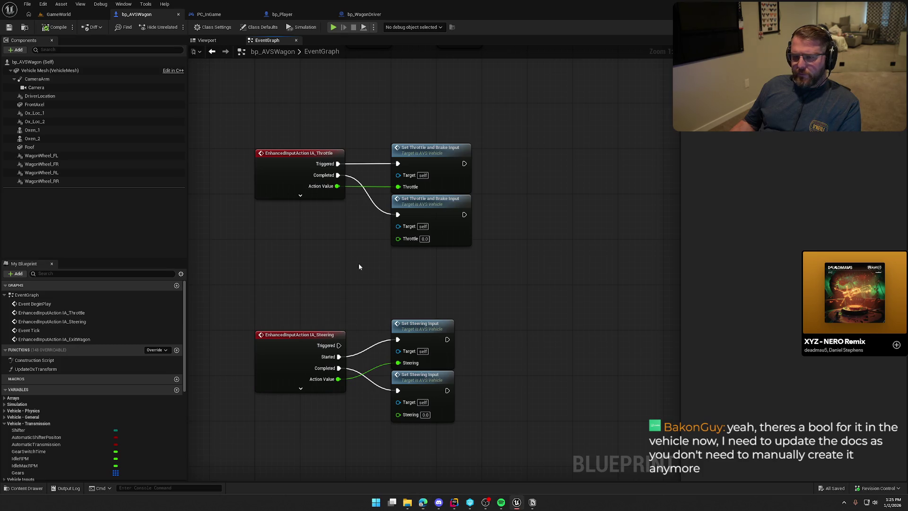
- Check bp_AVSWagon's Class Defaults, compile and save it, and go back to the GameWorld level
left_click_drag(358, 266, 376, 261)
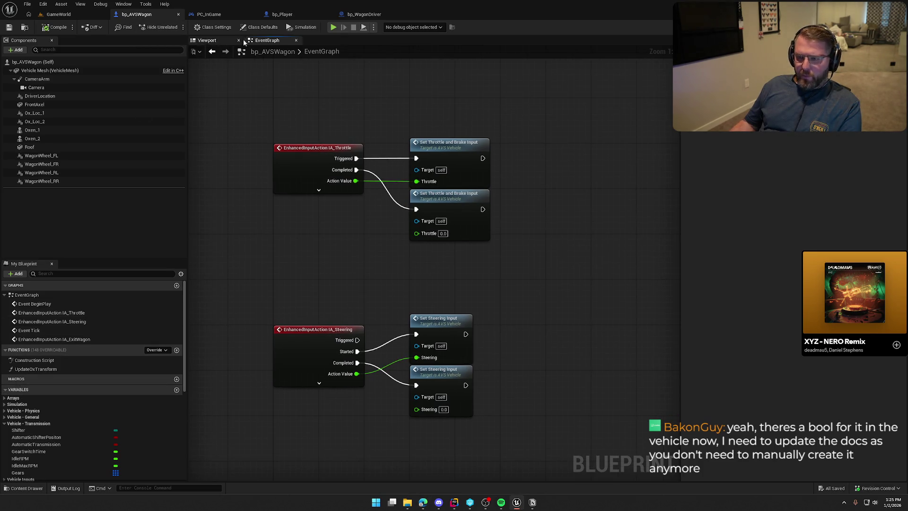
left_click(260, 27)
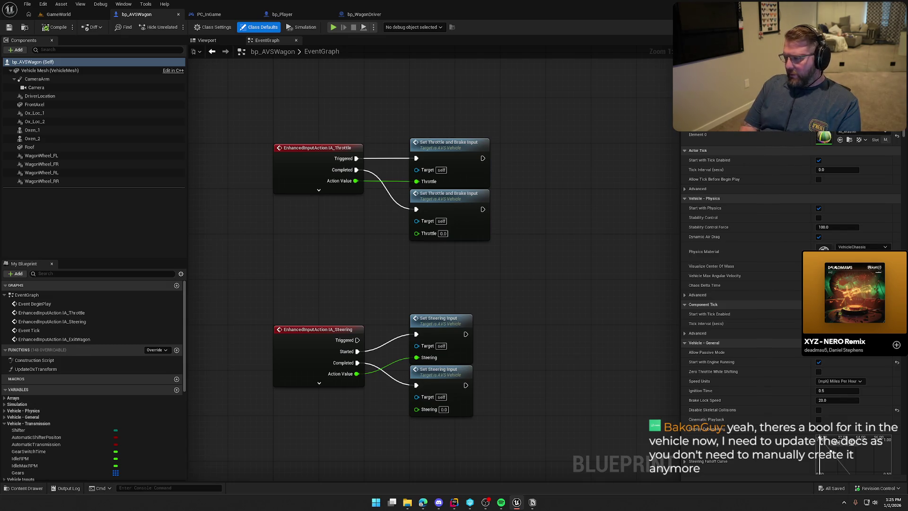
left_click(60, 20)
left_click(61, 18)
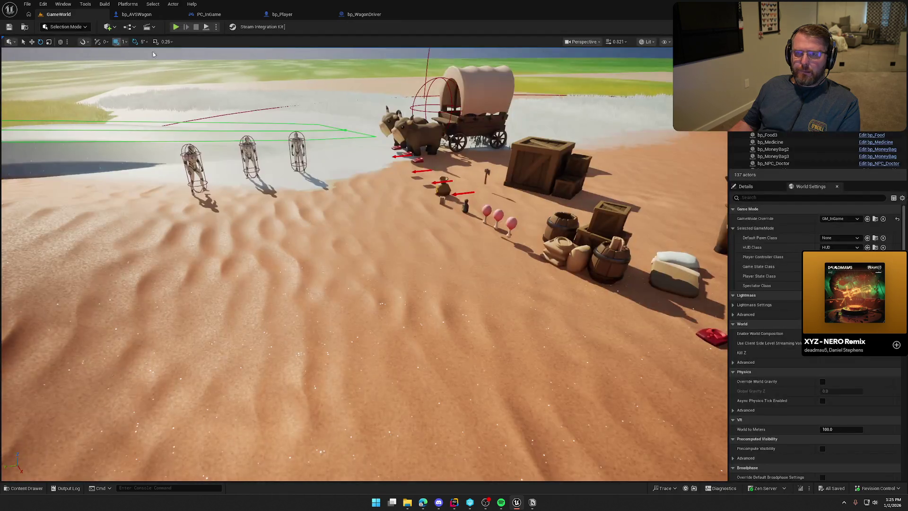
- Play the level, board the wagon with E and drive it forward, left and to a stop
key("alt+p")
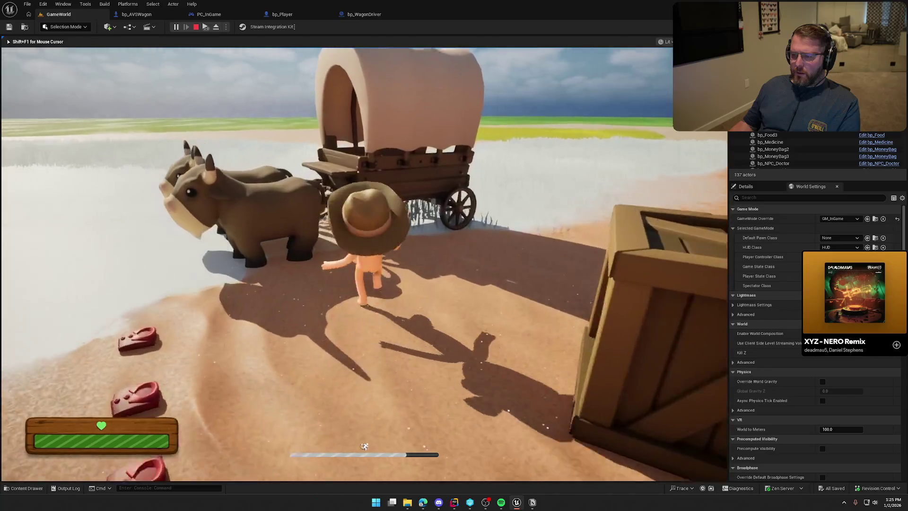
key("e")
key("w")
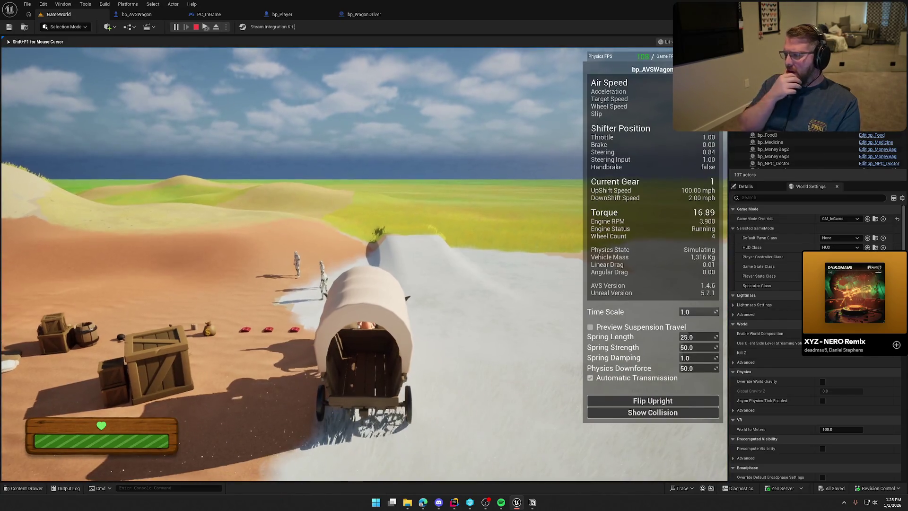
key("w")
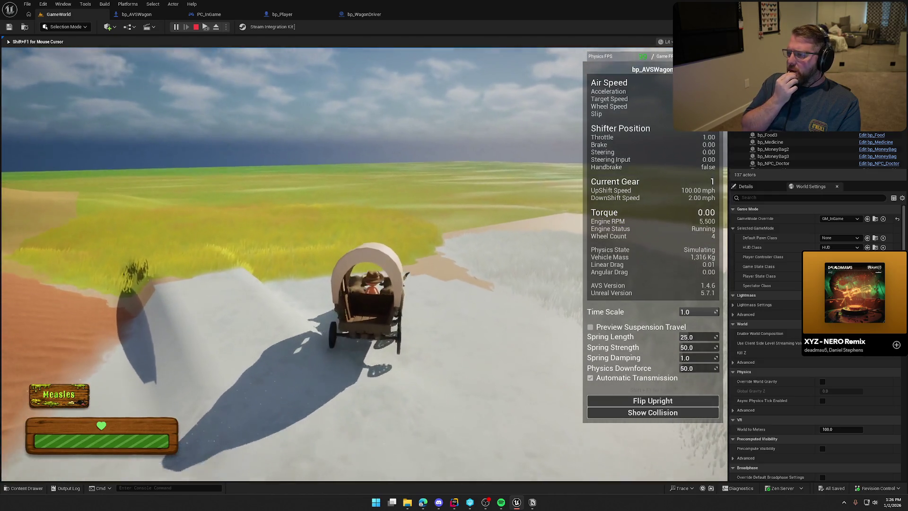
key("a")
key("a")
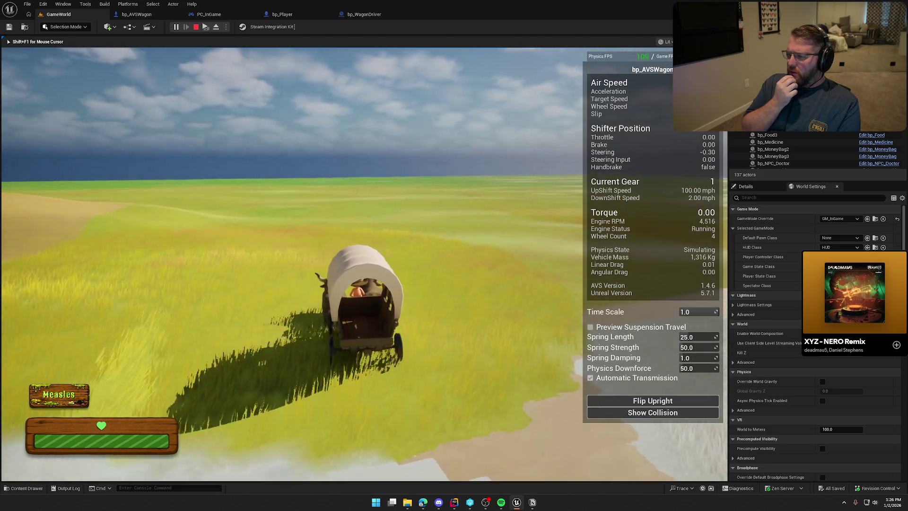
key("s")
key("s")
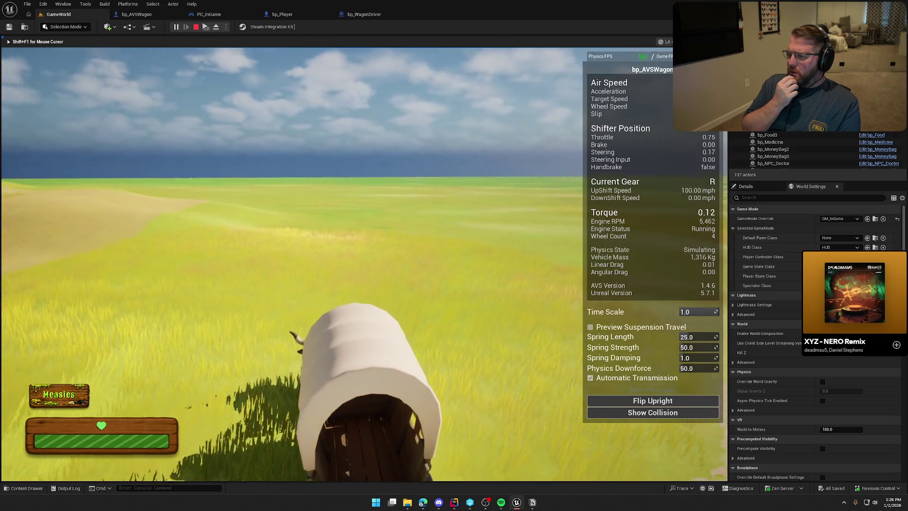
key("w")
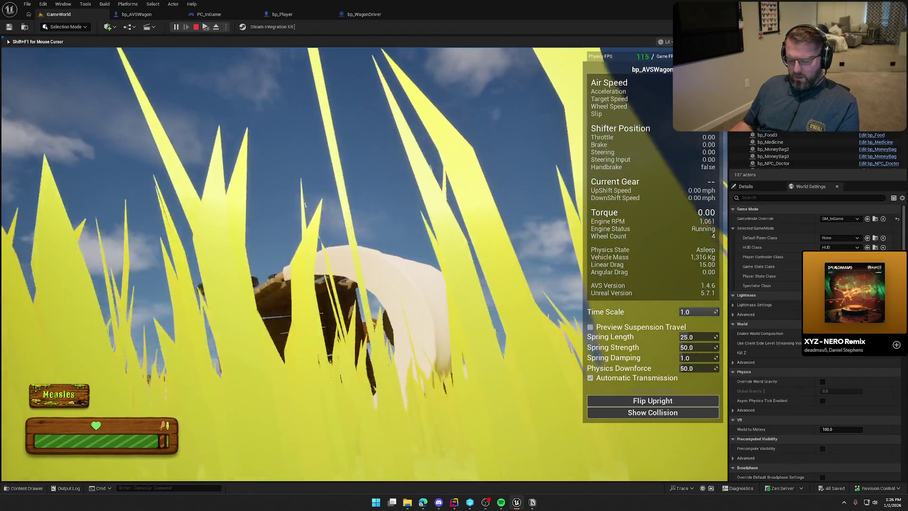
- Free the mouse with Shift+F1, flip the tipped wagon upright and turn on Show Collision
key("shift+F1")
left_click(628, 398)
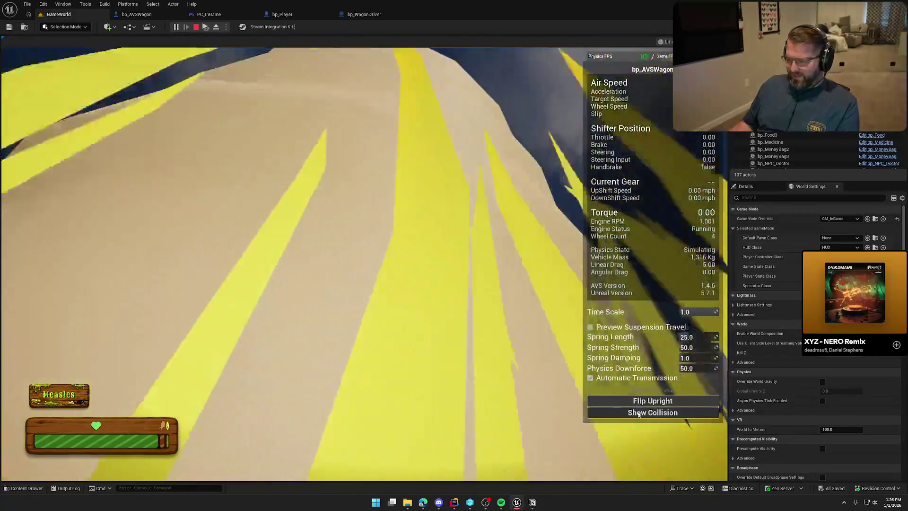
left_click(644, 402)
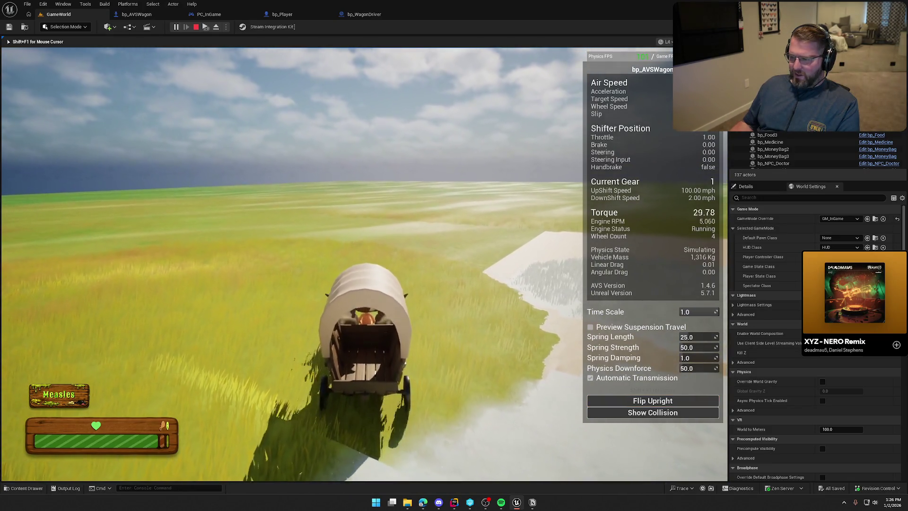
key("a")
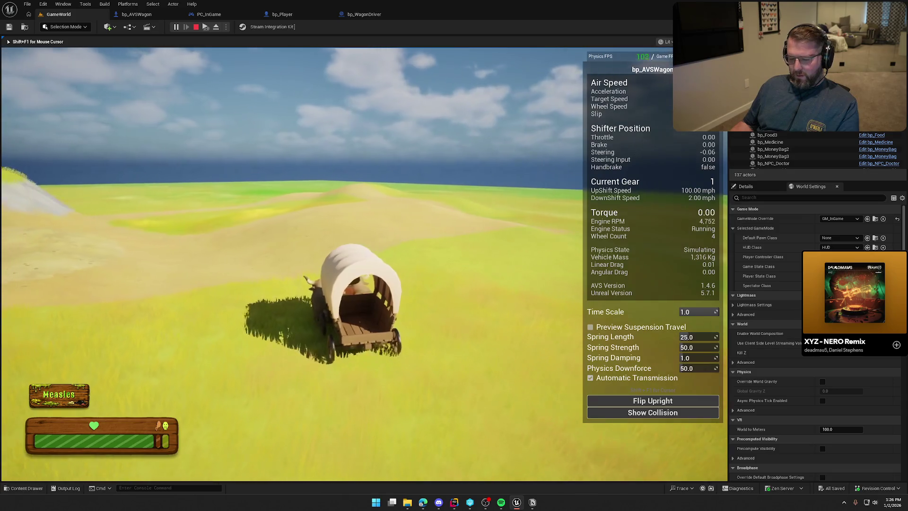
left_click(659, 415)
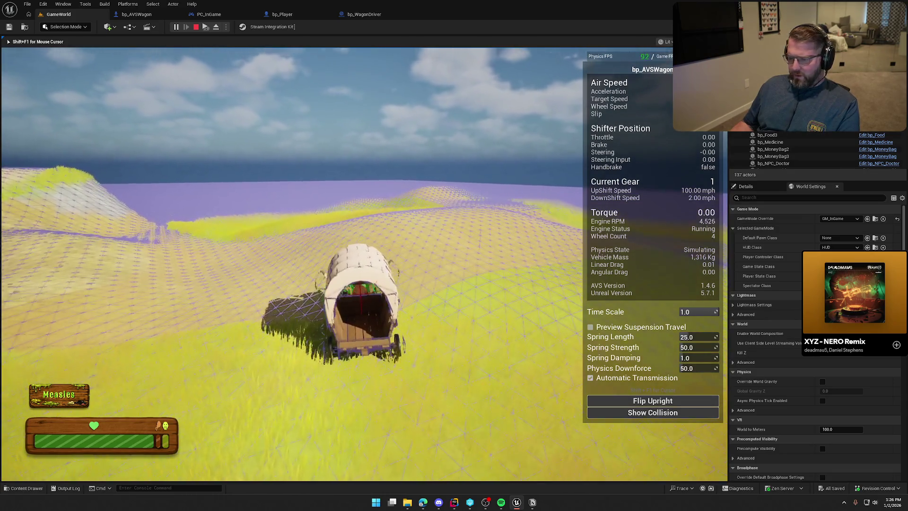
key("a")
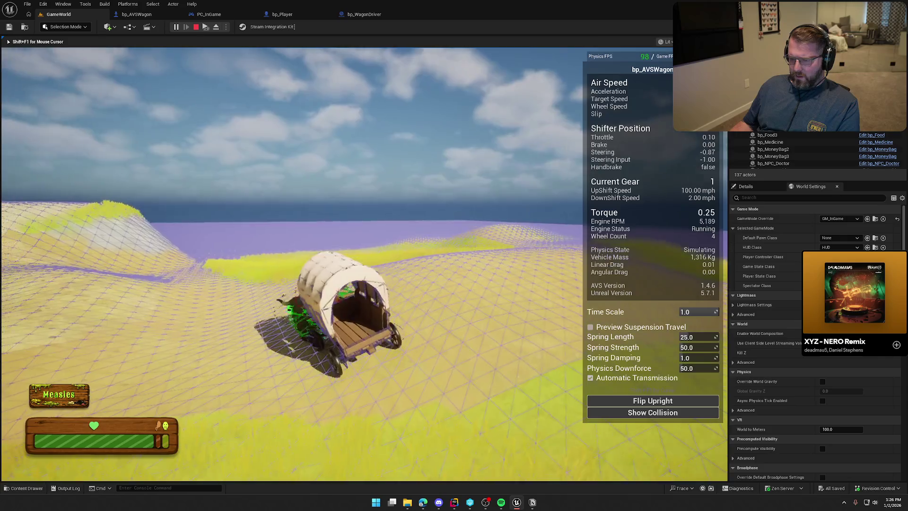
- Toggle collision display off with the 'show collision' console command, drive on, and switch views with F8
key("grave")
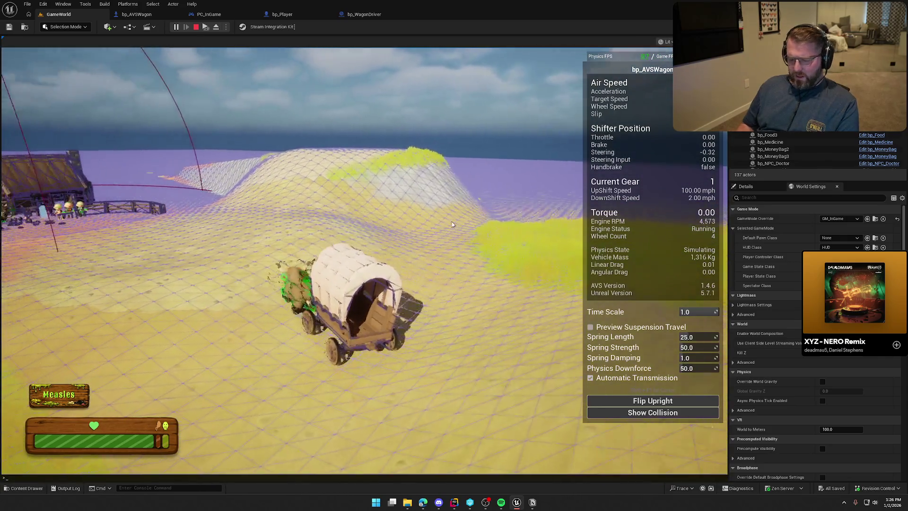
type("show collision")
key("Return")
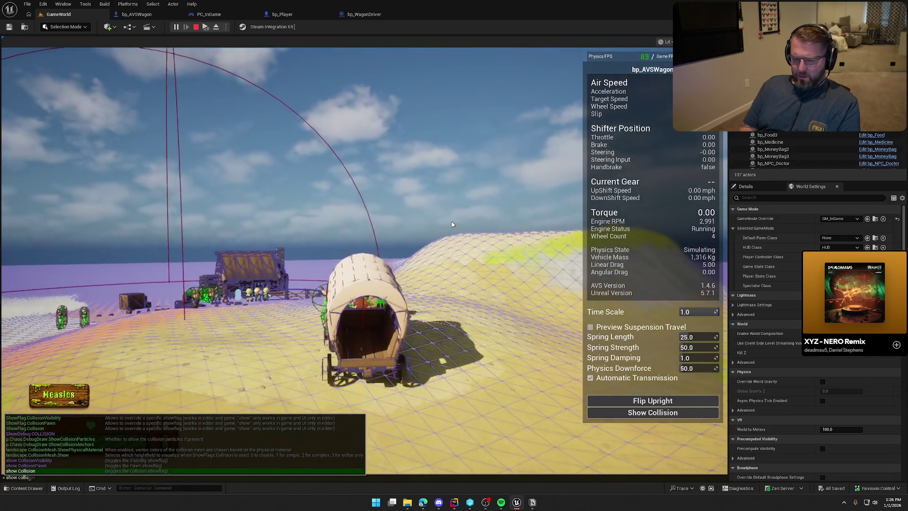
key("w")
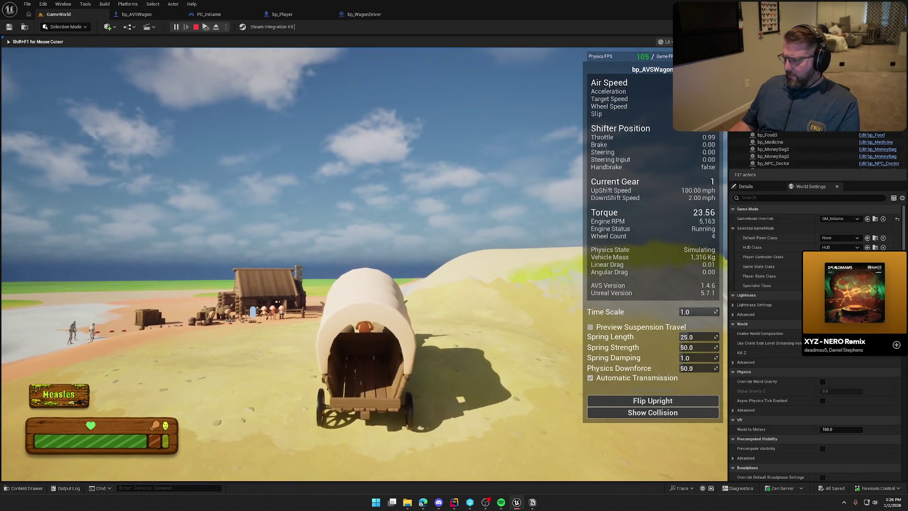
key("a")
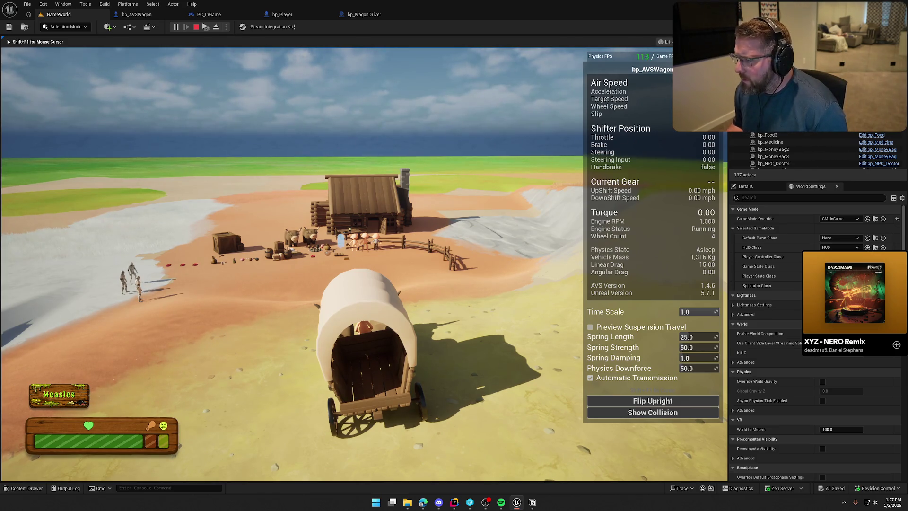
key("F8")
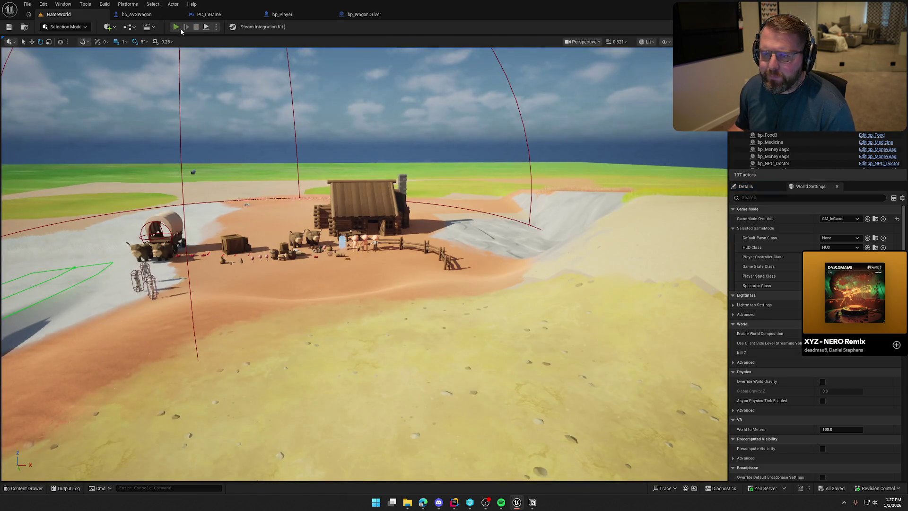
key("F8")
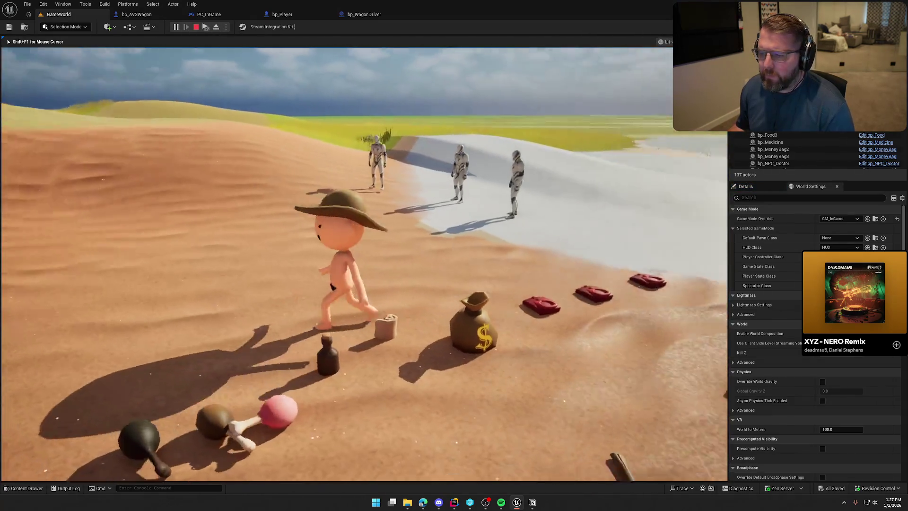
key("super")
key("Escape")
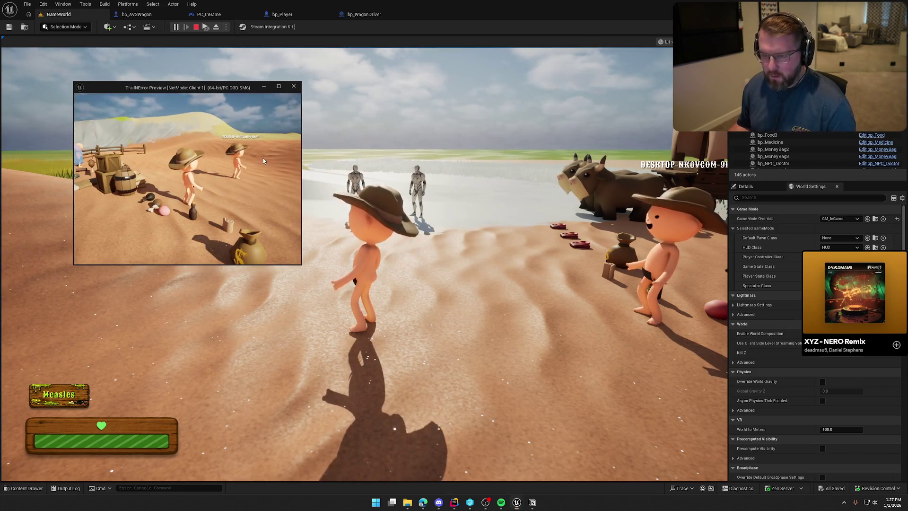
key("super")
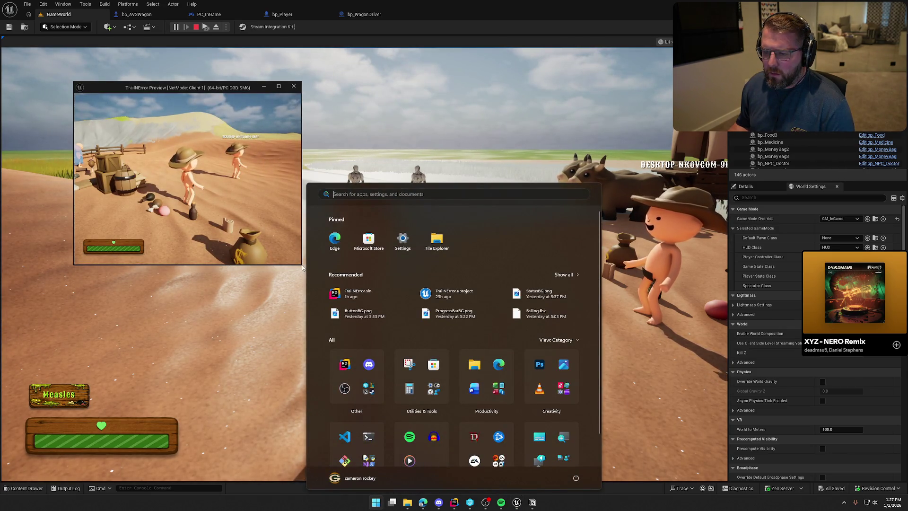
left_click_drag(301, 265, 439, 335)
left_click_drag(668, 434, 671, 436)
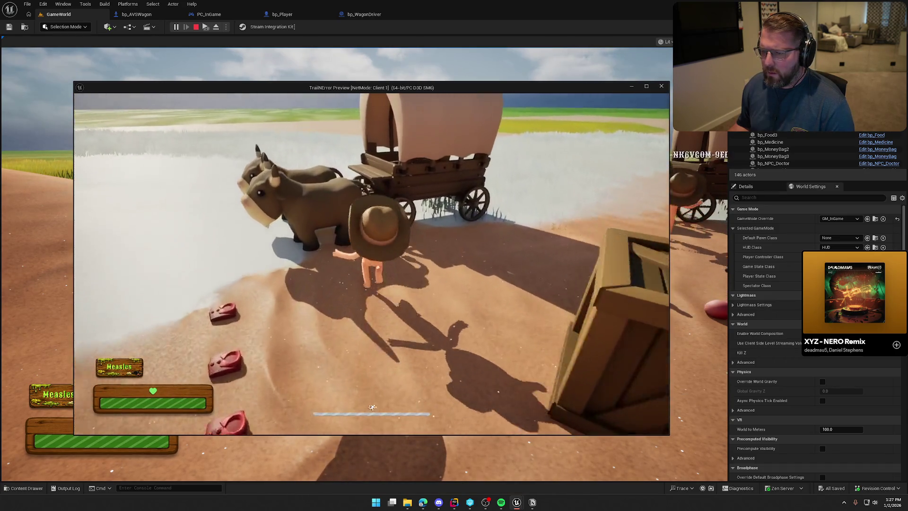
key("e")
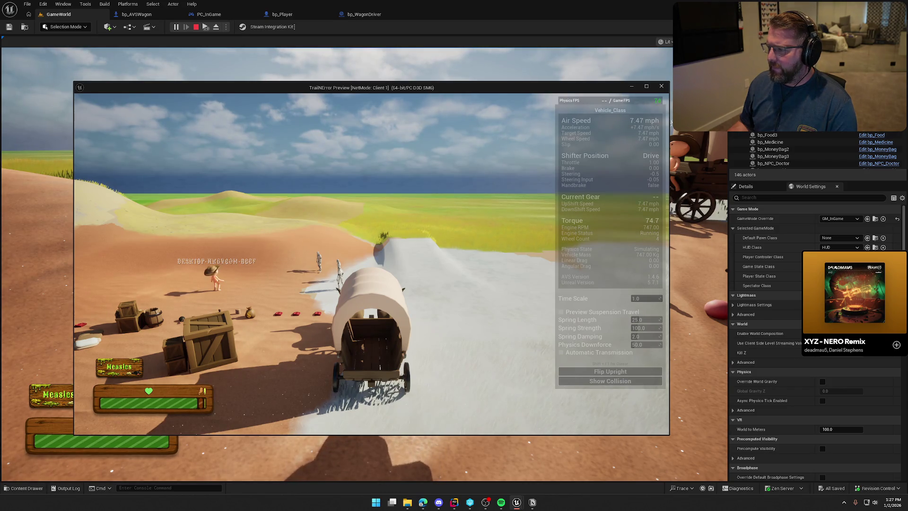
key("Escape")
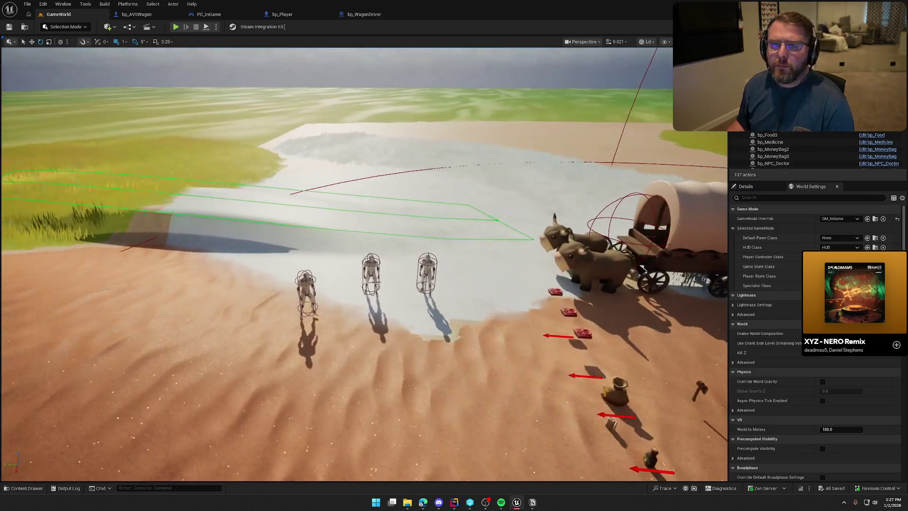
- In bp_AVSWagon's EventGraph, pan from the steering nodes along the ExitWagon chain to the authority check
key("ctrl+Tab")
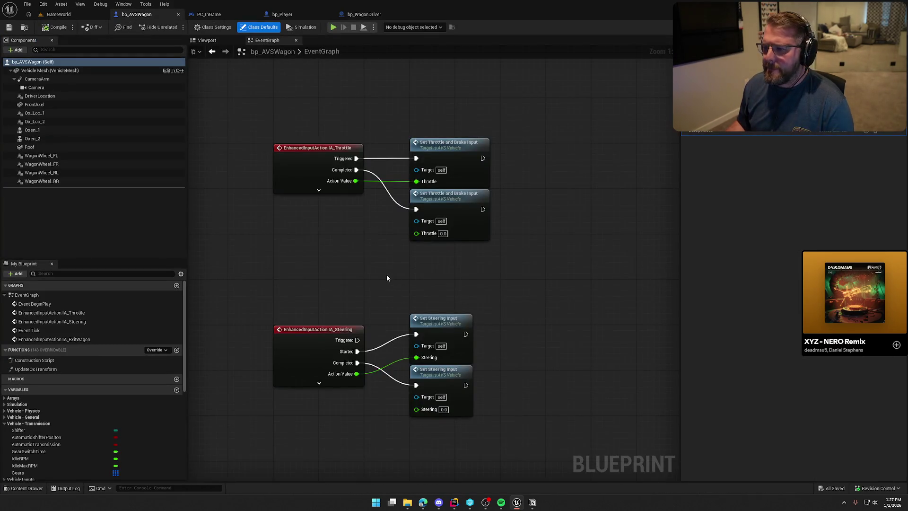
scroll(537, 256, "down", 3)
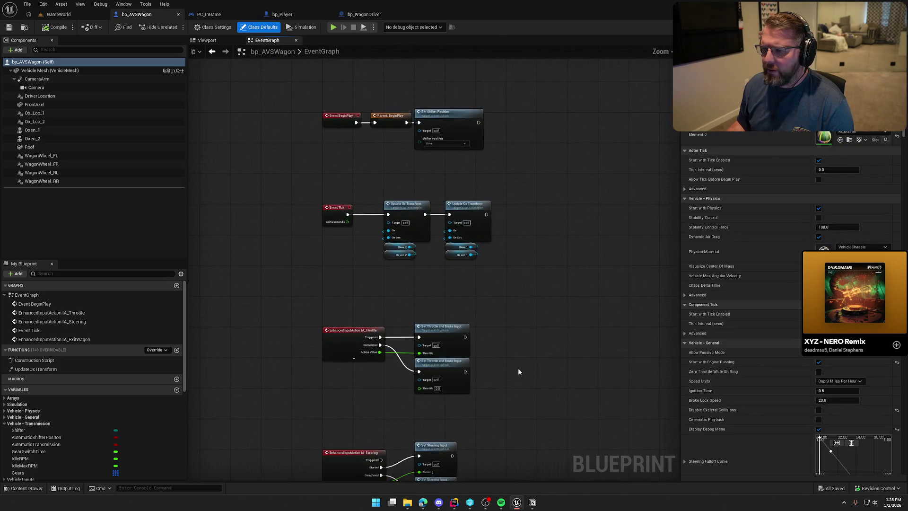
mouse_move(499, 355)
left_mouse_down()
mouse_move(494, 322)
mouse_move(506, 248)
mouse_move(453, 66)
left_mouse_up()
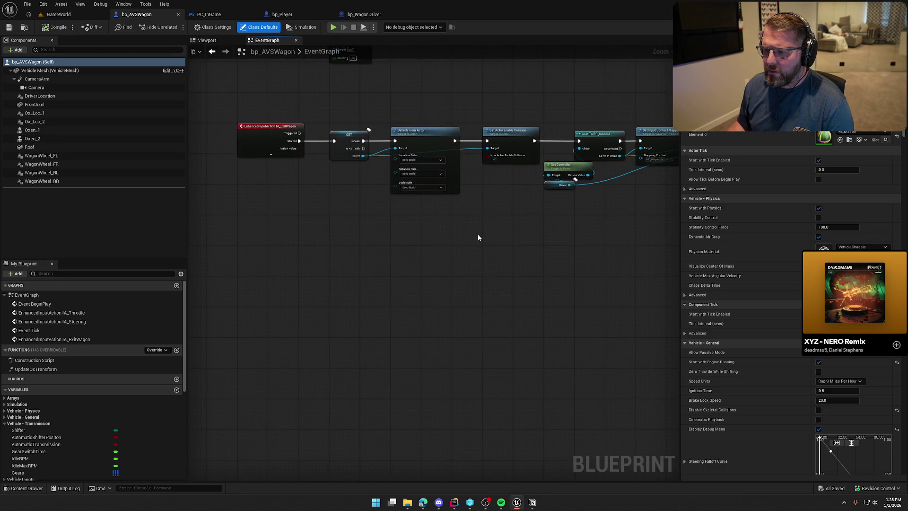
mouse_move(521, 247)
left_mouse_down()
mouse_move(398, 284)
mouse_move(608, 320)
mouse_move(353, 216)
left_mouse_up()
left_click(354, 215)
mouse_move(405, 314)
left_mouse_down()
mouse_move(344, 339)
mouse_move(360, 342)
left_mouse_up()
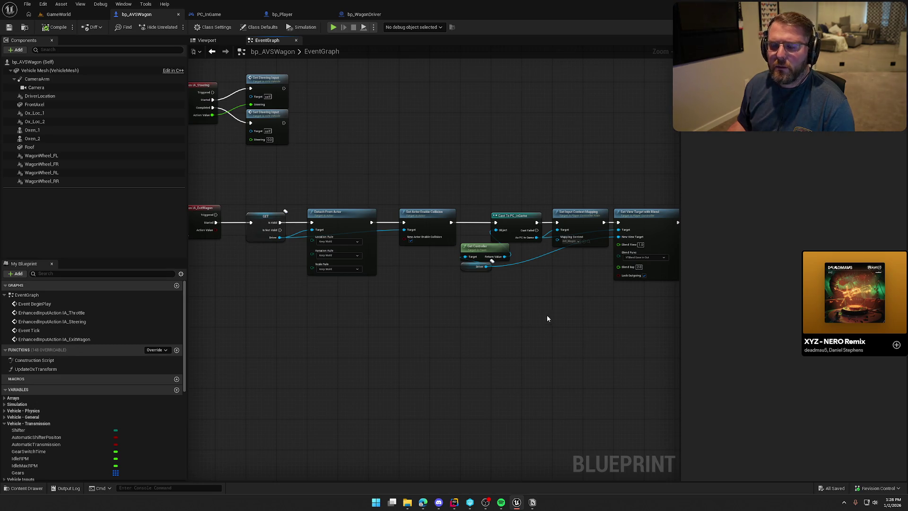
left_click_drag(547, 318, 346, 318)
- Follow the ExitWagon chain past Possess and Get Controller, then return to its start
mouse_move(548, 318)
left_mouse_down()
mouse_move(468, 324)
mouse_move(511, 298)
mouse_move(405, 295)
left_mouse_up()
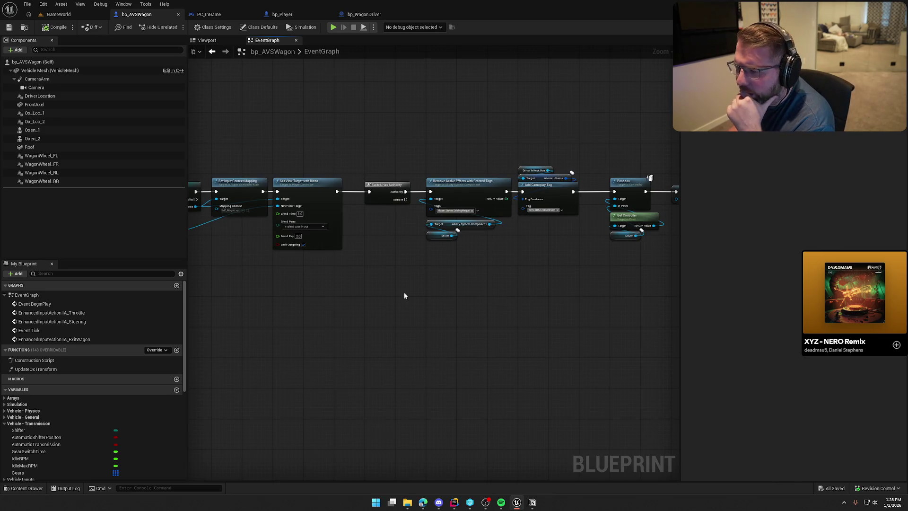
left_click_drag(543, 300, 438, 293)
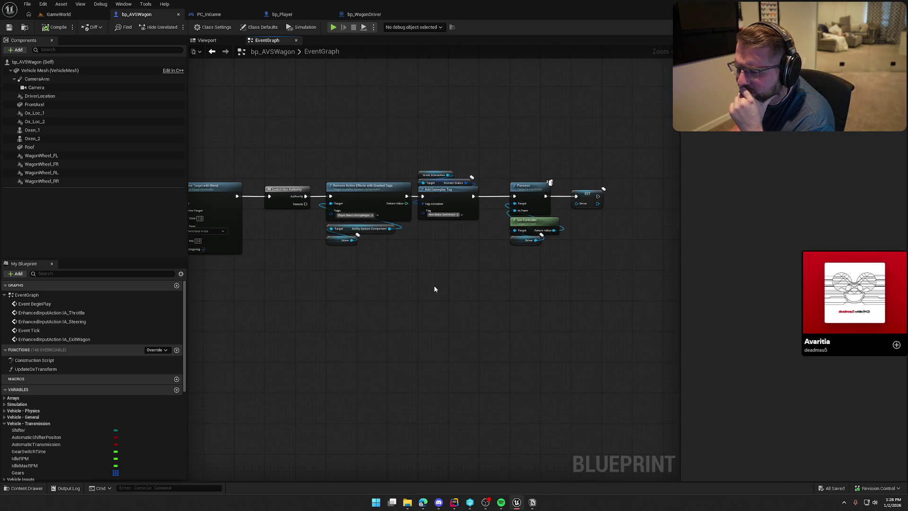
scroll(434, 289, "up", 3)
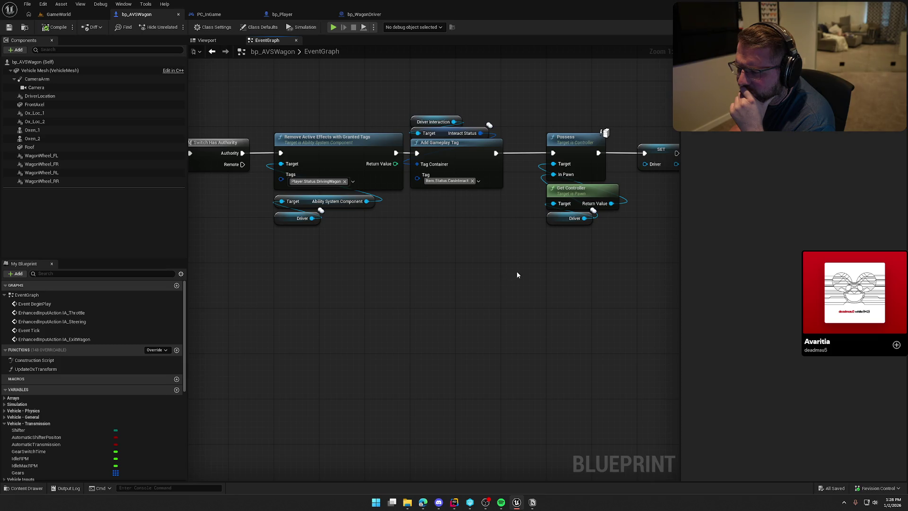
mouse_move(530, 271)
left_mouse_down()
mouse_move(413, 279)
mouse_move(630, 145)
mouse_move(449, 100)
left_mouse_up()
mouse_move(242, 279)
left_mouse_down()
mouse_move(479, 292)
mouse_move(470, 285)
mouse_move(574, 302)
mouse_move(527, 316)
left_mouse_up()
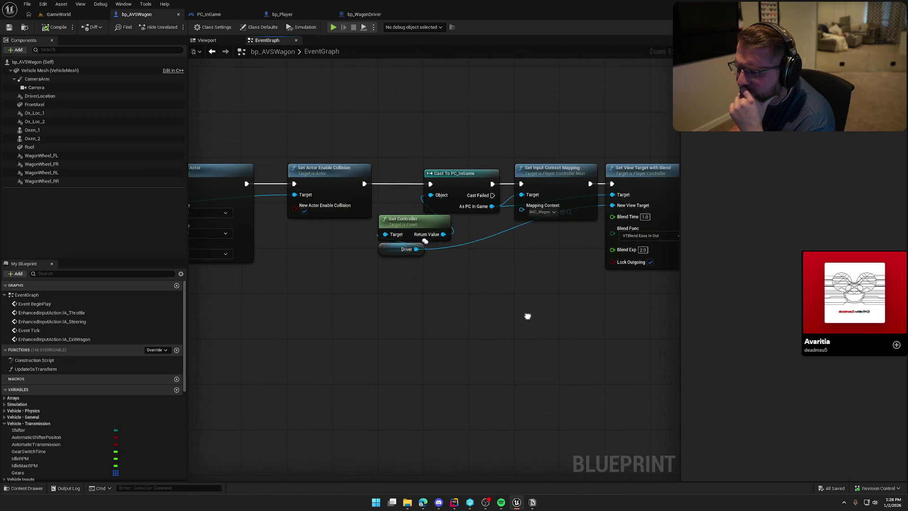
mouse_move(401, 302)
left_mouse_down()
mouse_move(580, 318)
mouse_move(245, 310)
left_mouse_up()
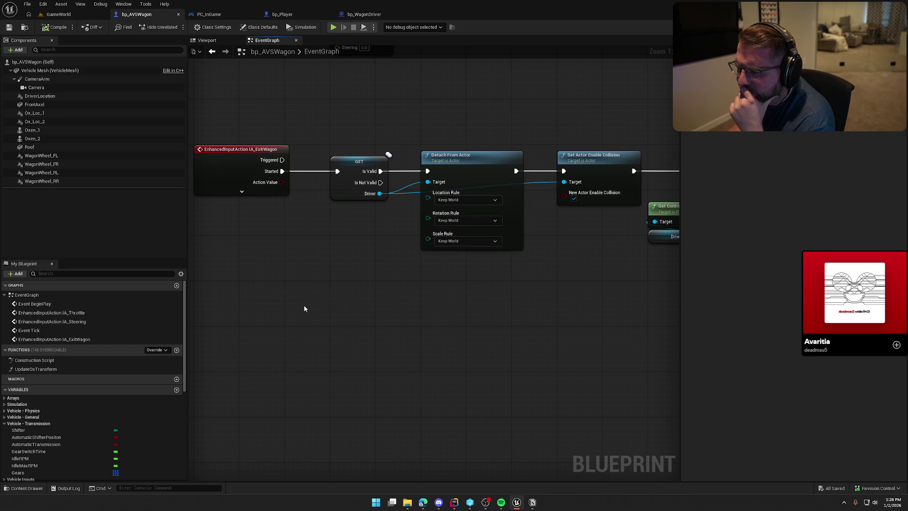
left_click_drag(207, 81, 391, 288)
left_click(387, 311)
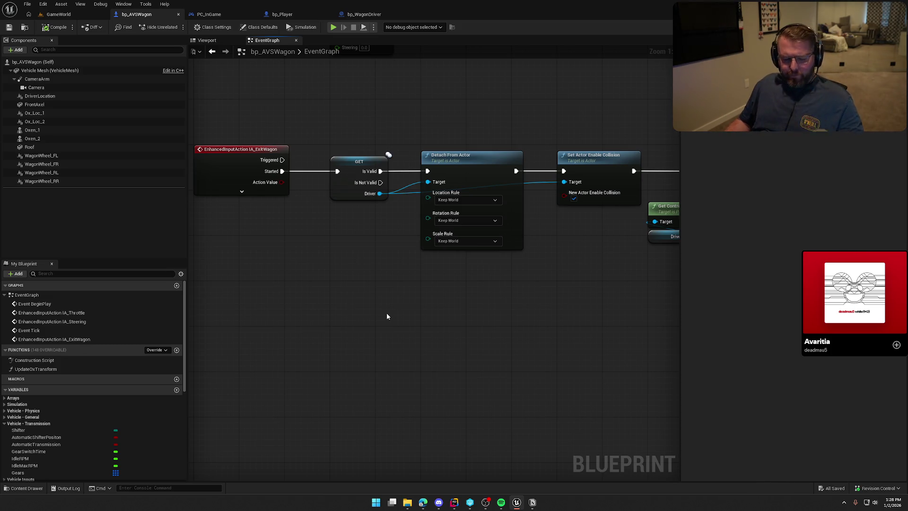
scroll(376, 310, "up", 5)
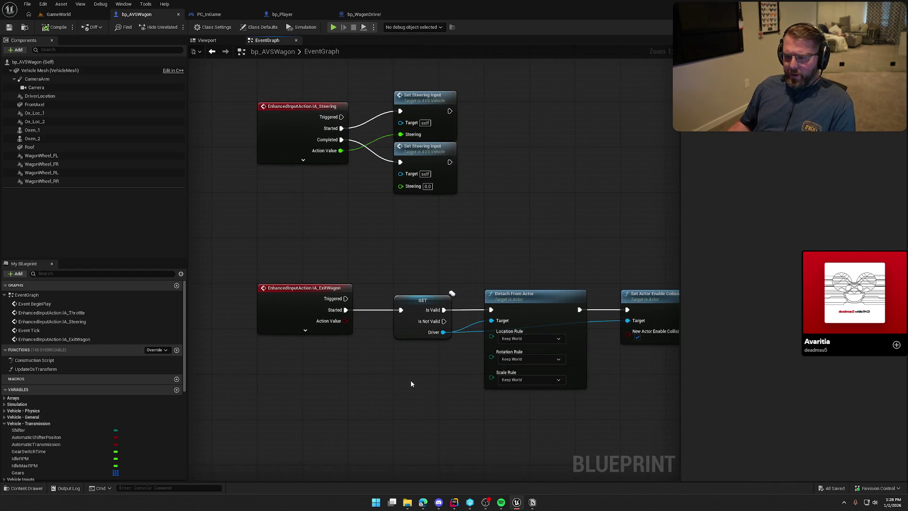
- Insert a Print String at the start of bp_WagonDriver's BP_Interact and compile
left_click(363, 14)
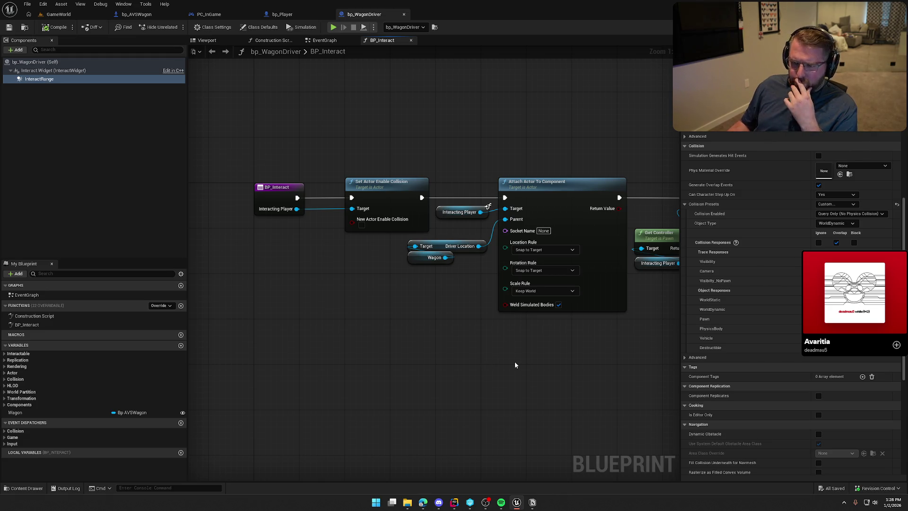
left_click_drag(250, 138, 378, 317)
left_click(359, 312)
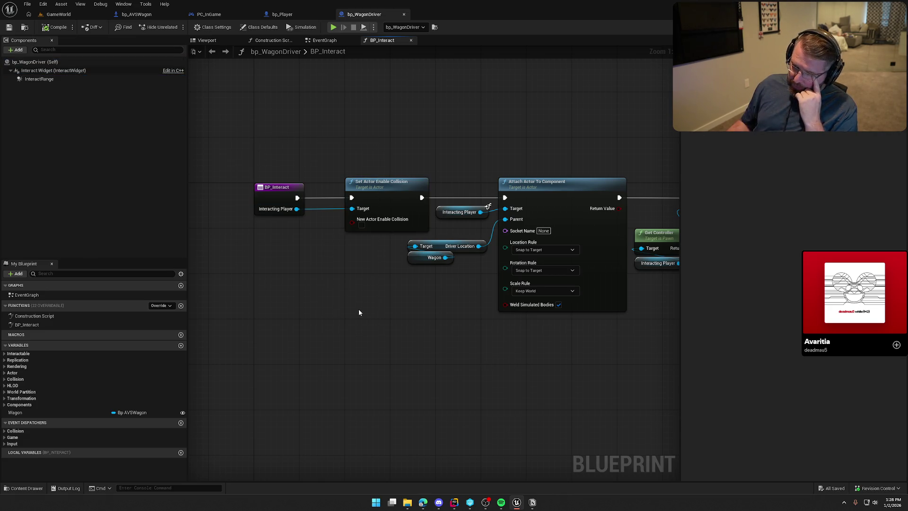
mouse_move(323, 261)
left_mouse_down()
mouse_move(344, 172)
mouse_move(321, 142)
left_mouse_up()
type("print")
key("Return")
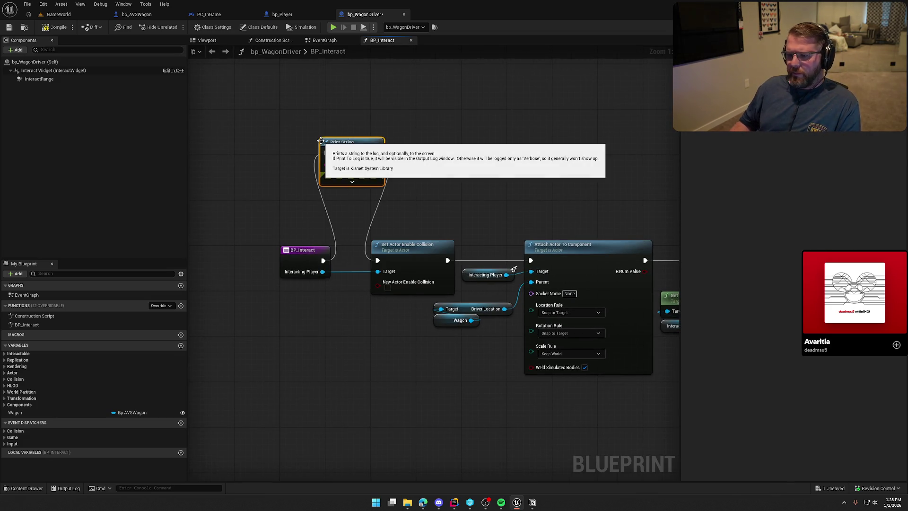
left_click(56, 27)
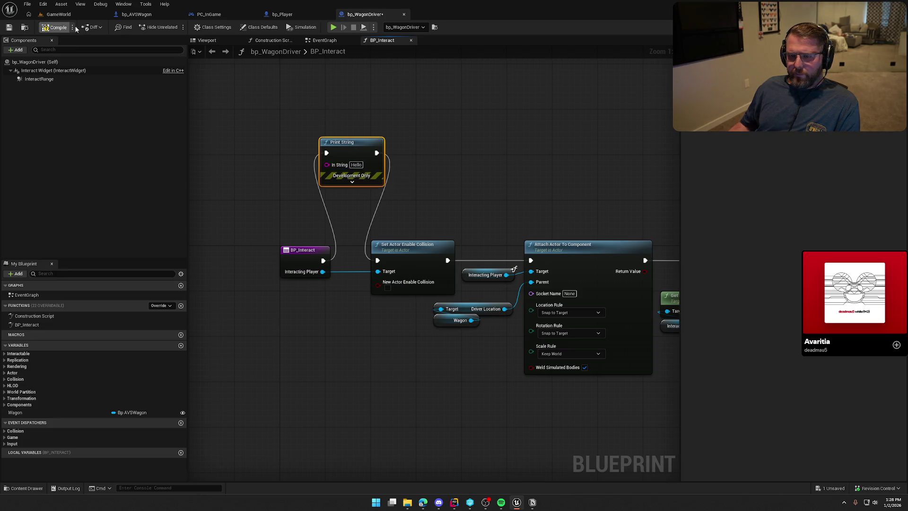
- Run a multiplayer play test with a client window, then delete the Print String node
left_click(71, 15)
left_click(180, 28)
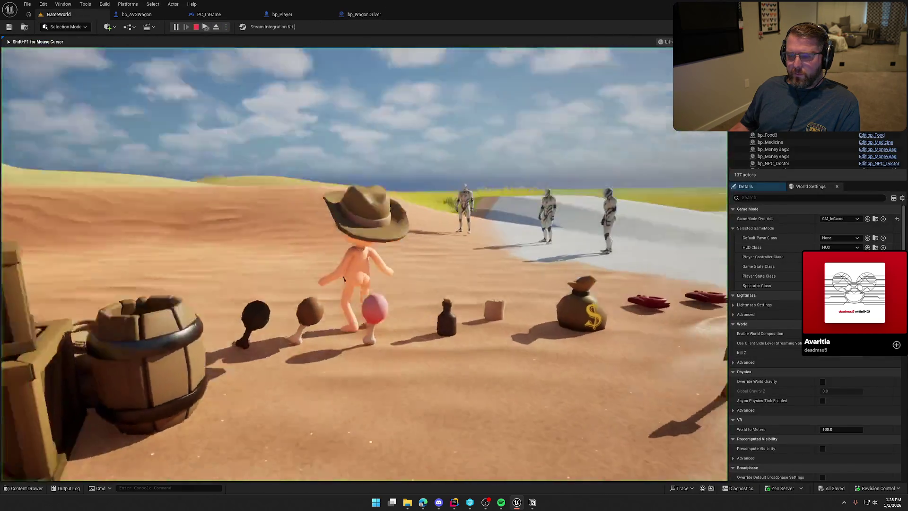
key("super")
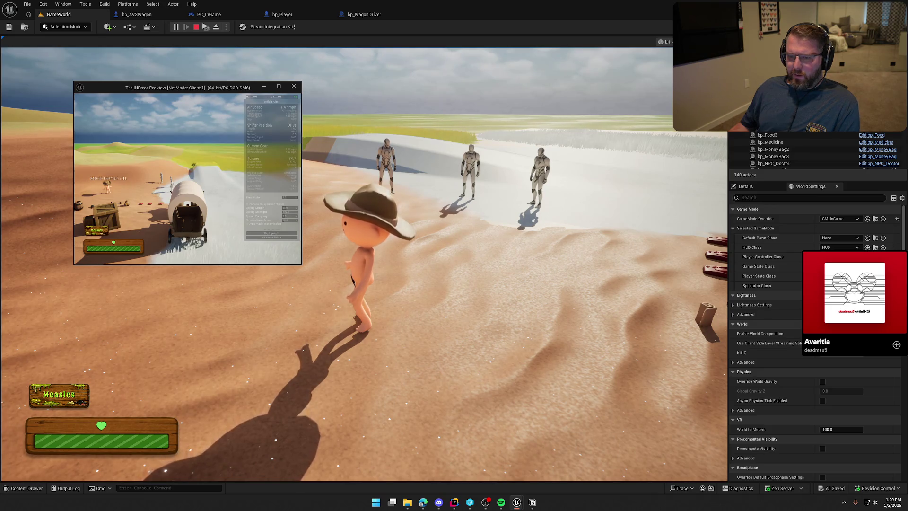
key("Escape")
left_click(364, 14)
mouse_move(323, 260)
left_mouse_down()
mouse_move(378, 274)
mouse_move(376, 261)
left_mouse_up()
key("Delete")
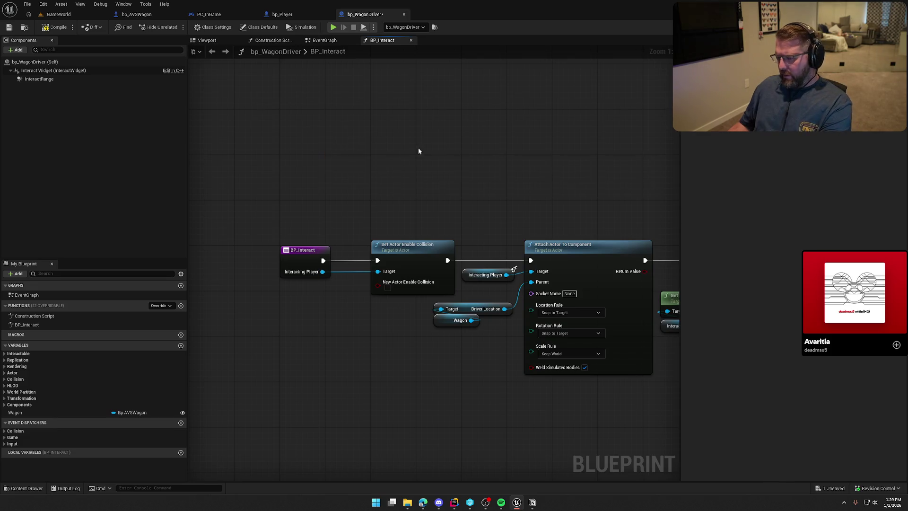
left_click_drag(420, 150, 382, 121)
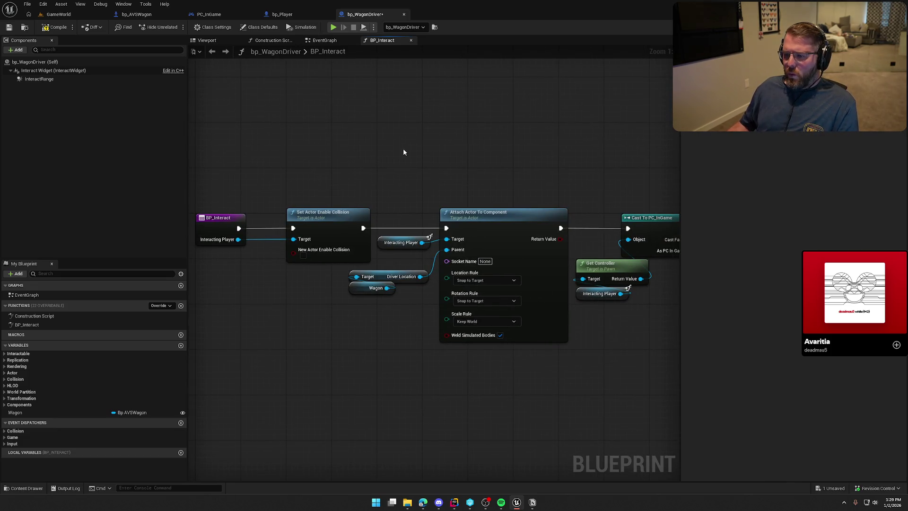
mouse_move(286, 177)
left_mouse_down()
mouse_move(334, 293)
mouse_move(340, 285)
left_mouse_up()
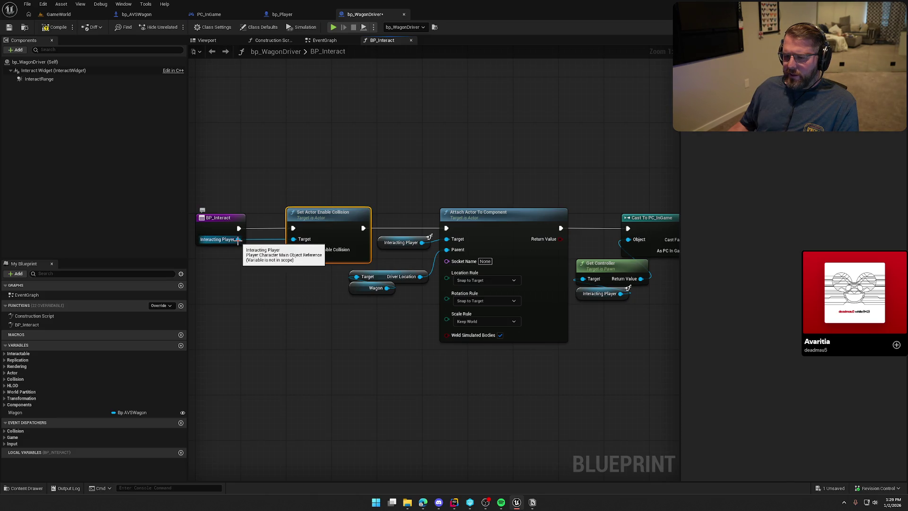
left_click_drag(328, 358, 320, 325)
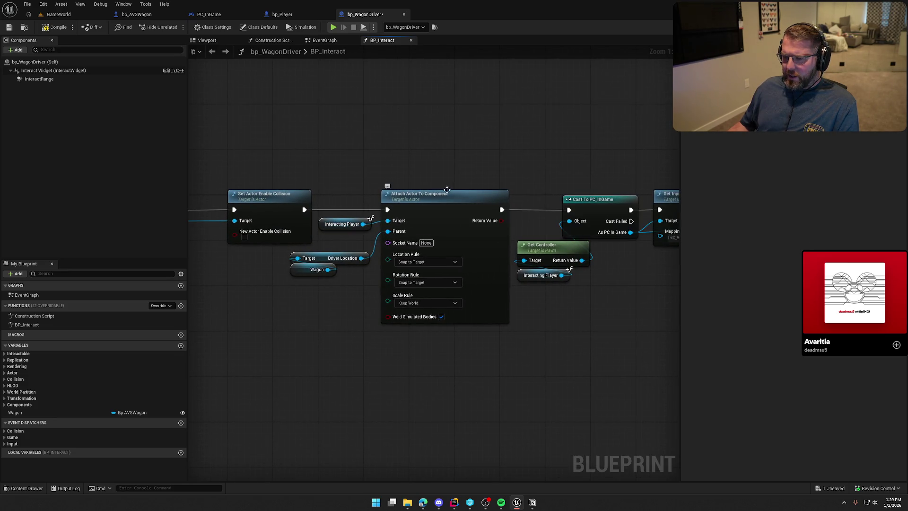
mouse_move(350, 308)
left_mouse_down()
mouse_move(381, 325)
mouse_move(228, 326)
left_mouse_up()
left_click_drag(547, 373, 350, 353)
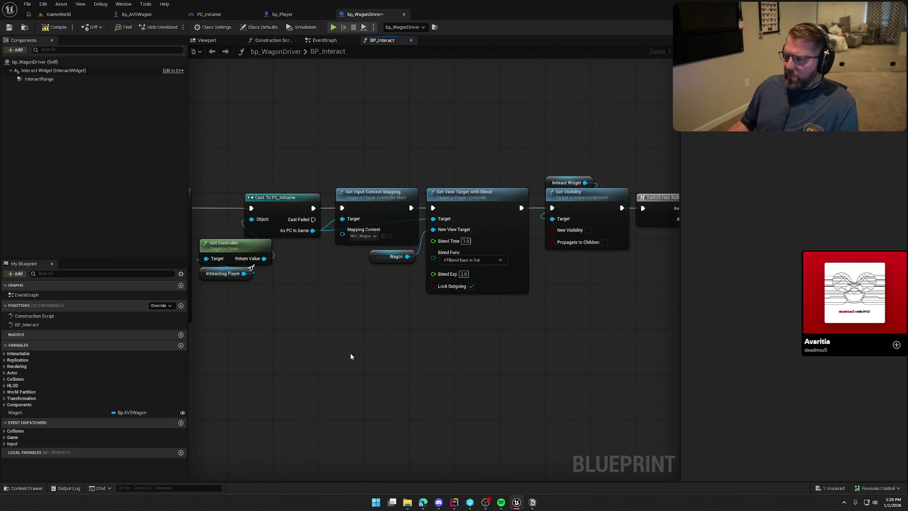
mouse_move(407, 346)
left_mouse_down()
mouse_move(235, 331)
mouse_move(624, 350)
left_mouse_up()
mouse_move(392, 313)
left_mouse_down()
mouse_move(590, 319)
mouse_move(544, 309)
left_mouse_up()
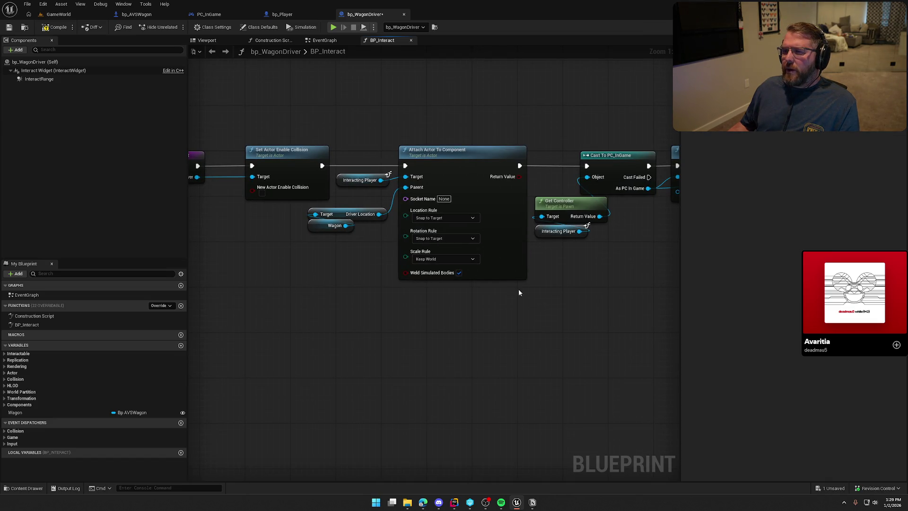
left_click(282, 15)
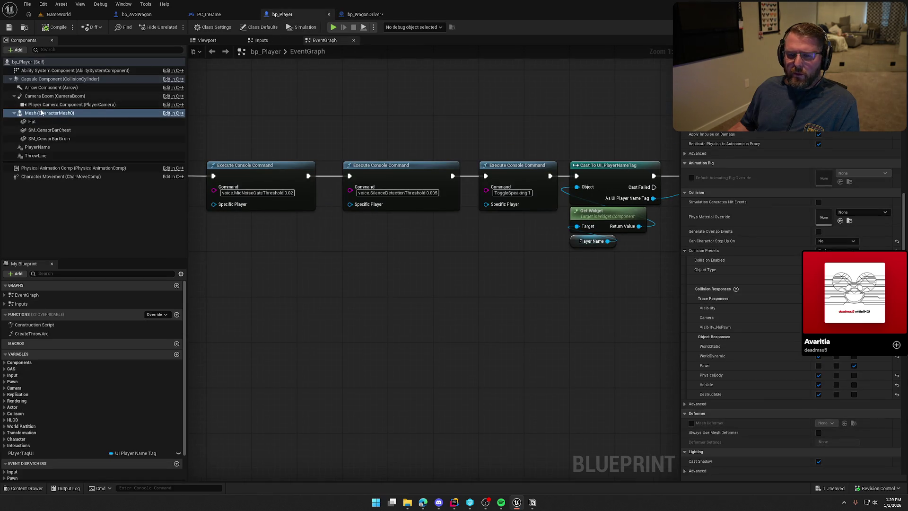
- Open ABP_Player from the mesh's Anim Class and inspect its Falling to Land transition rule
scroll(791, 274, "up", 10)
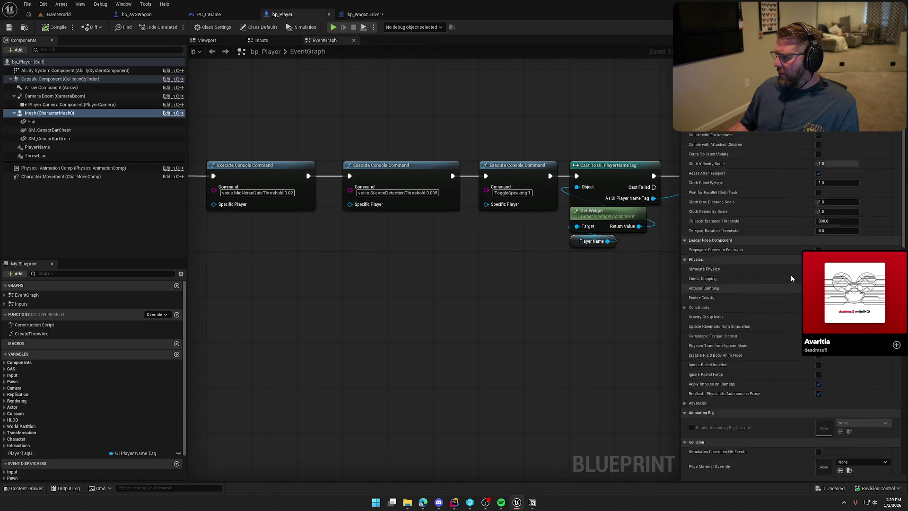
scroll(790, 277, "up", 3)
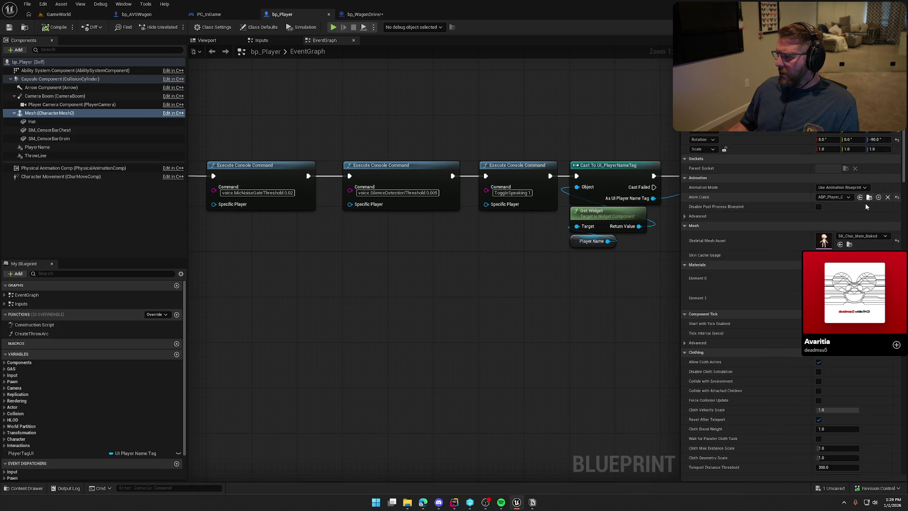
left_click(869, 197)
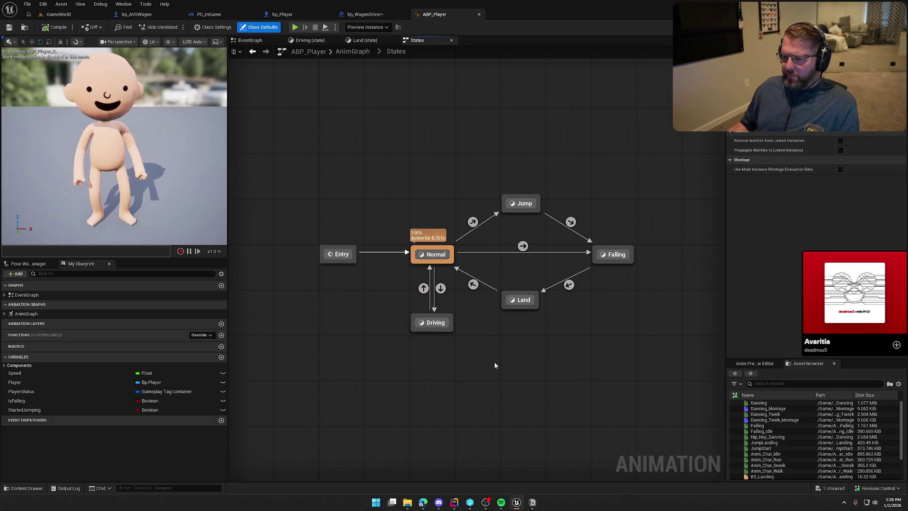
left_click_drag(493, 362, 457, 348)
mouse_move(403, 271)
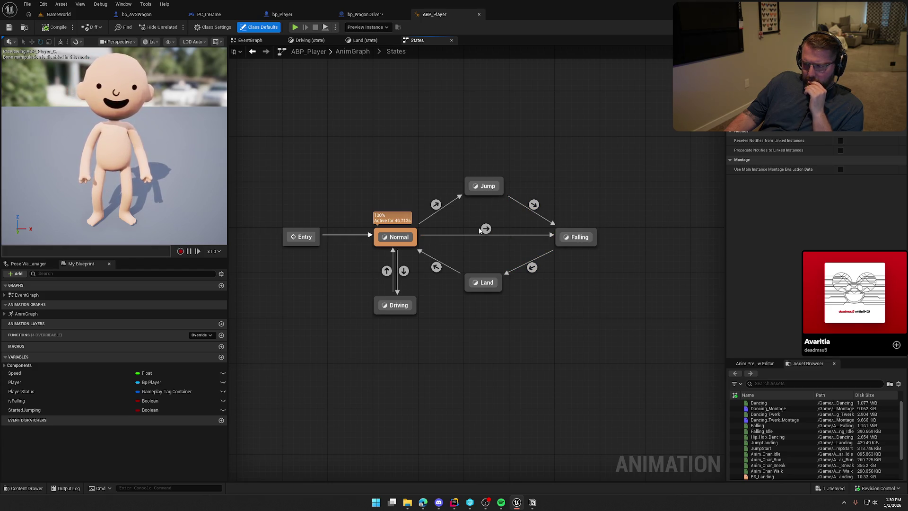
left_click(532, 268)
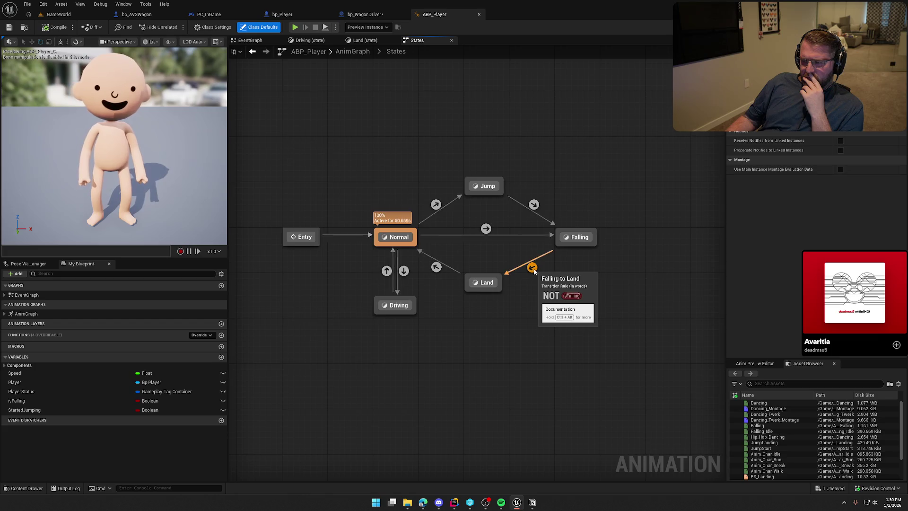
left_click(621, 282)
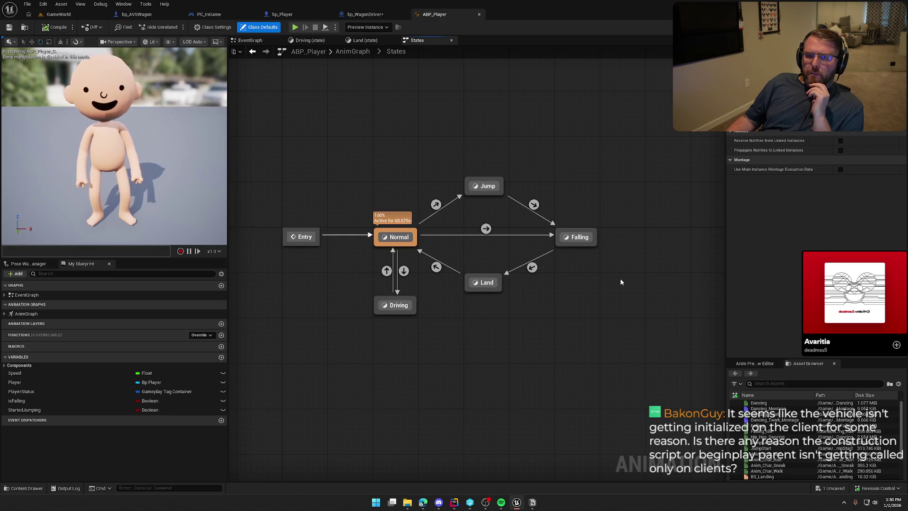
- View bp_WagonDriver's Construction Script, then switch to the bp_AVSWagon EventGraph
left_click(364, 15)
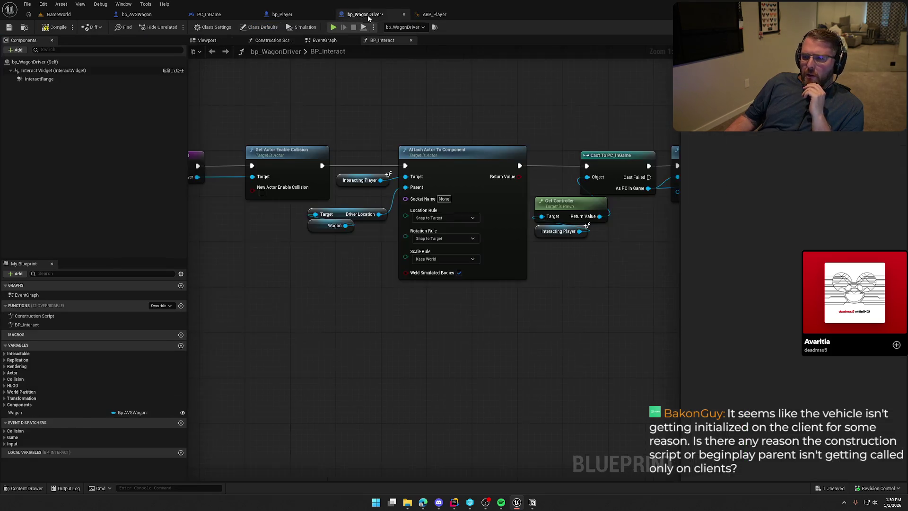
left_click(342, 42)
left_click(281, 41)
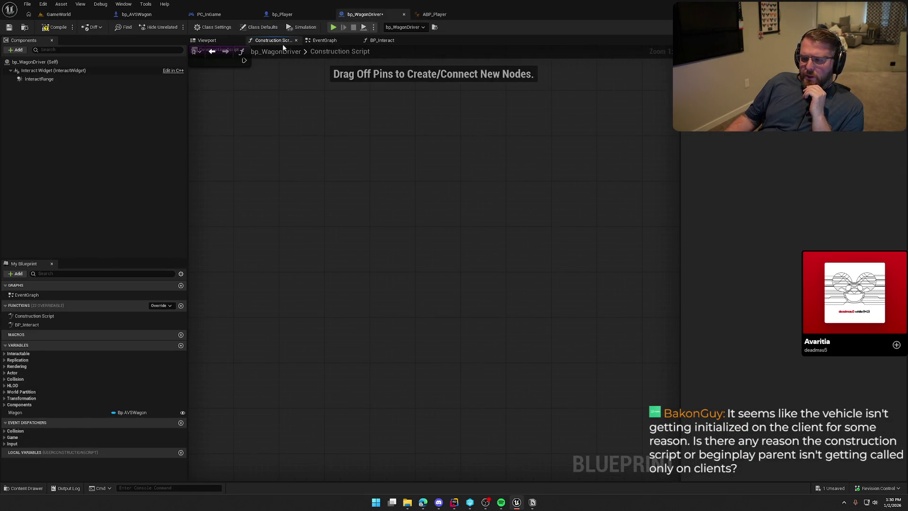
left_click(136, 14)
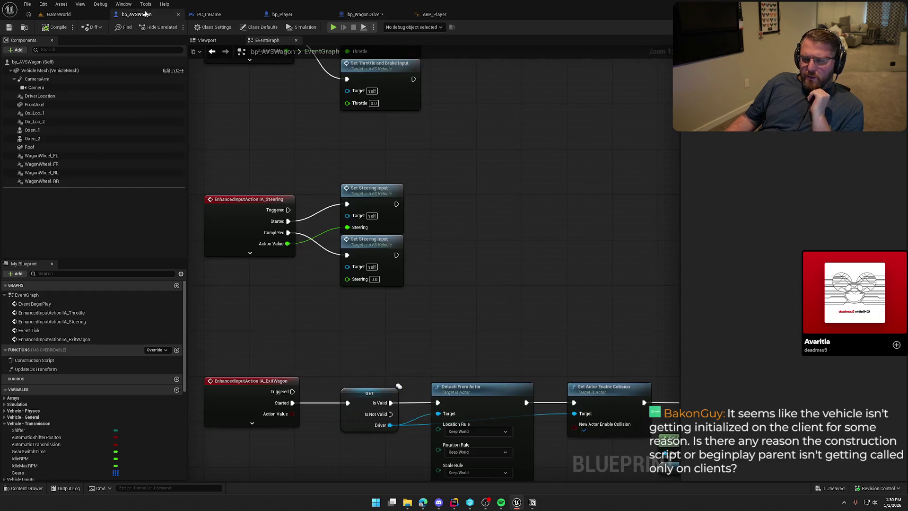
- Pan to the BeginPlay chain and move Parent: BeginPlay and Set Shifter Position to the right
left_click_drag(417, 246, 417, 302)
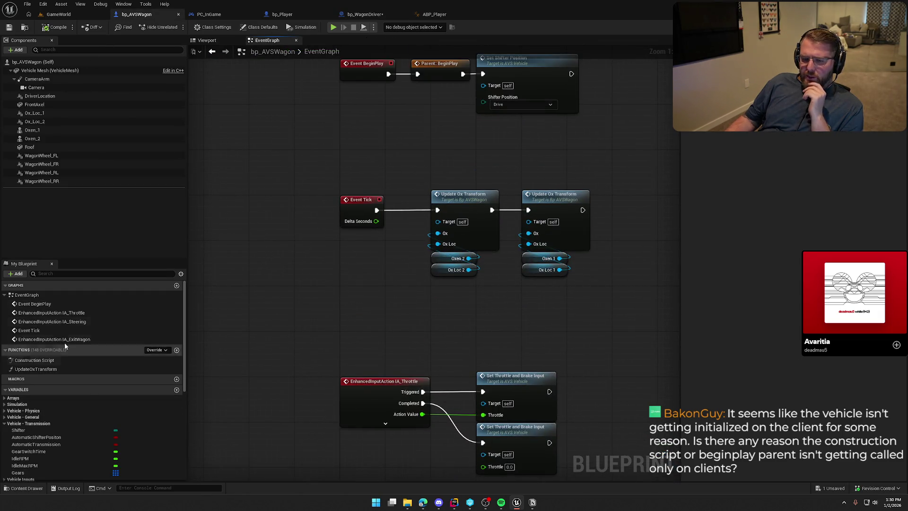
mouse_move(307, 220)
left_mouse_down()
mouse_move(281, 358)
mouse_move(272, 185)
mouse_move(535, 280)
left_mouse_up()
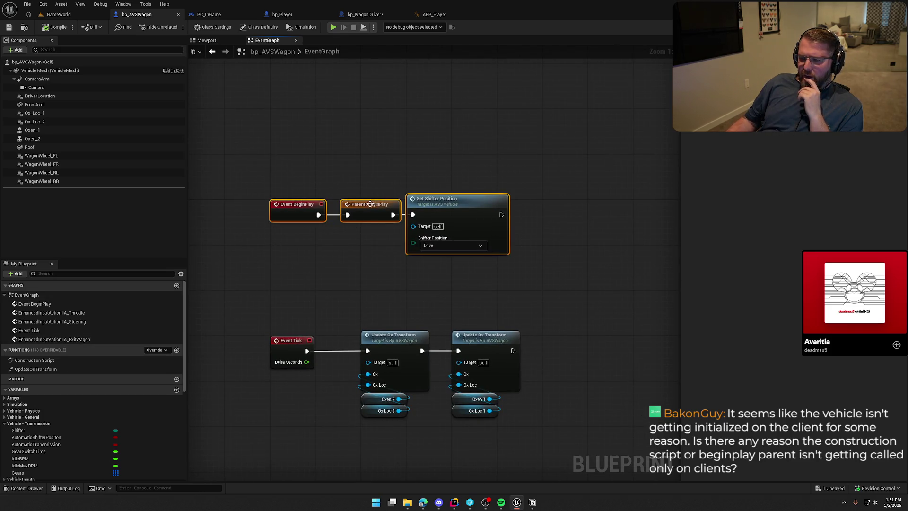
left_click(549, 275)
left_click_drag(549, 275, 350, 189)
left_click_drag(390, 214, 410, 215)
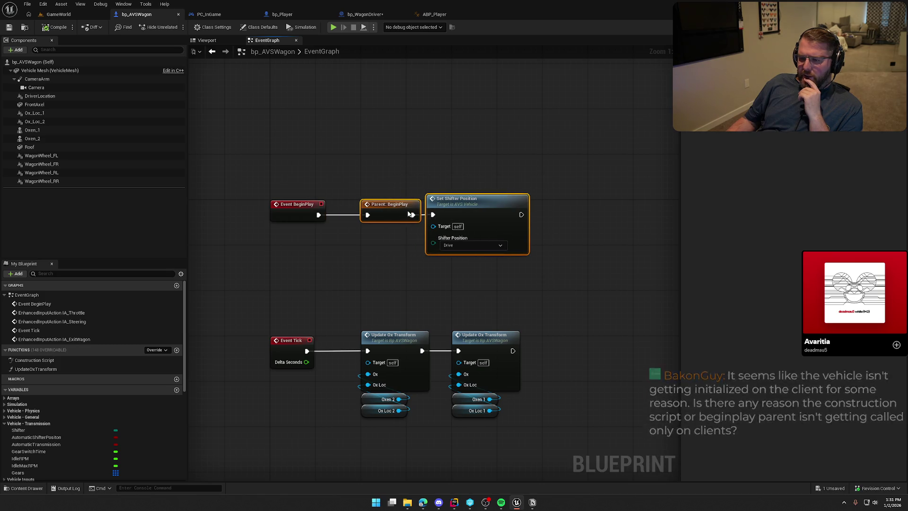
left_click_drag(469, 204, 494, 207)
left_click_drag(492, 171, 449, 158)
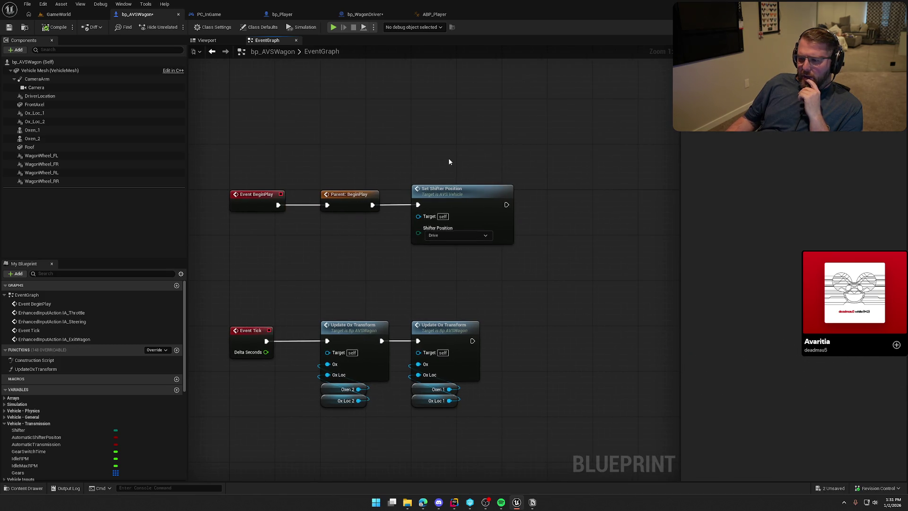
- Check the Shifter Position choices, keeping Drive, and reselect the three BeginPlay nodes
left_click_drag(258, 175, 532, 268)
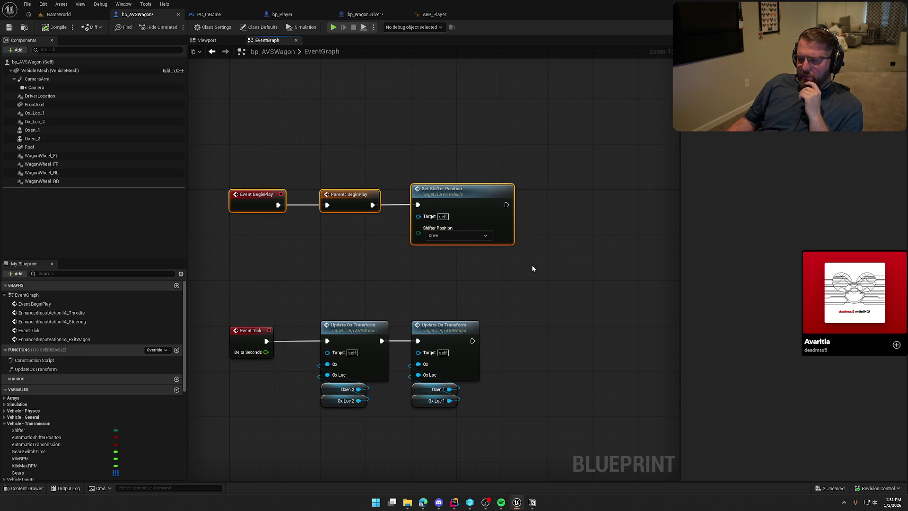
left_click(453, 236)
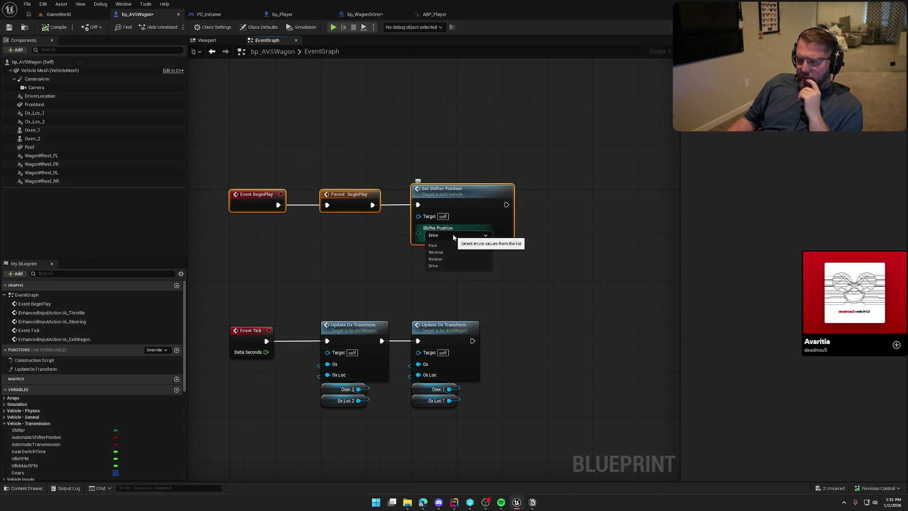
left_click(452, 234)
mouse_move(567, 282)
left_mouse_down()
mouse_move(374, 143)
mouse_move(213, 116)
left_mouse_up()
left_click(582, 273)
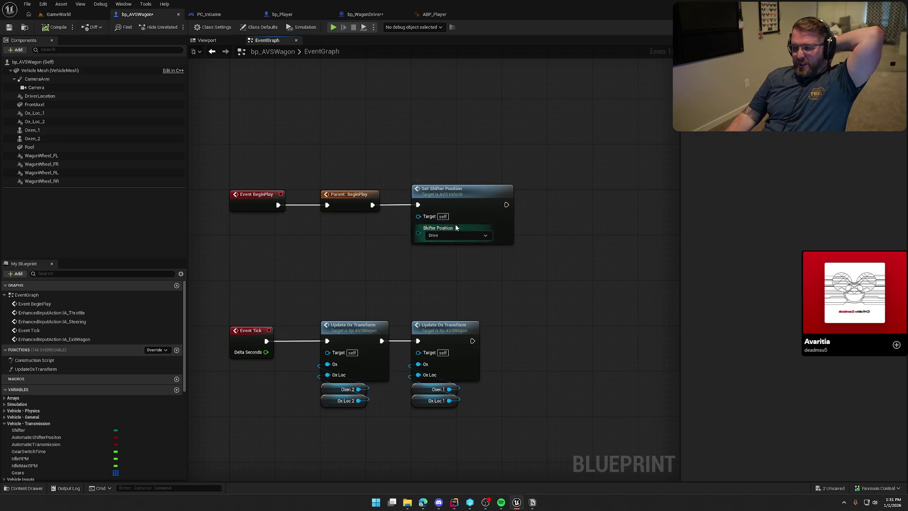
left_click_drag(537, 264, 290, 139)
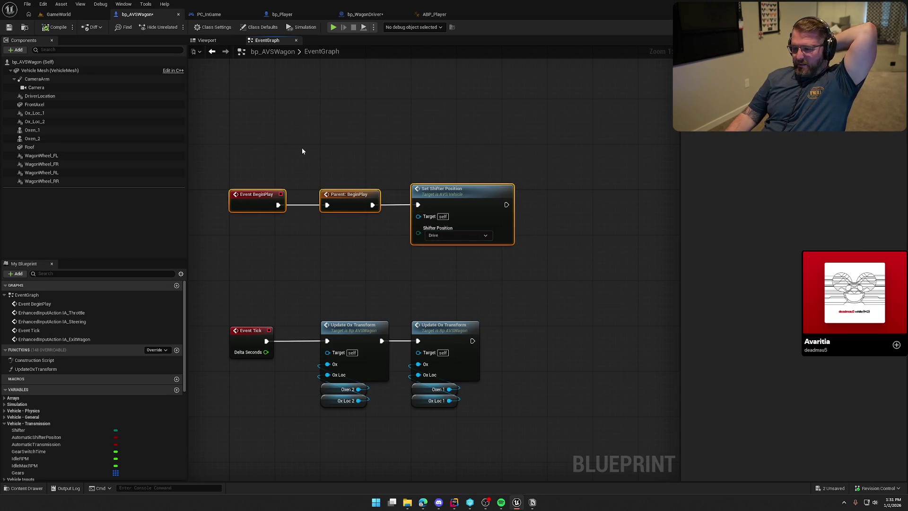
left_click_drag(337, 237, 389, 207)
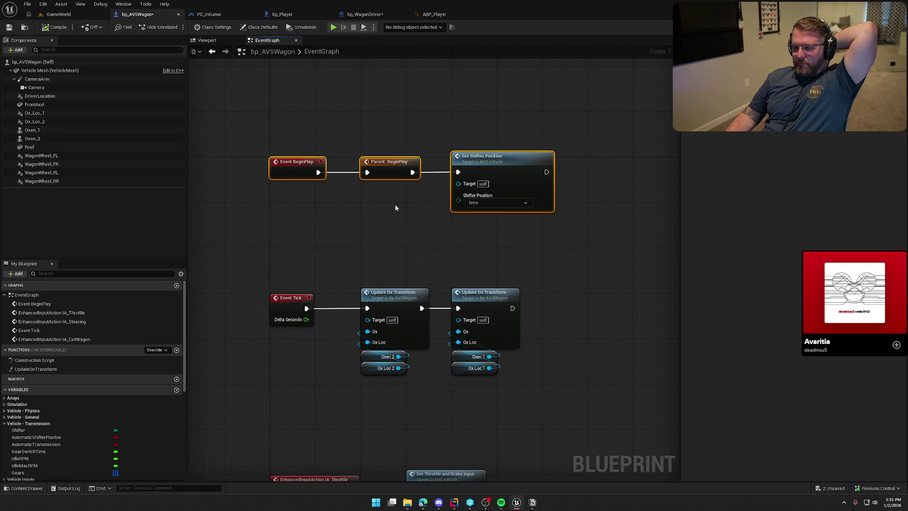
left_click_drag(283, 120, 620, 230)
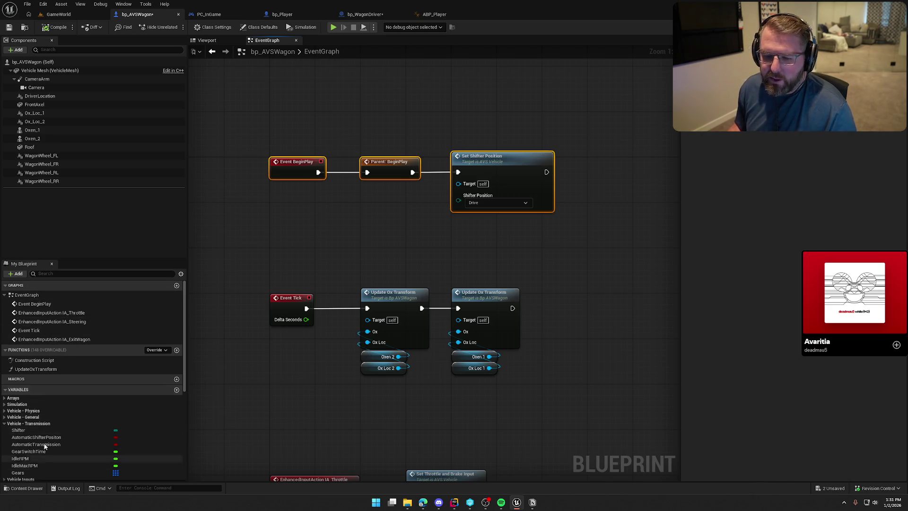
- Open the wagon's Construction Script to confirm its parent call, then close it
double_click(48, 360)
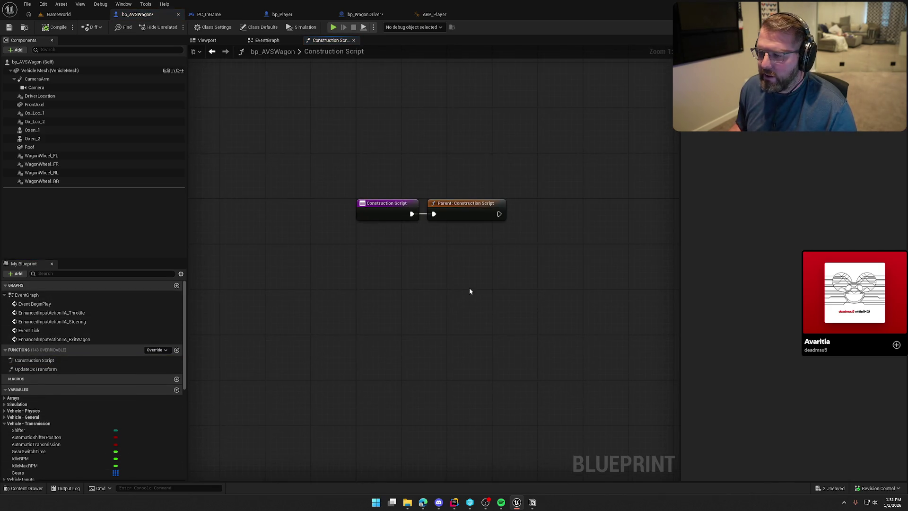
double_click(335, 49)
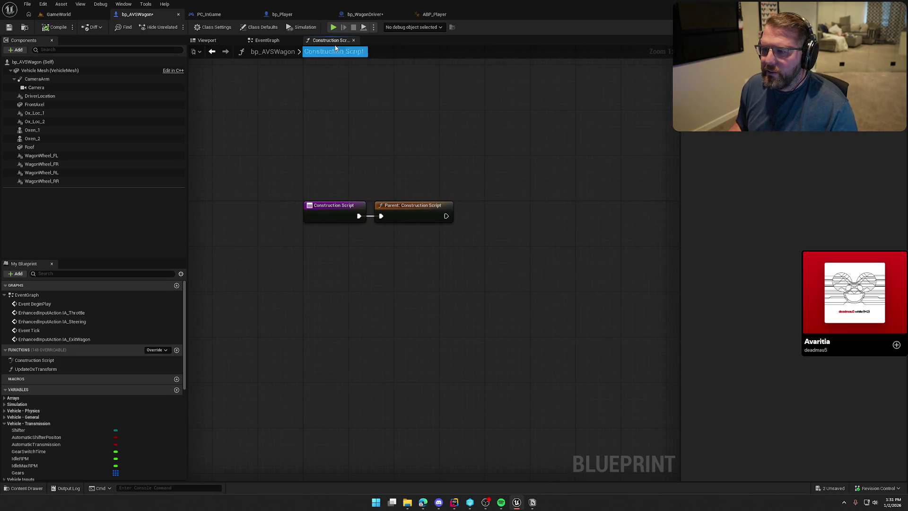
left_click(353, 41)
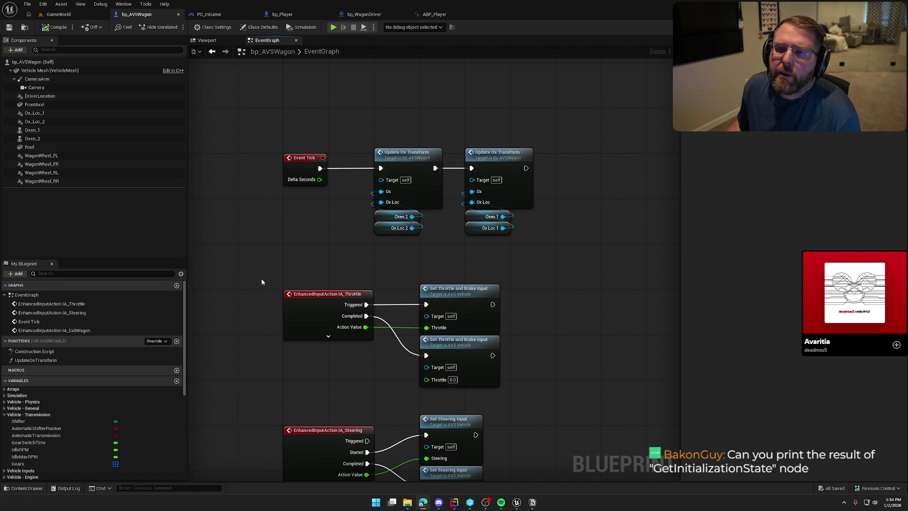
- Add a Get Initialization State node above the second Update Ox Transform
mouse_move(257, 247)
left_mouse_down()
mouse_move(265, 209)
mouse_move(256, 297)
left_mouse_up()
right_click(311, 123)
type("get init")
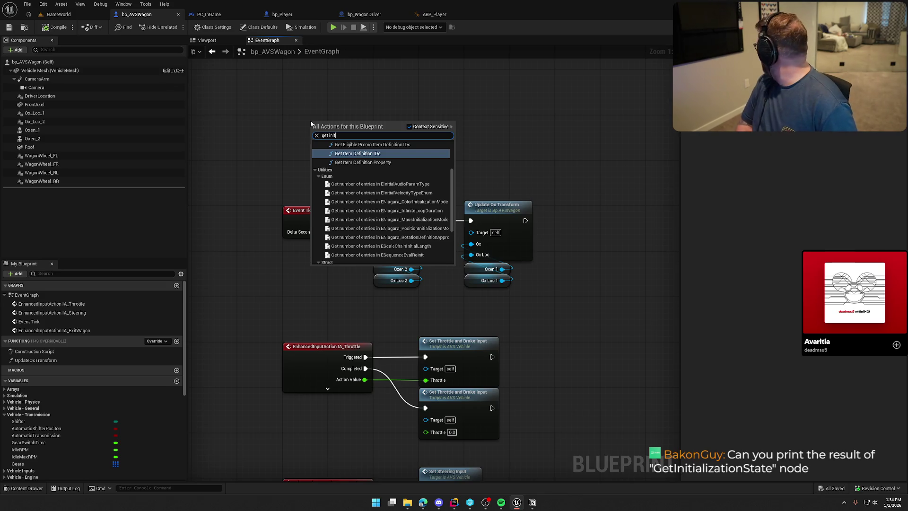
type("al")
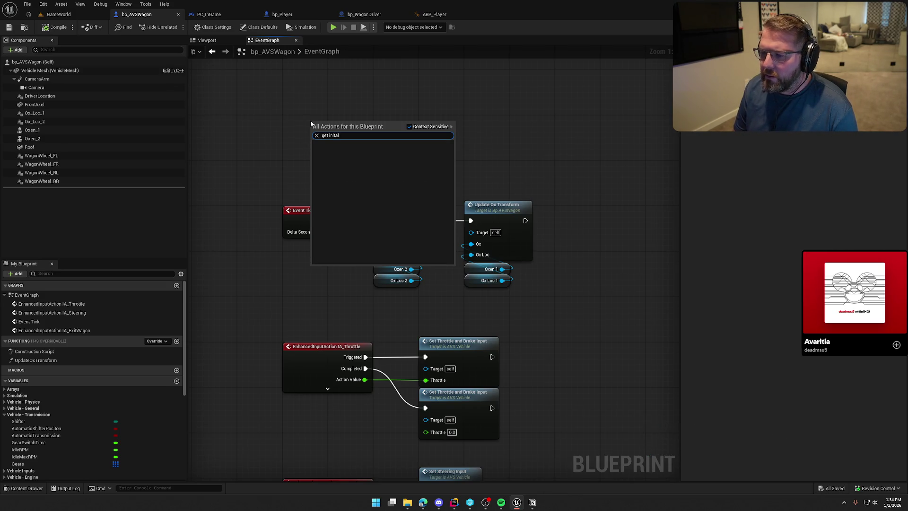
key("BackSpace")
key("BackSpace")
type("ial")
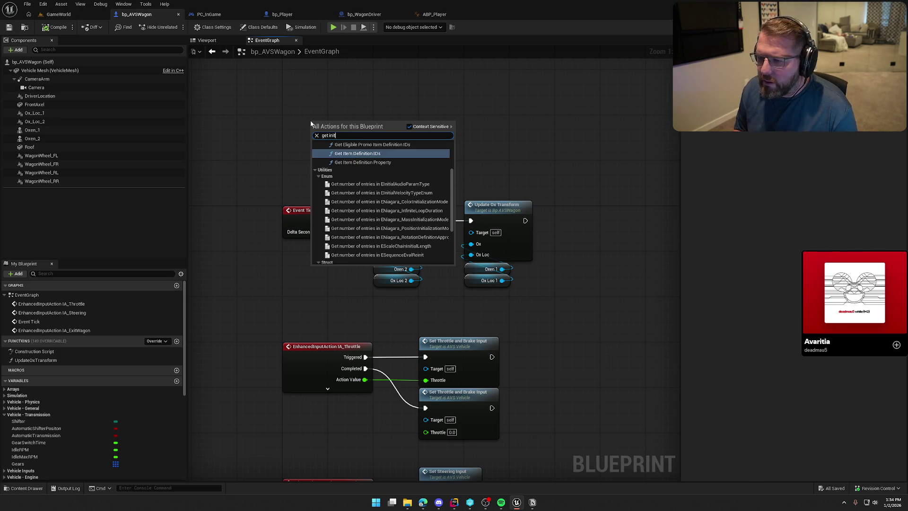
key("Up")
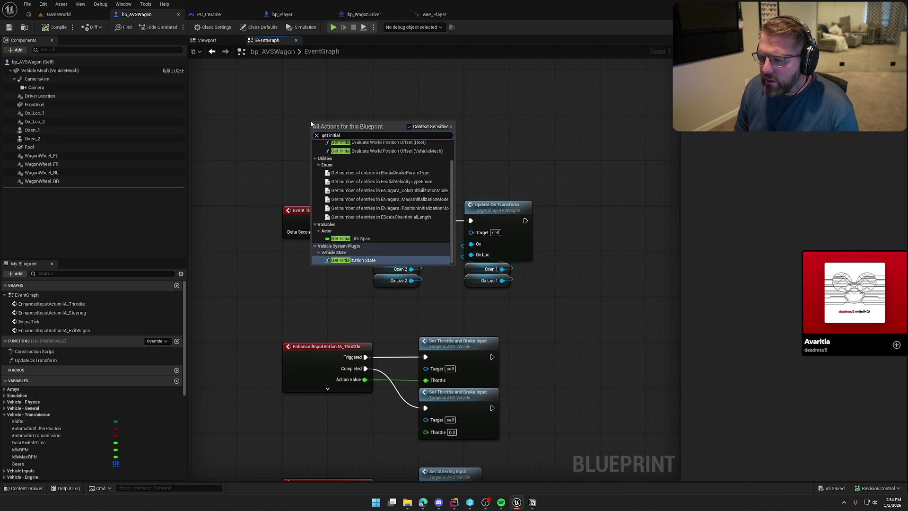
left_click(363, 260)
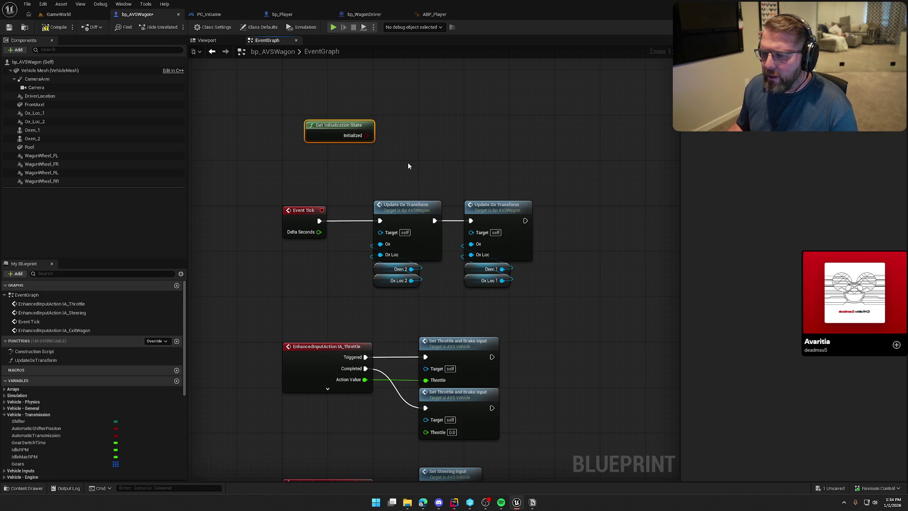
left_click_drag(331, 126, 491, 178)
left_click(440, 143)
- Append a Print String to the tick chain showing Initialized with Key 'Init', and save
left_click_drag(414, 214, 565, 213)
type("print string")
key("Return")
left_click_drag(414, 179, 547, 227)
left_click(558, 242)
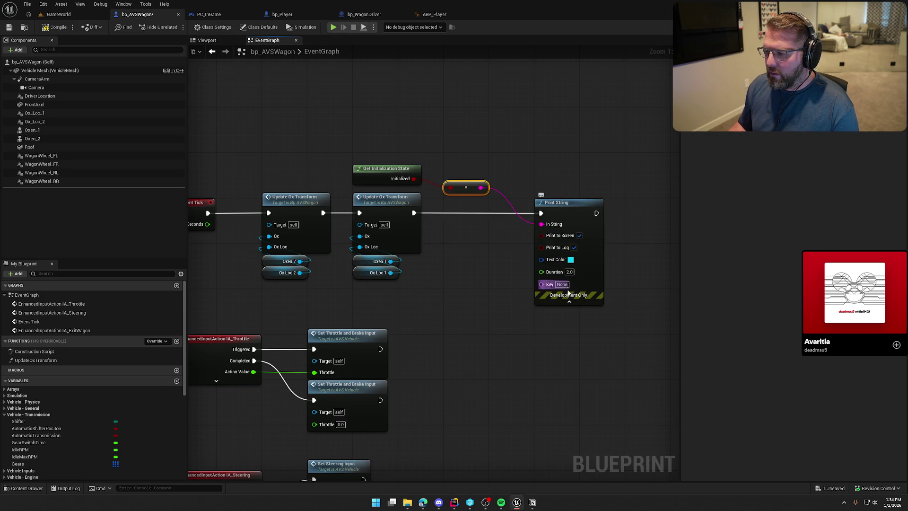
type("Init")
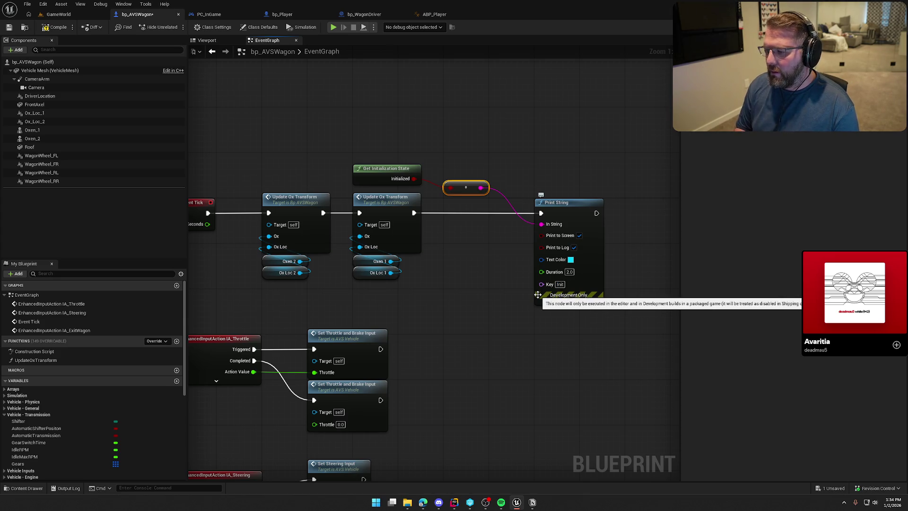
key("ctrl+s")
left_click(58, 14)
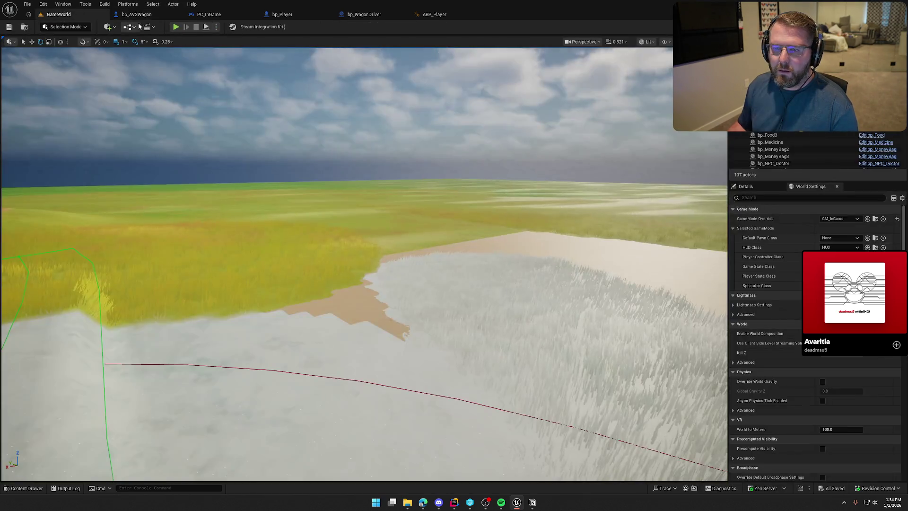
- Start a multiplayer PIE session and walk the client character toward the wagon
left_click(175, 27)
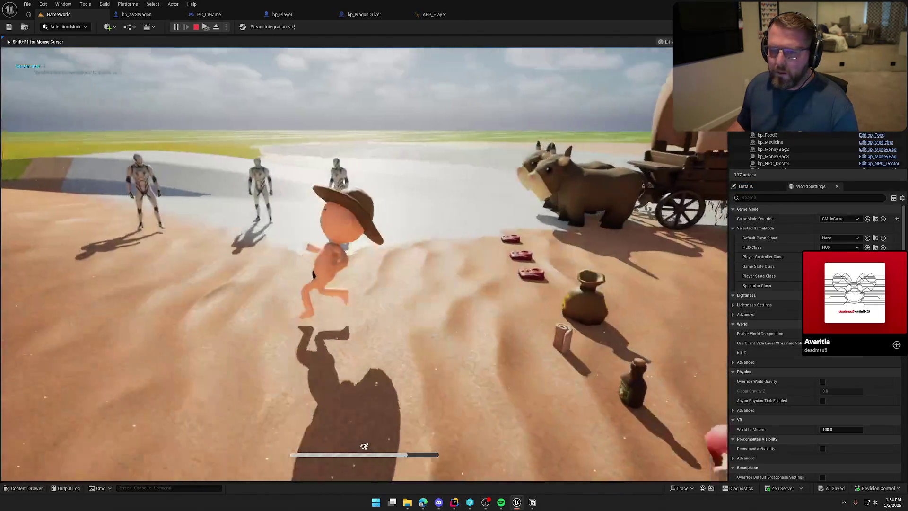
key("super")
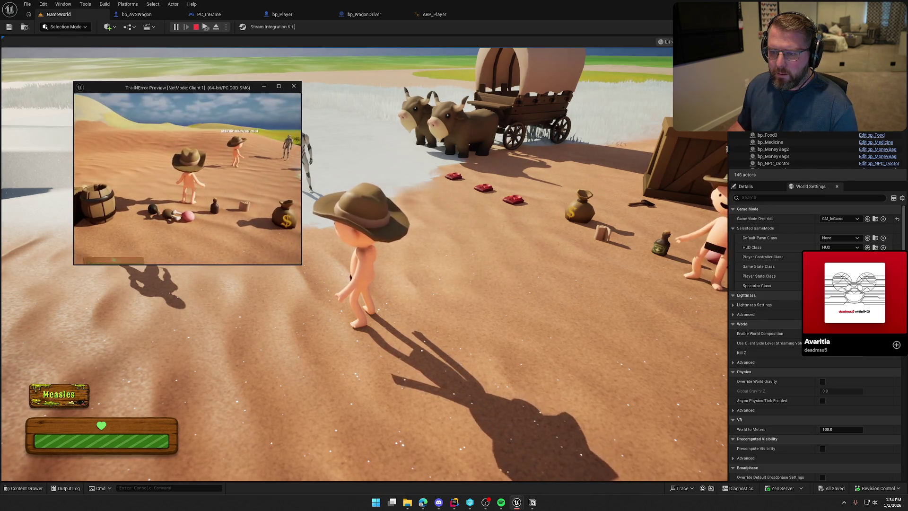
key("w")
key("w")
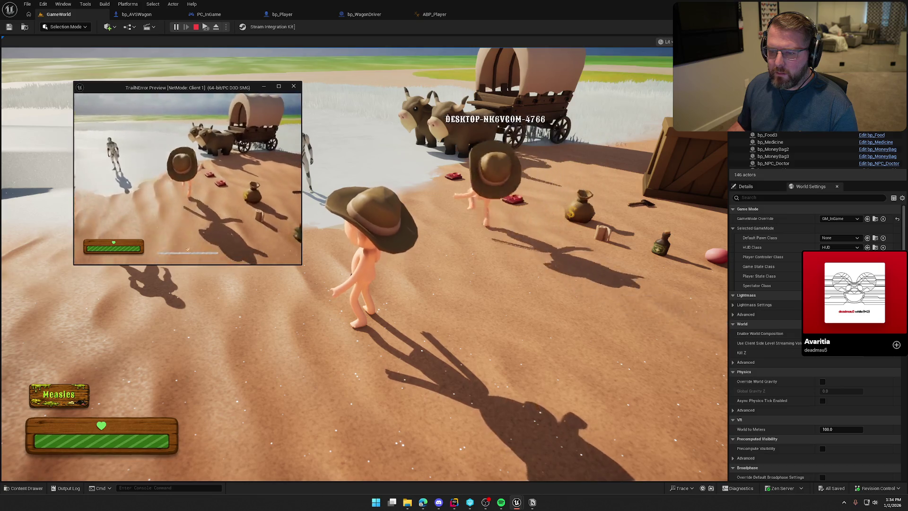
key("s")
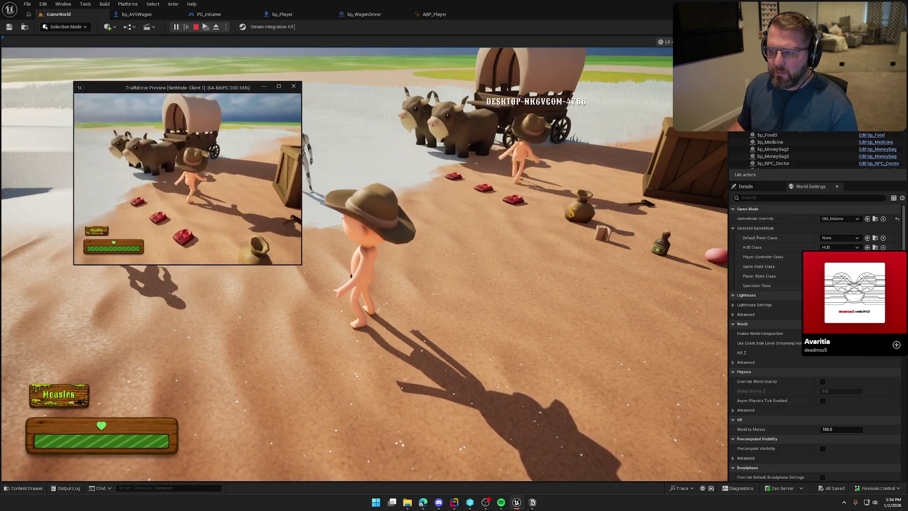
key("super")
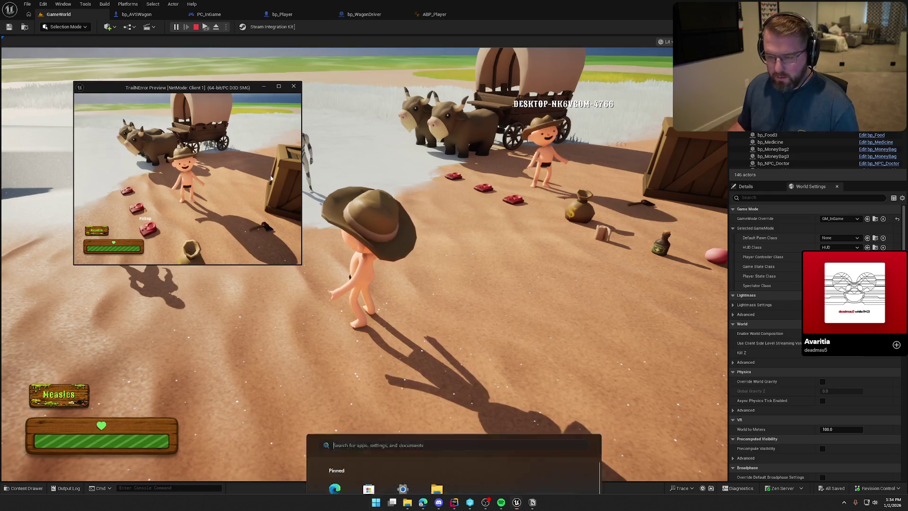
- Run the server character to the wagon, stop the session, and open bp_WagonDriver
left_click(413, 151)
left_click(414, 151)
key("w")
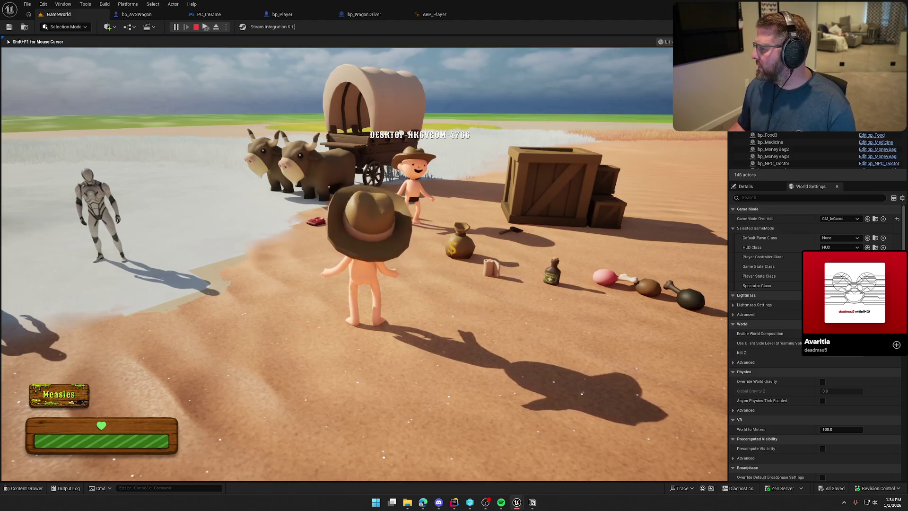
key("Escape")
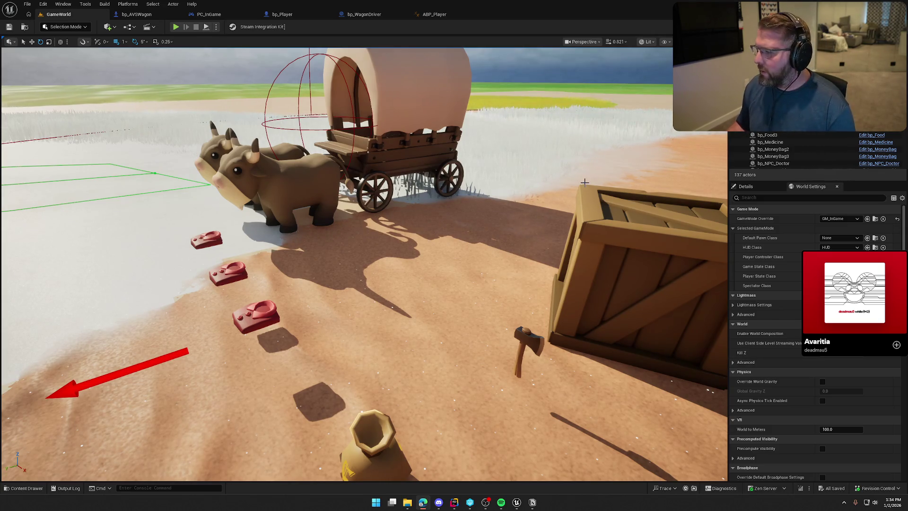
left_click(364, 14)
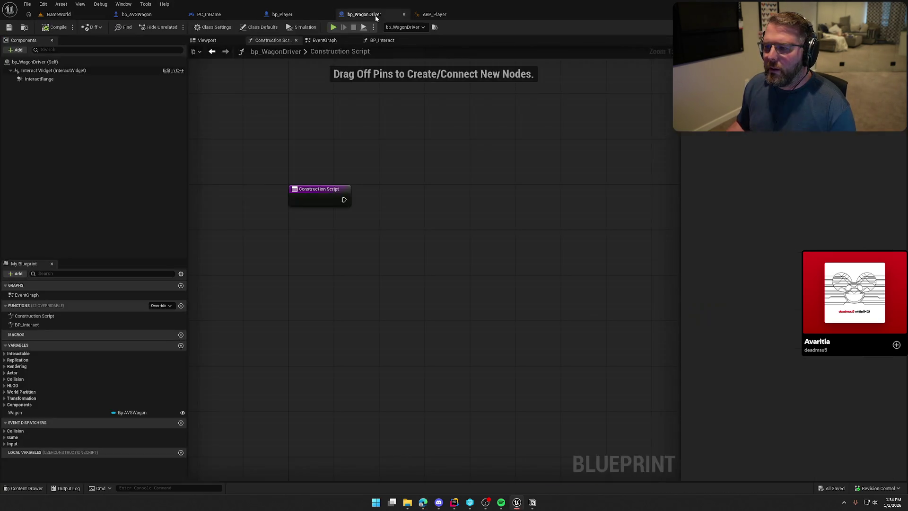
- Switch to bp_AVSWagon's EventGraph and pan until the Event Tick Print String chain is centred
left_click(137, 14)
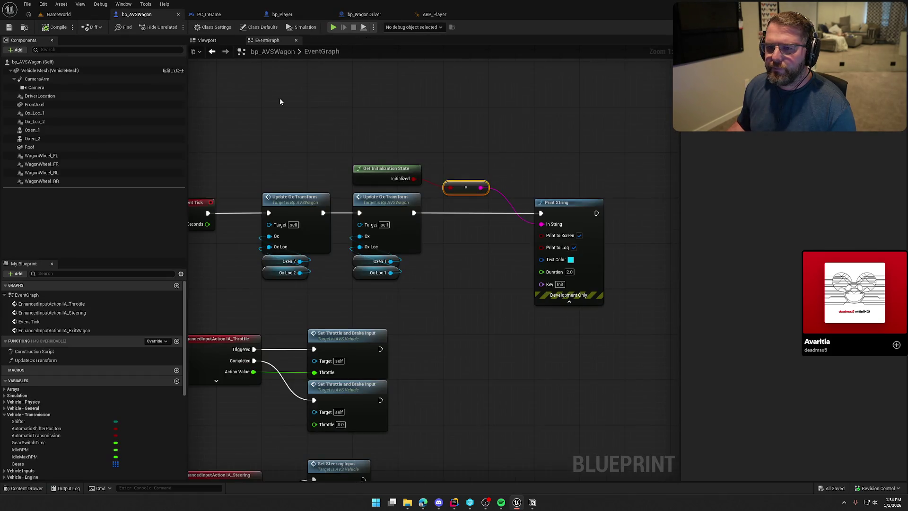
mouse_move(329, 115)
left_mouse_down()
mouse_move(336, 85)
mouse_move(404, 92)
left_mouse_up()
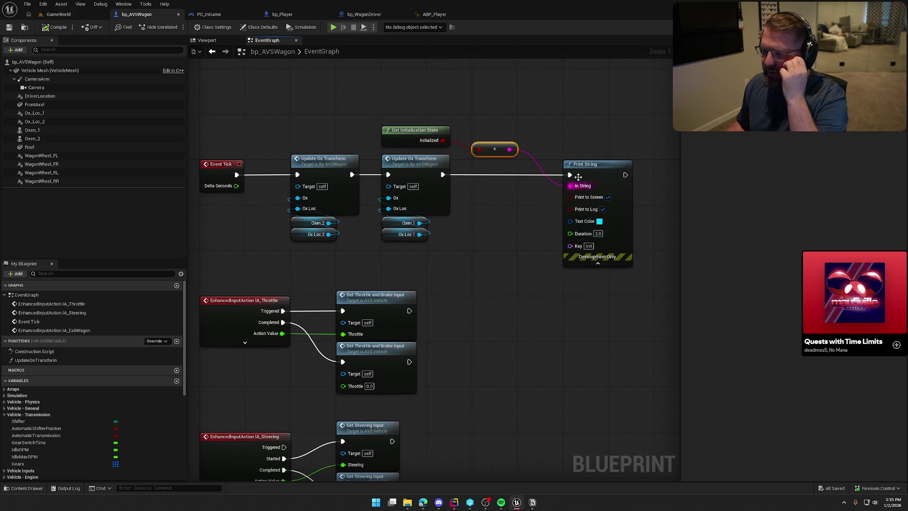
mouse_move(510, 137)
left_mouse_down()
mouse_move(538, 194)
mouse_move(543, 174)
left_mouse_up()
left_click(521, 259)
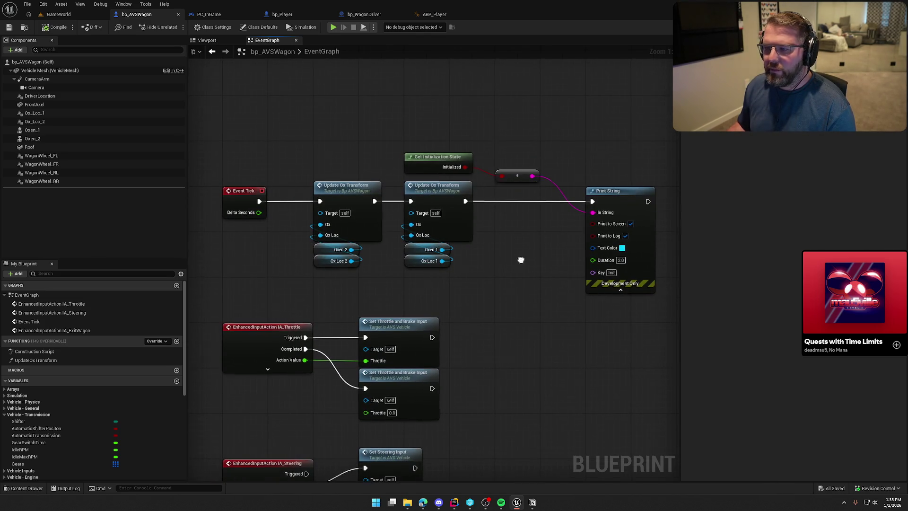
left_click_drag(521, 259, 511, 239)
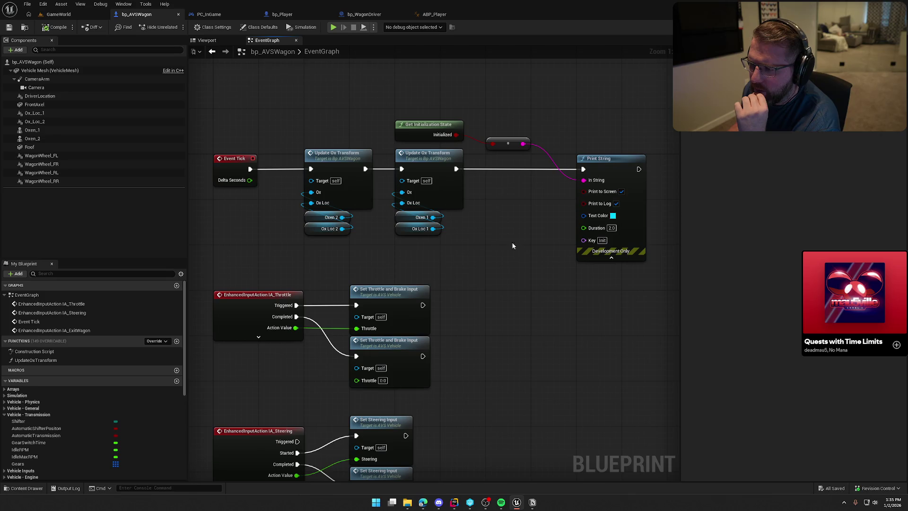
- Add an Is Server node beside the Event Tick chain
right_click(490, 231)
type("erver")
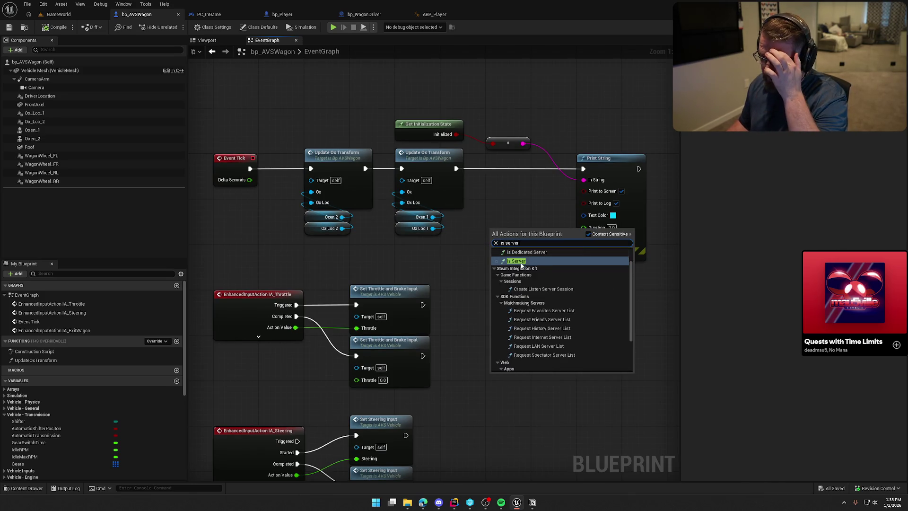
key("Return")
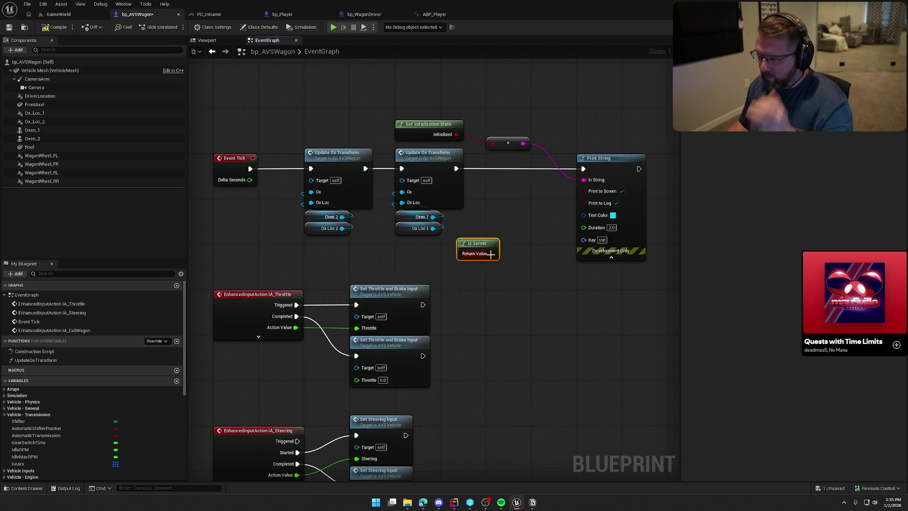
left_click_drag(581, 240, 557, 241)
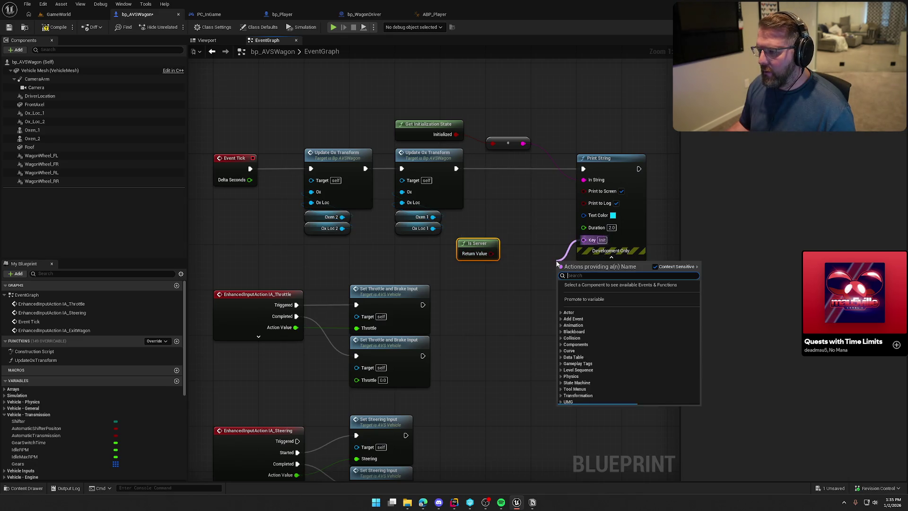
left_click(535, 232)
- Add a string Append with A 'tick' and B from Is Server, wired into Print String's Key
right_click(515, 216)
type("append")
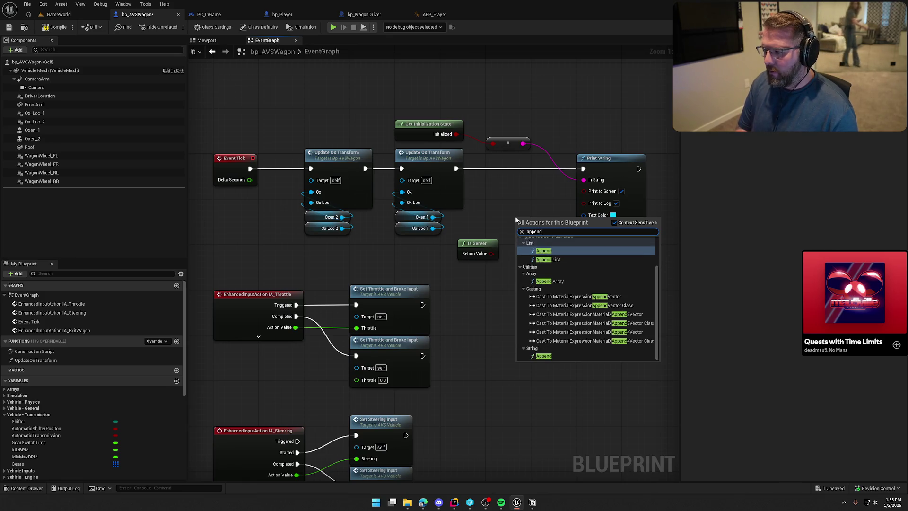
left_click(552, 354)
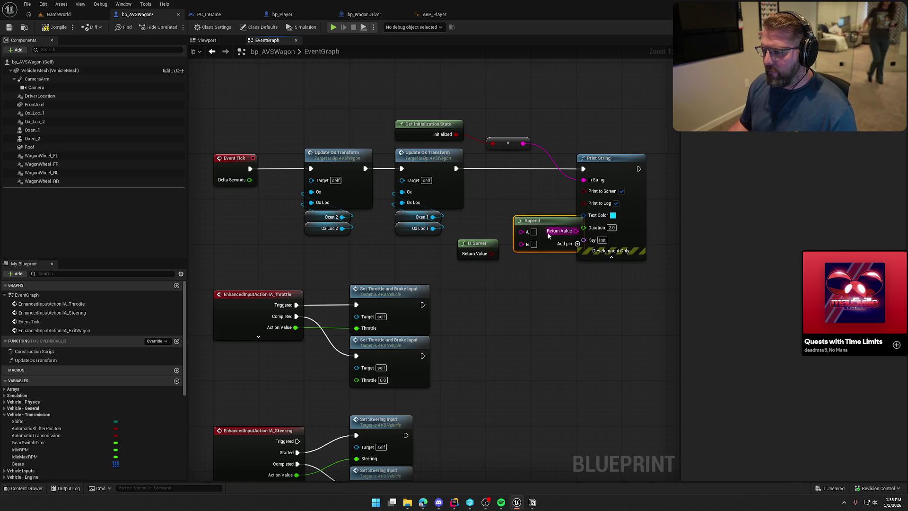
left_click_drag(532, 220, 515, 203)
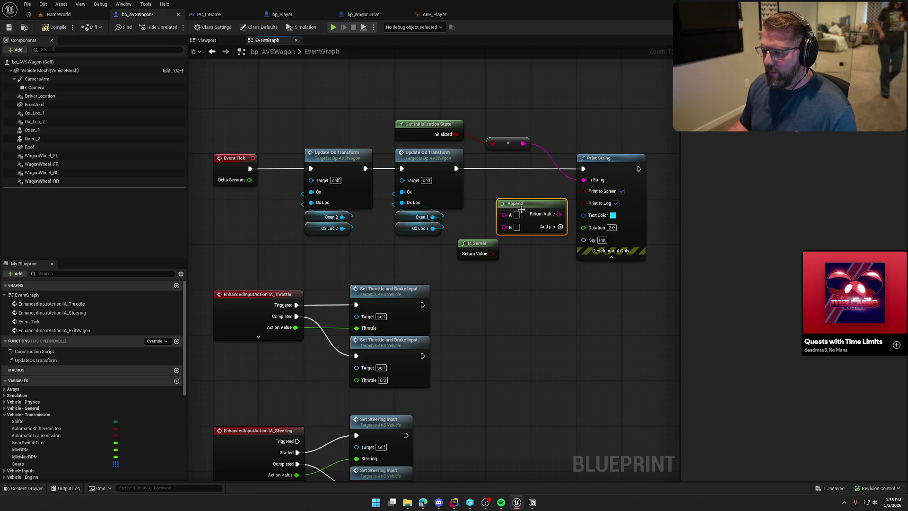
type("tick")
left_click(524, 289)
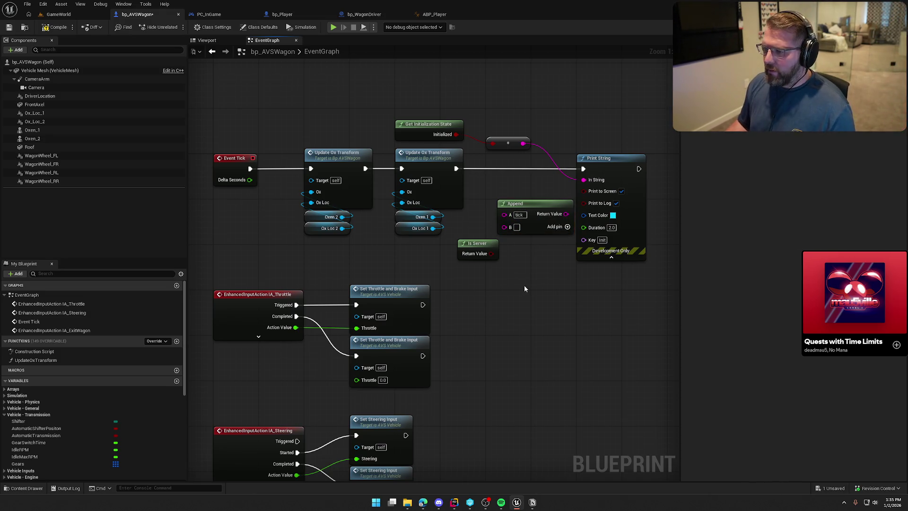
left_click_drag(491, 254, 504, 227)
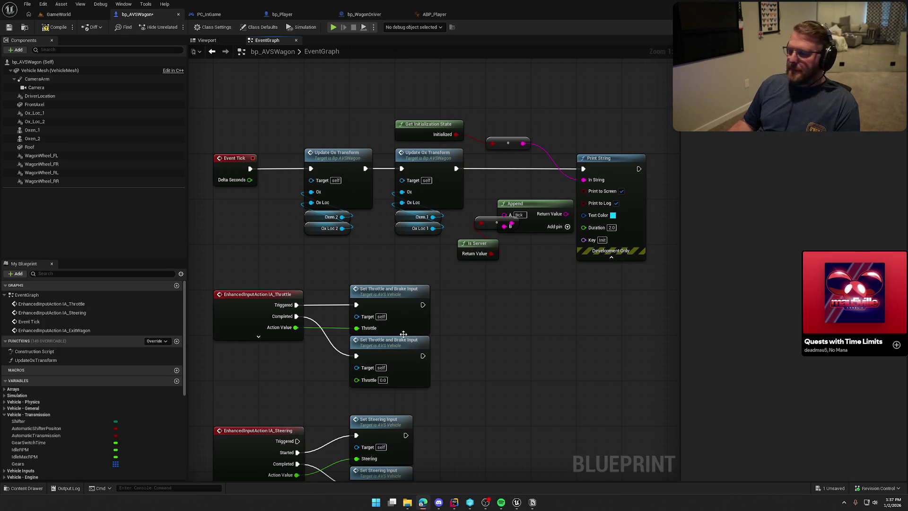
left_click_drag(565, 216, 584, 240)
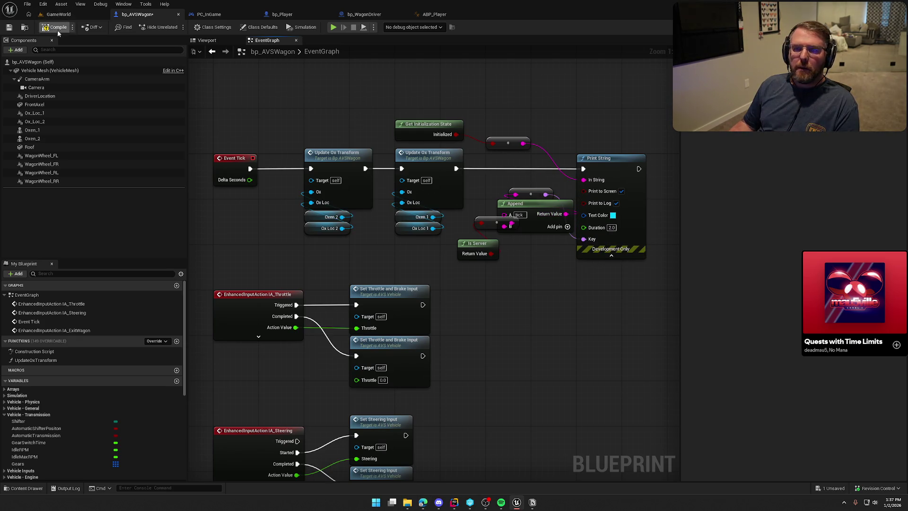
- Play-test GameWorld with a client joining and move the character around
left_click(59, 15)
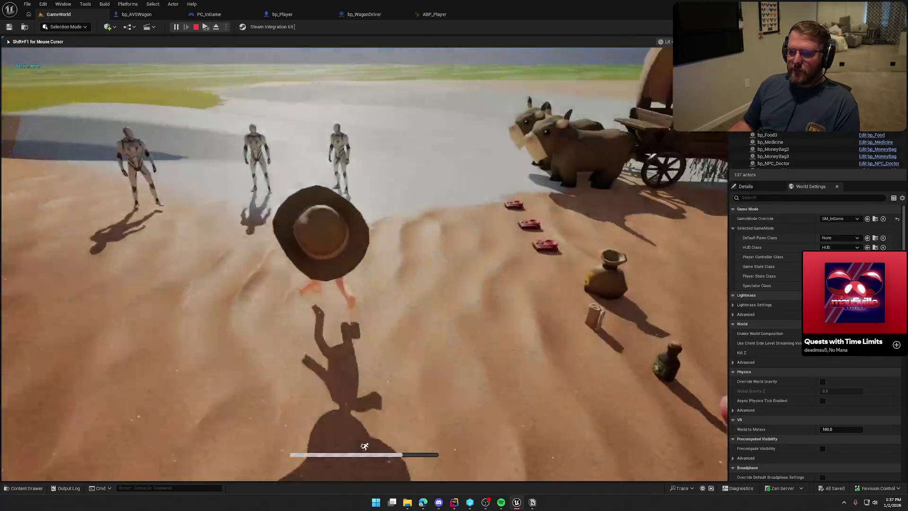
key("super")
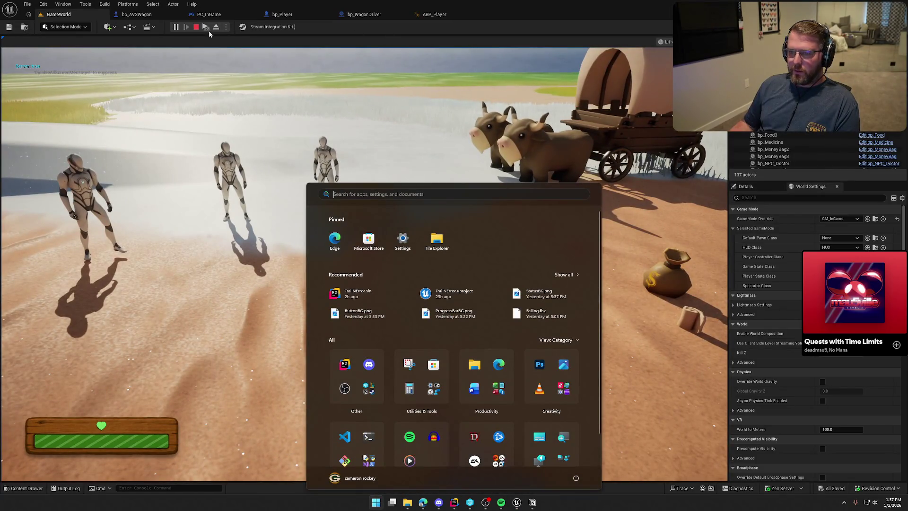
key("super")
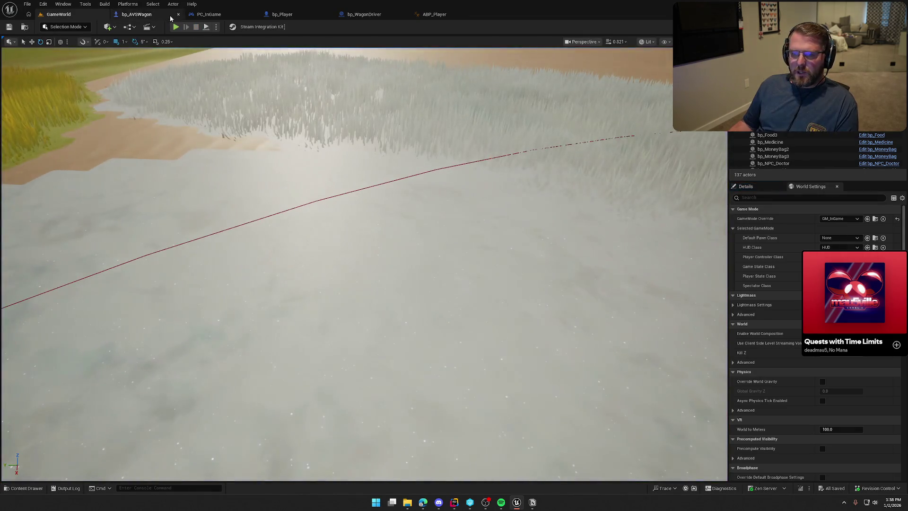
key("shift+s")
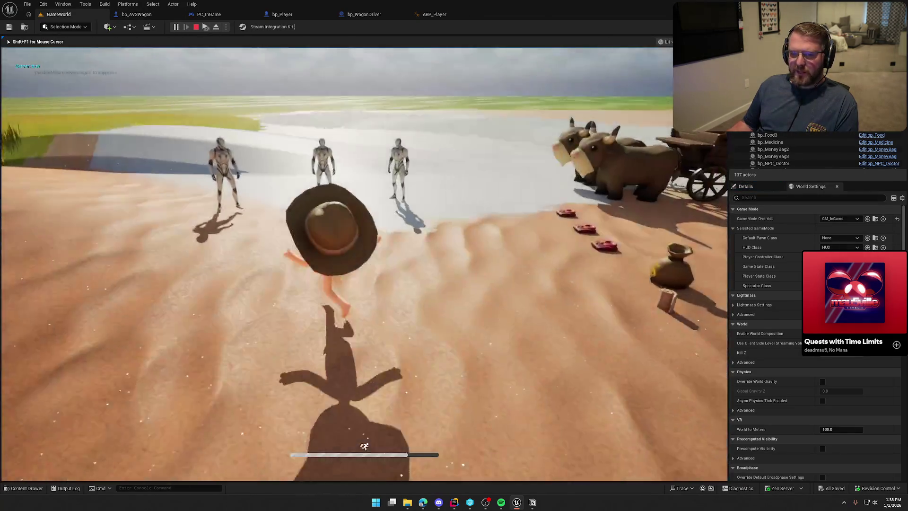
key("w")
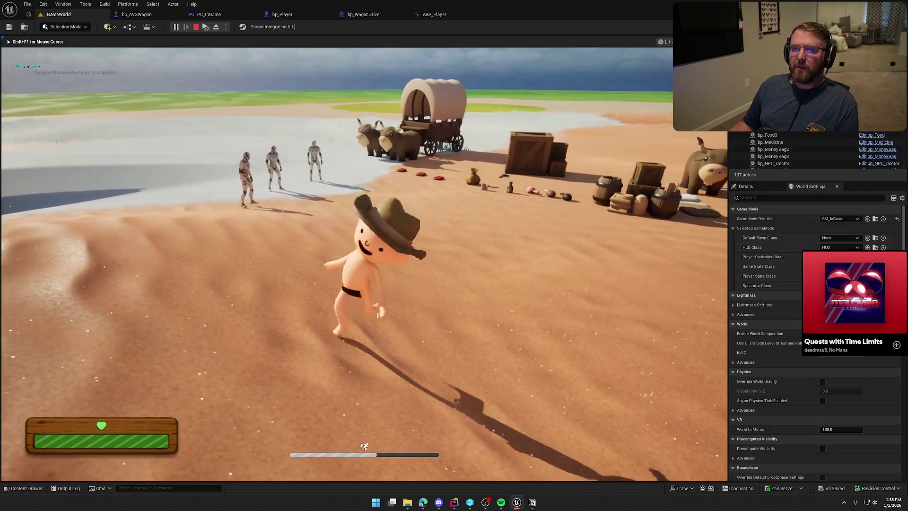
- Free the mouse and open the full console log showing repeated 'Server: true' lines
key("super")
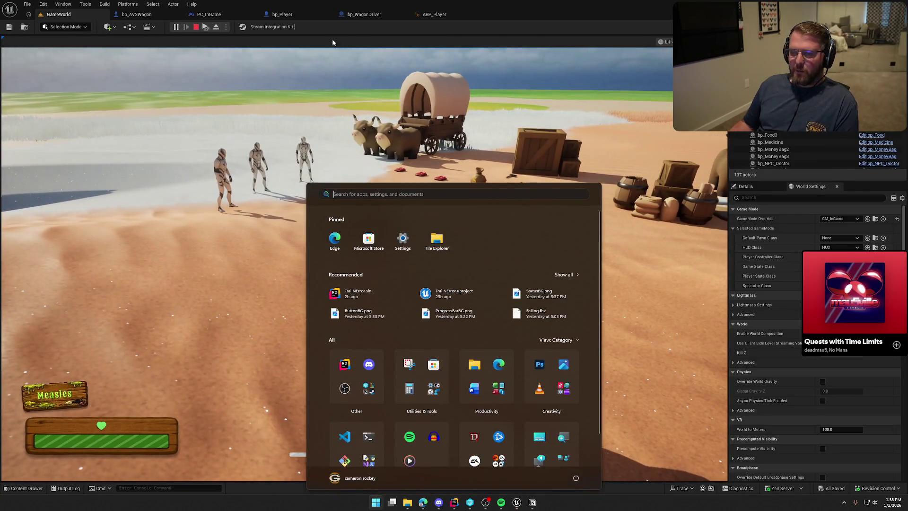
key("Escape")
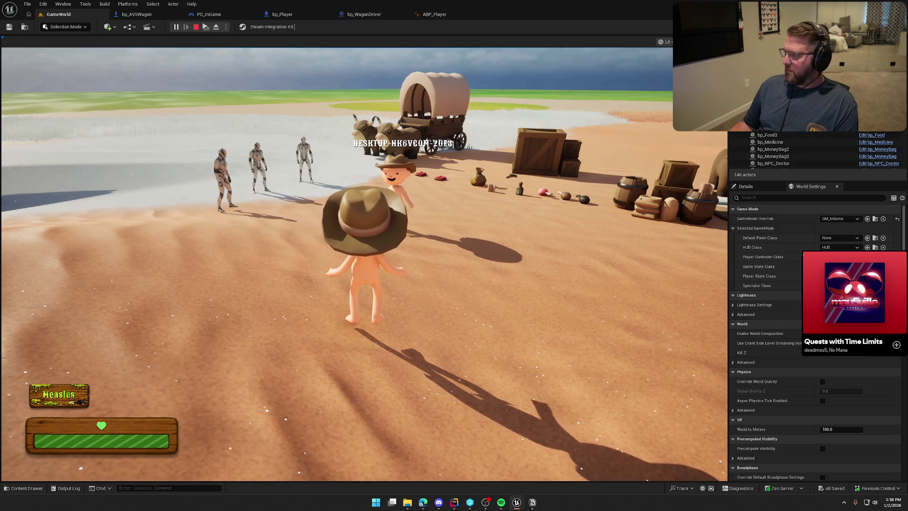
key("super")
key("super")
key("shift+F1")
key("grave")
key("grave")
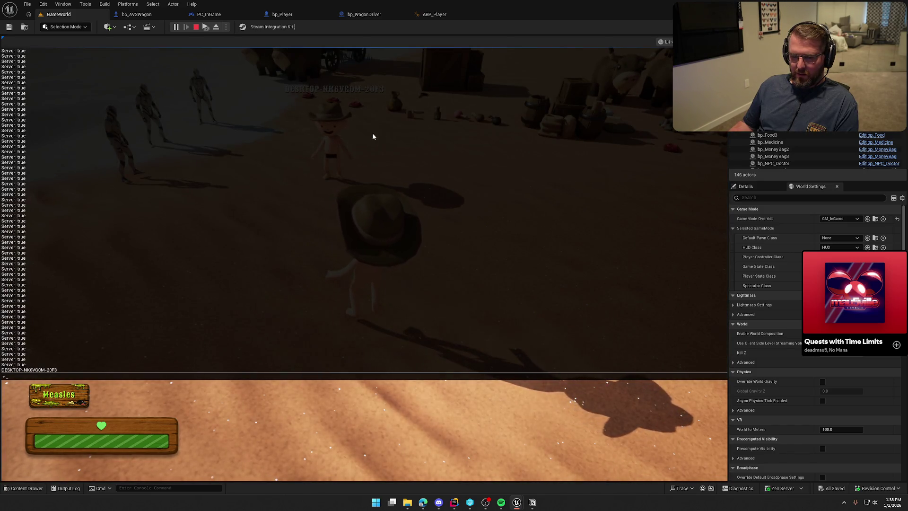
- Close the console, leave the running game, and show bp_AVSWagon's EventGraph and Class Defaults
left_click(27, 362)
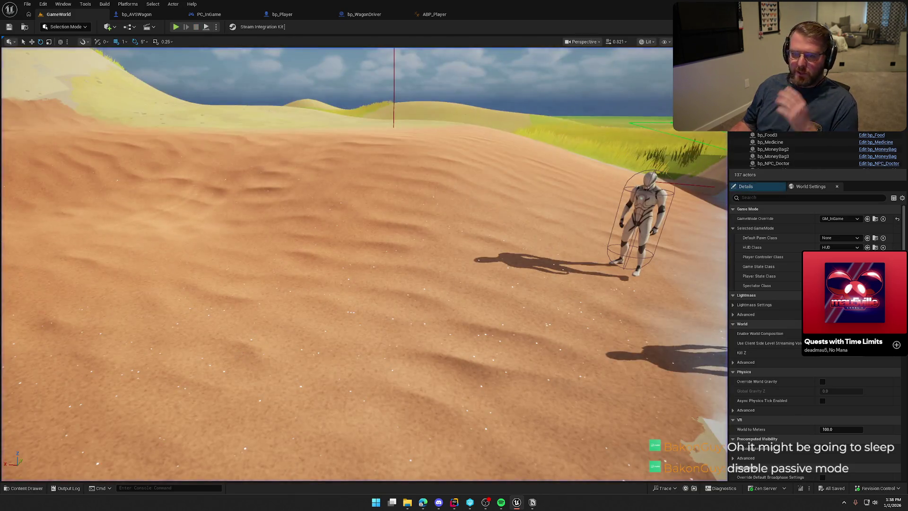
key("shift+F1")
left_click(146, 14)
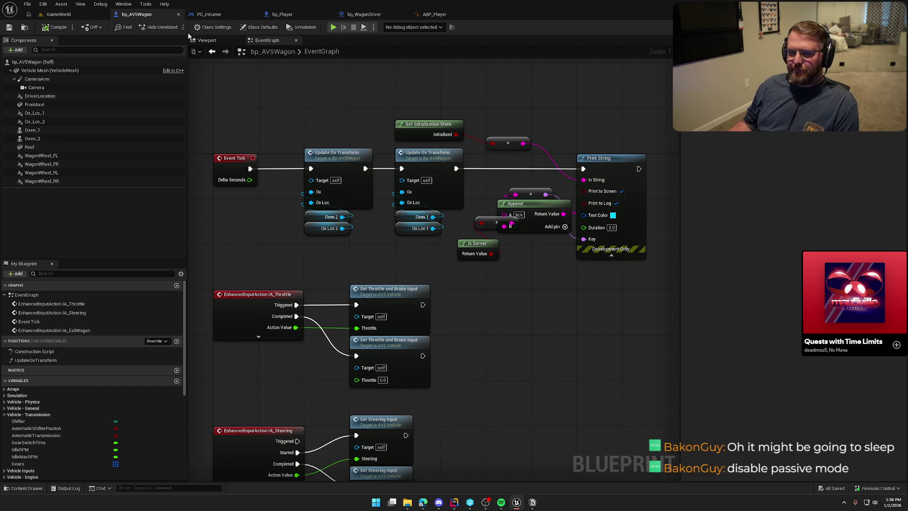
left_click(260, 27)
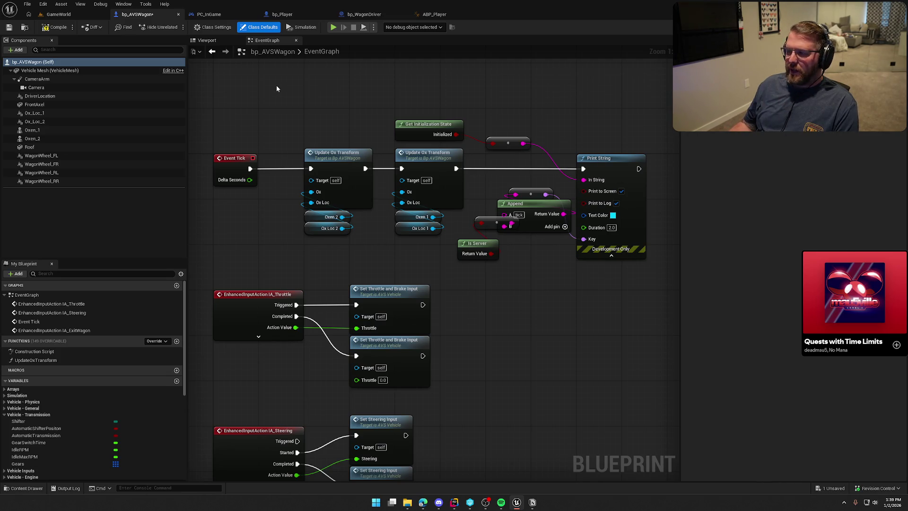
- Check the server game and Client 1 window, then stop PIE and return to bp_AVSWagon
left_click(64, 14)
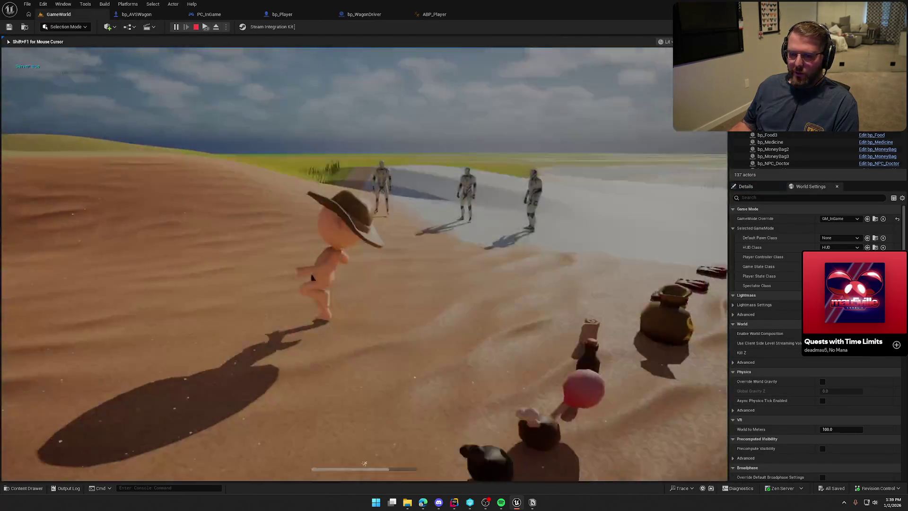
key("super")
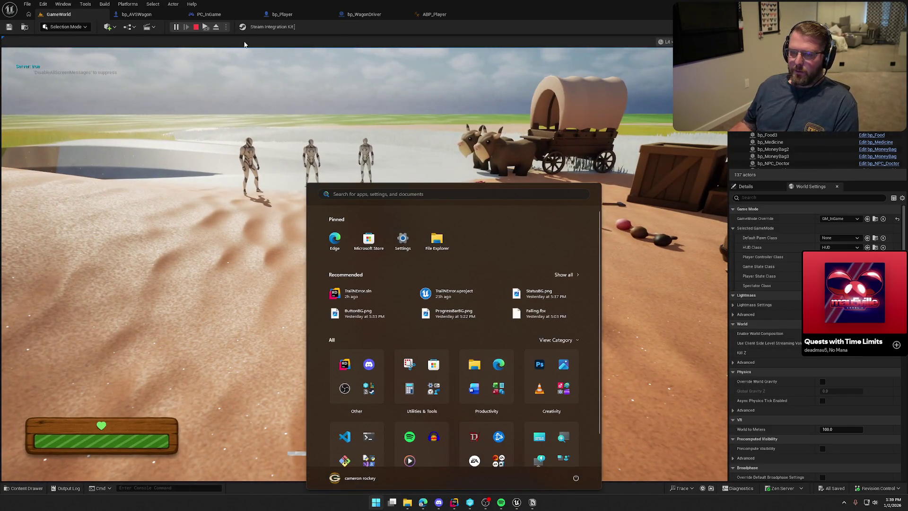
key("super")
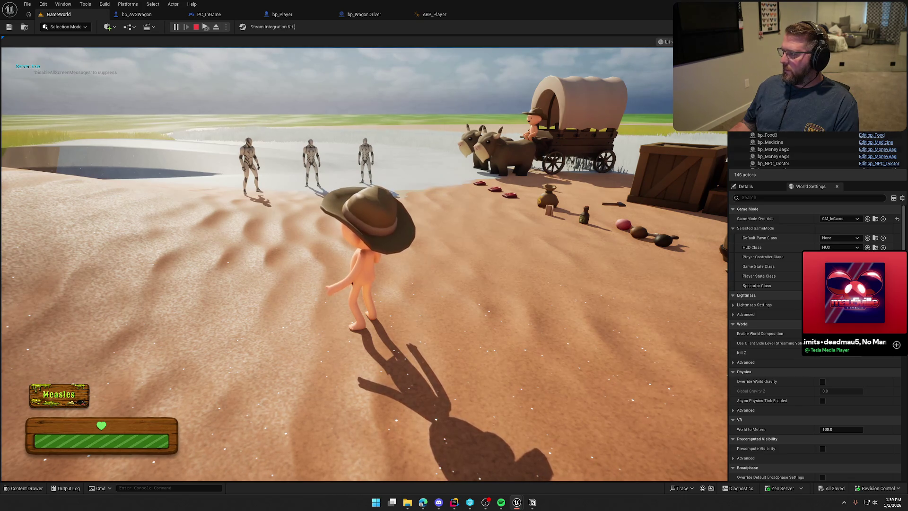
key("super")
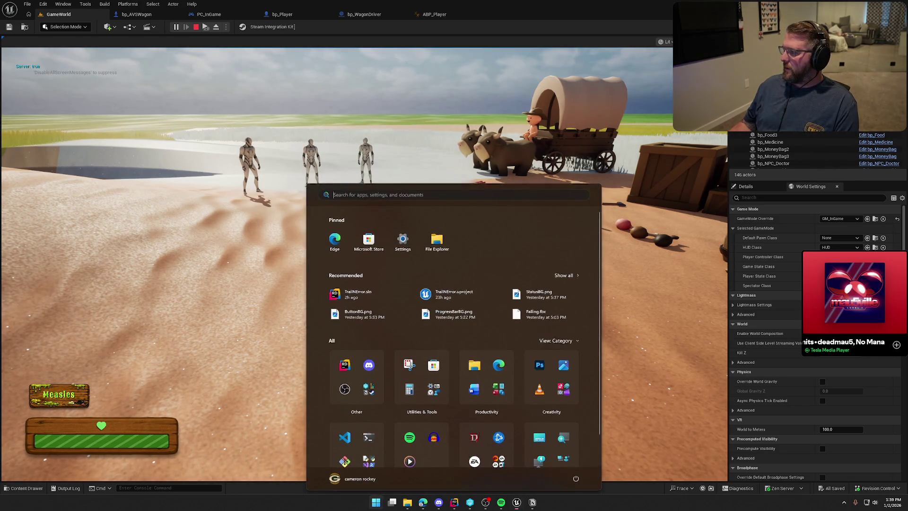
key("super")
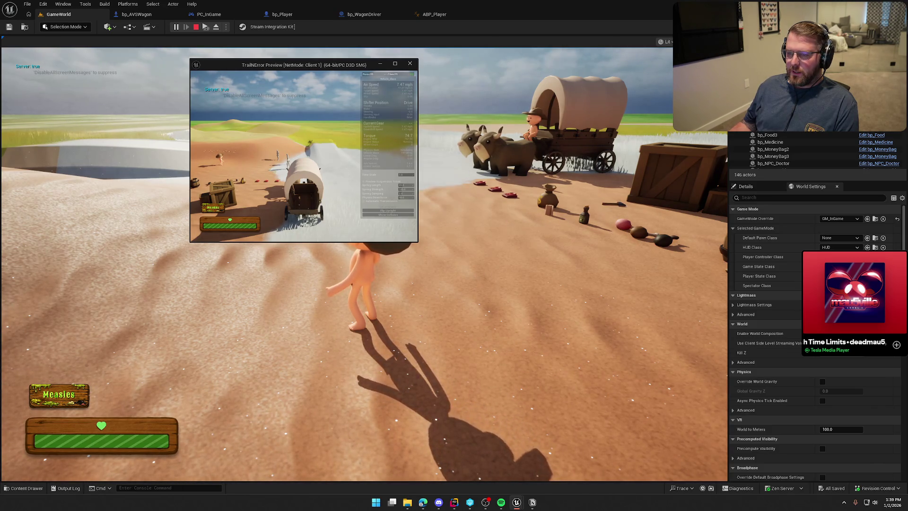
key("Escape")
left_click(136, 14)
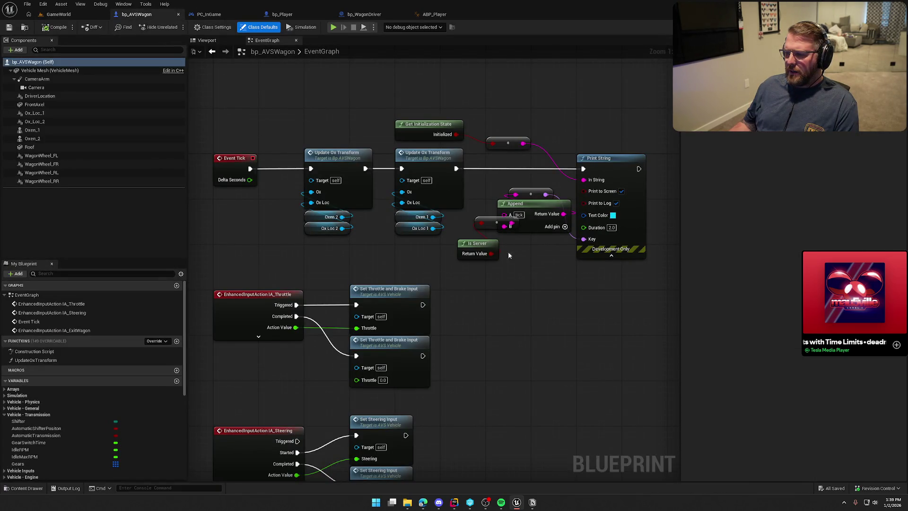
- Wire Is Server into Append's B pin and move the reroute and Append nodes up-left
left_click_drag(509, 228, 506, 227)
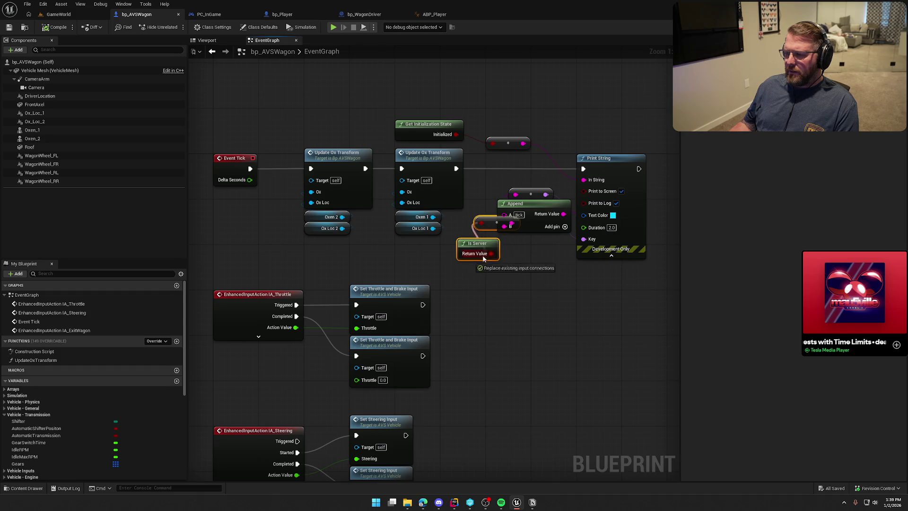
mouse_move(493, 224)
left_mouse_down()
mouse_move(522, 259)
mouse_move(529, 252)
left_mouse_up()
left_click(523, 188)
left_click(520, 204, "shift")
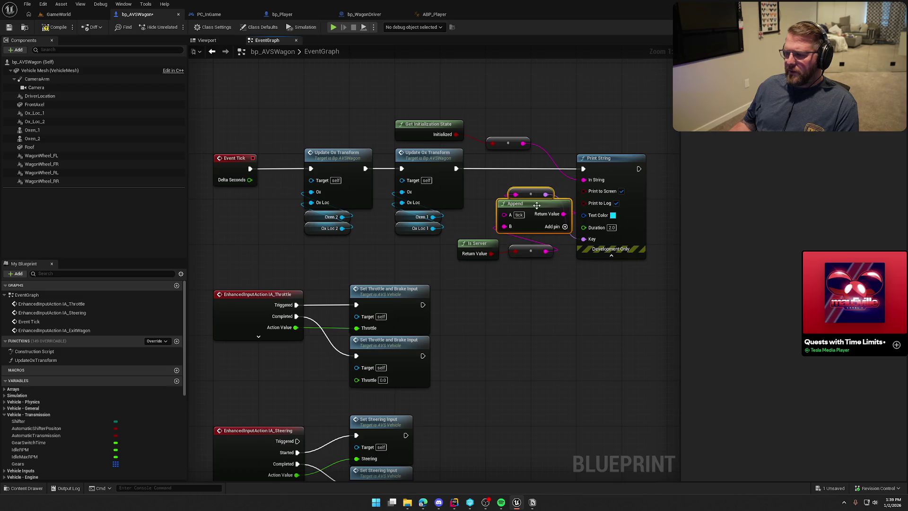
left_click_drag(521, 203, 503, 198)
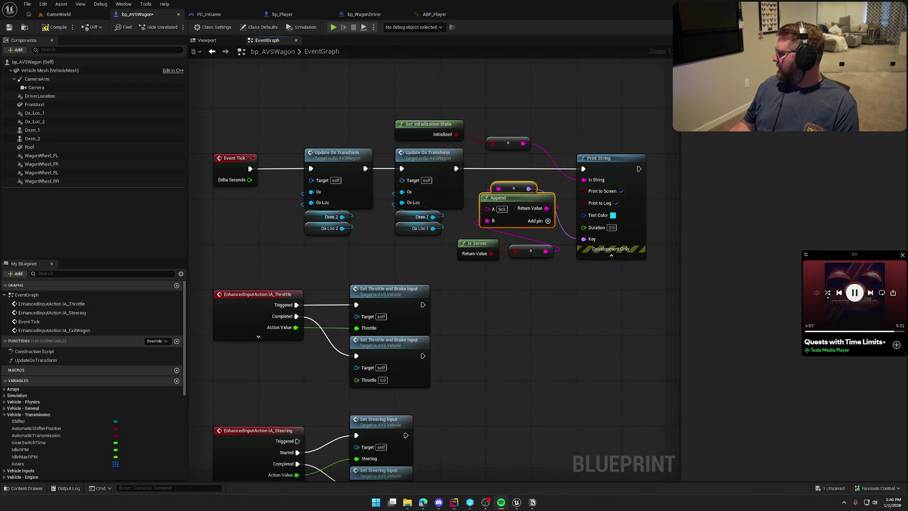
- Pause the background music, then frame and select the tick chain nodes
left_click(854, 292)
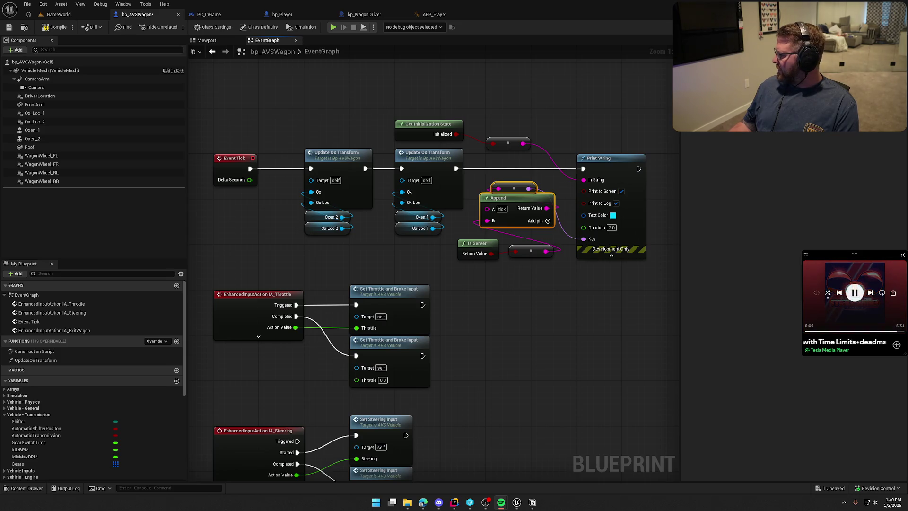
left_click(854, 292)
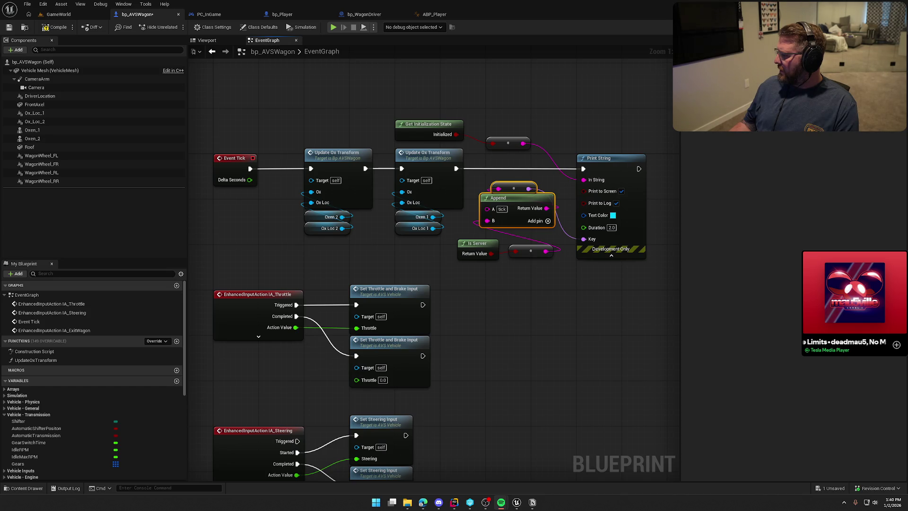
mouse_move(854, 283)
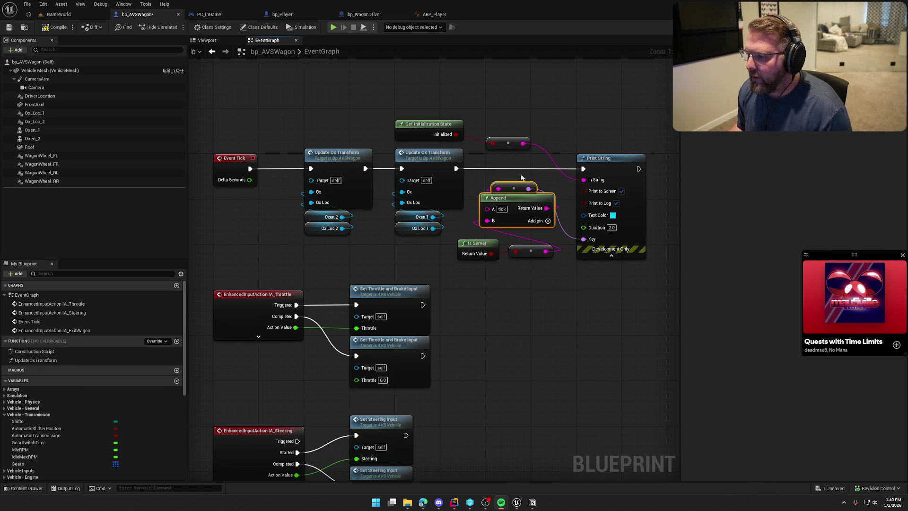
mouse_move(507, 92)
left_mouse_down()
mouse_move(462, 68)
mouse_move(487, 63)
left_mouse_up()
left_click_drag(229, 82, 623, 230)
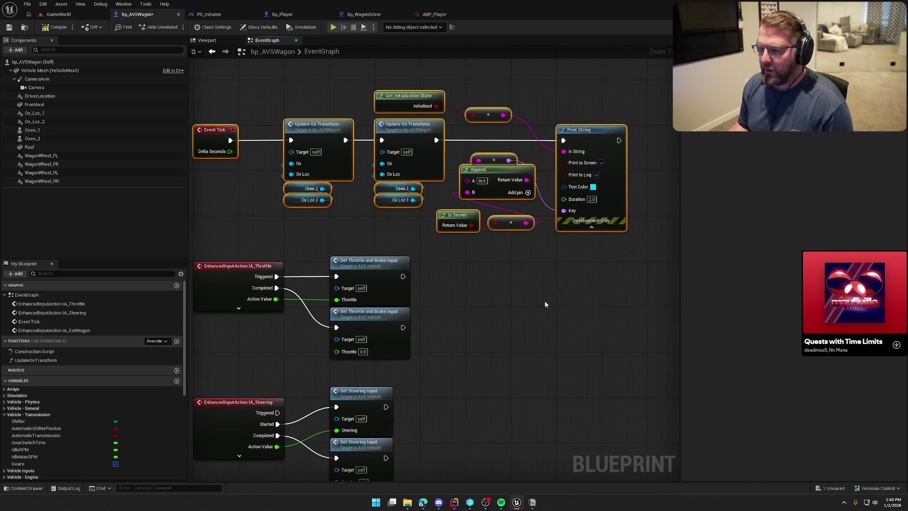
- Break Print String's Key link, set the Key directly to 'tick', and compile bp_AVSWagon
left_click(558, 291)
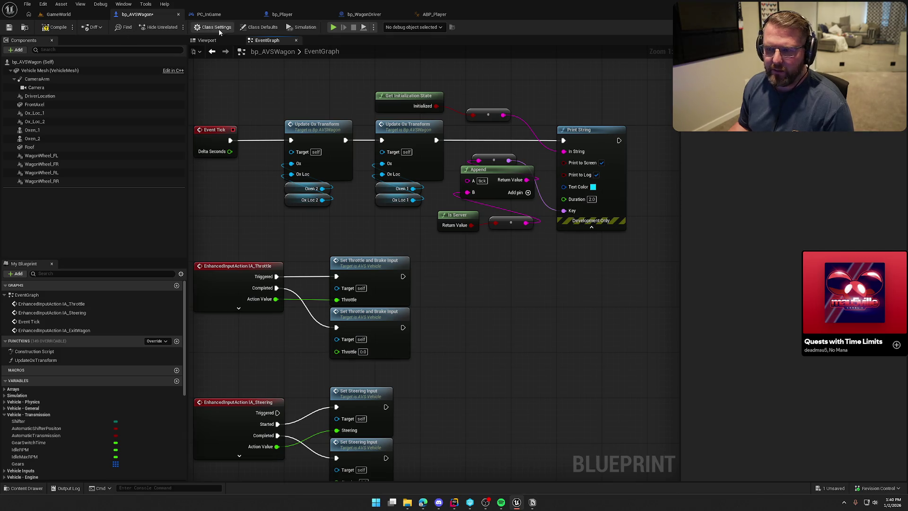
left_click(259, 27)
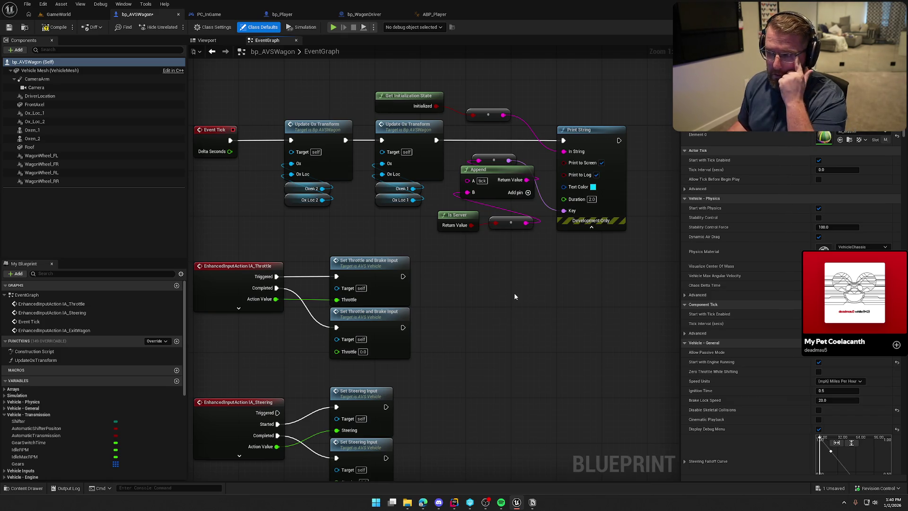
left_click_drag(509, 290, 523, 311)
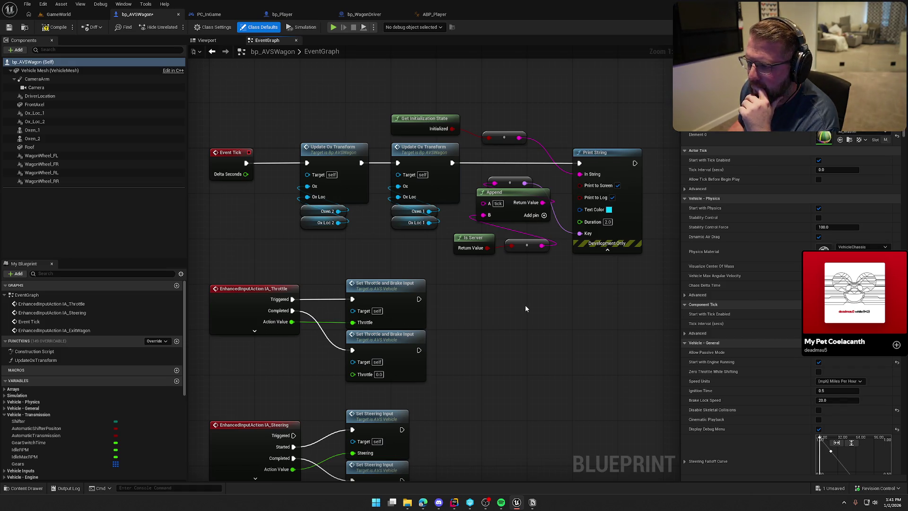
left_click(579, 234, "alt")
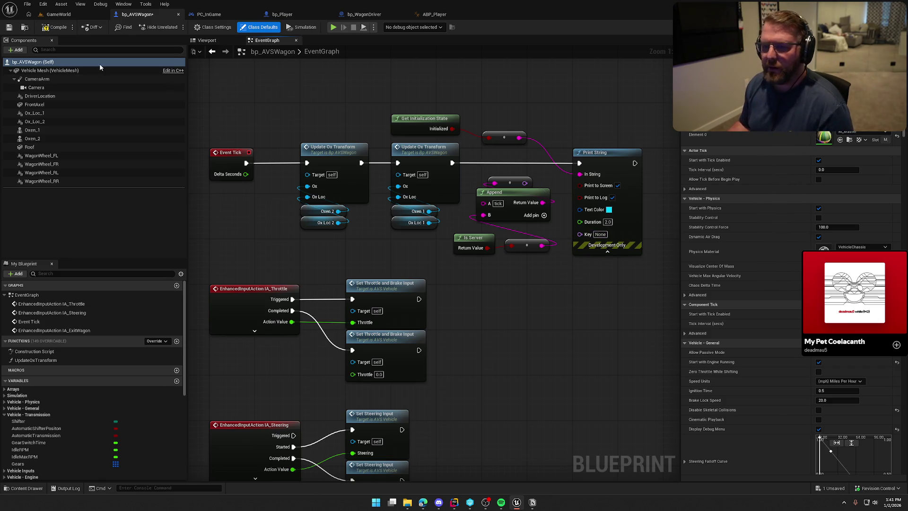
left_click(599, 235)
type("tick")
key("Return")
left_click(56, 27)
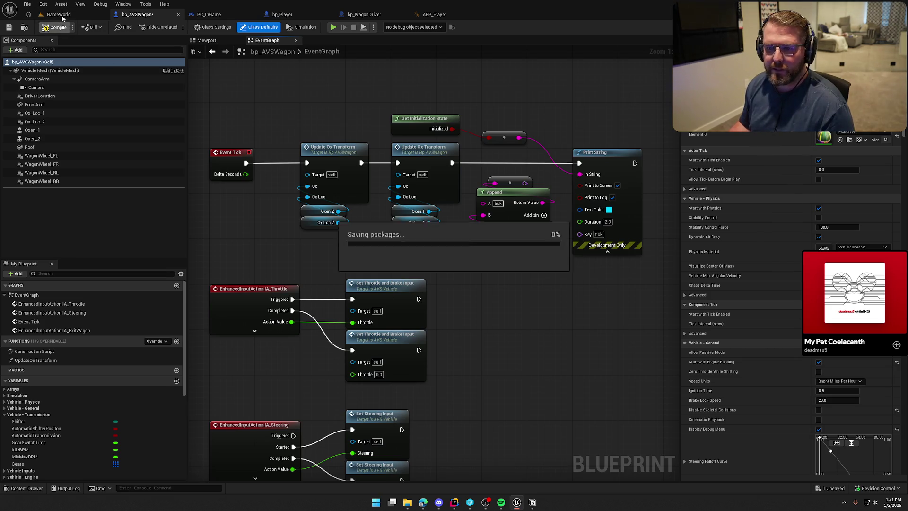
- Play-test from GameWorld, walk the Client 1 character to the wagon and oxen, then return to bp_AVSWagon
left_click(59, 14)
left_click(175, 27)
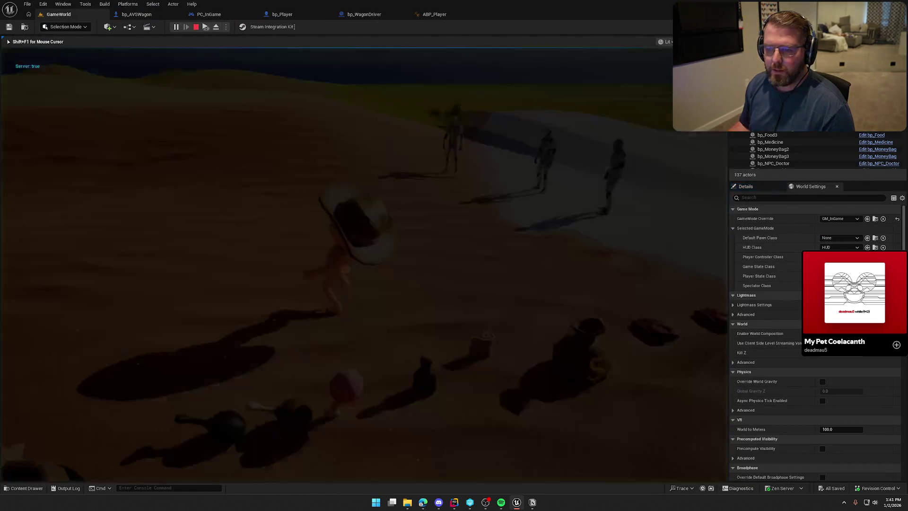
key("super")
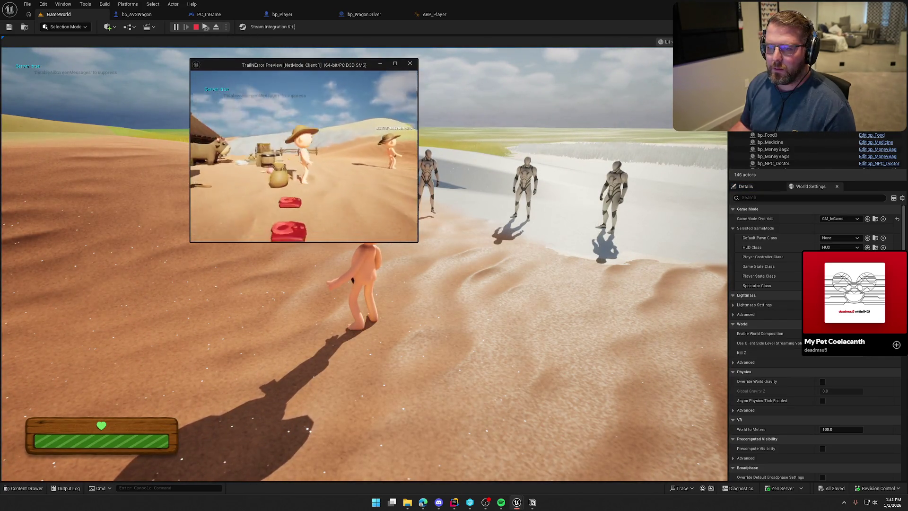
key("w")
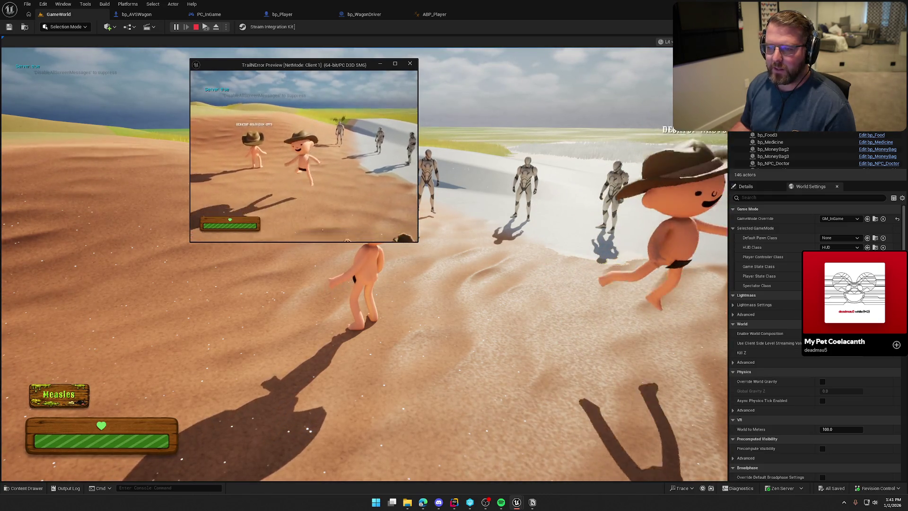
key("w")
key("w")
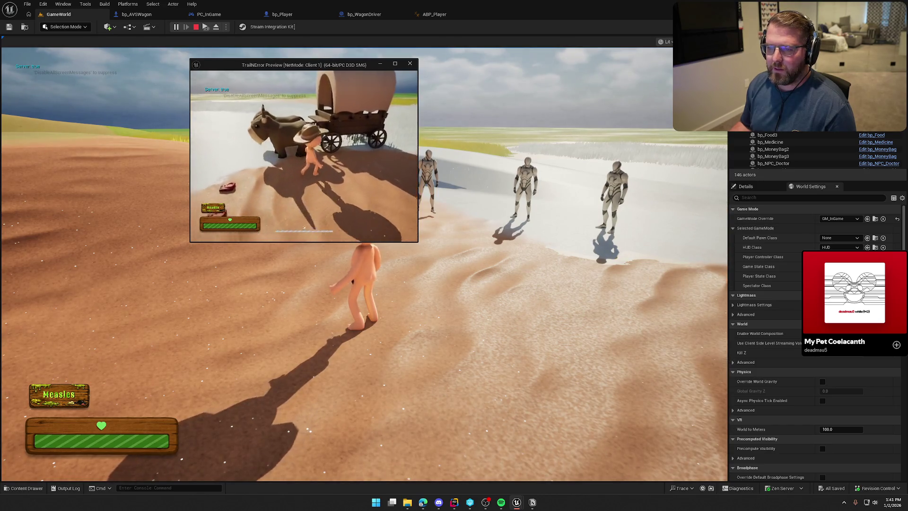
key("w")
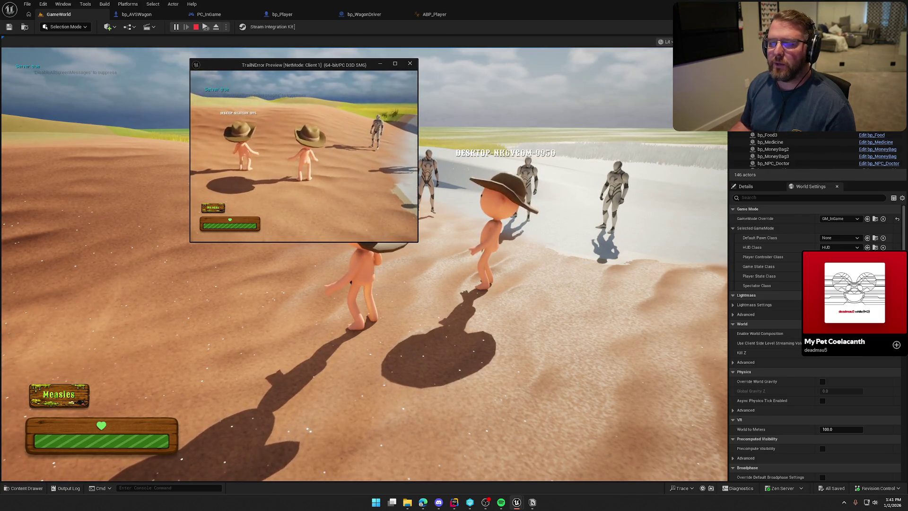
key("Escape")
left_click(127, 14)
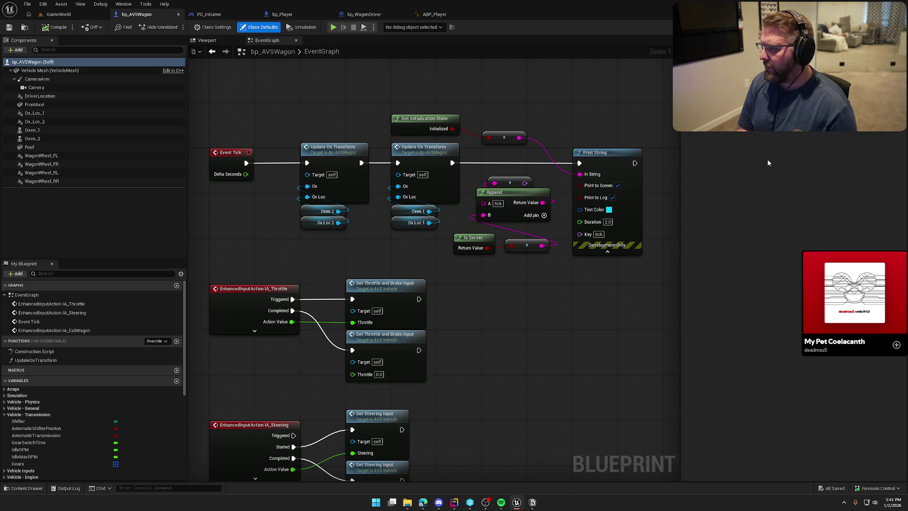
- Filter bp_AVSWagon's Class Defaults details by 'tick'
scroll(768, 163, "down", 5)
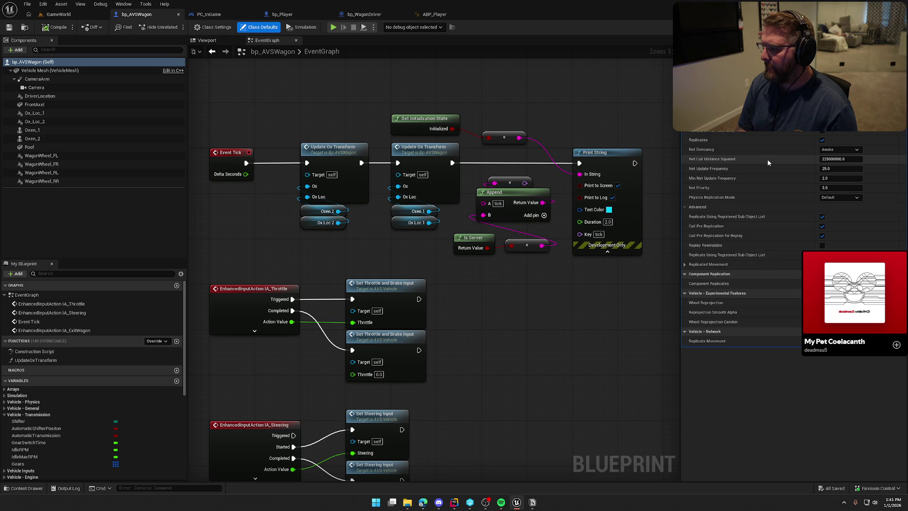
type("tick")
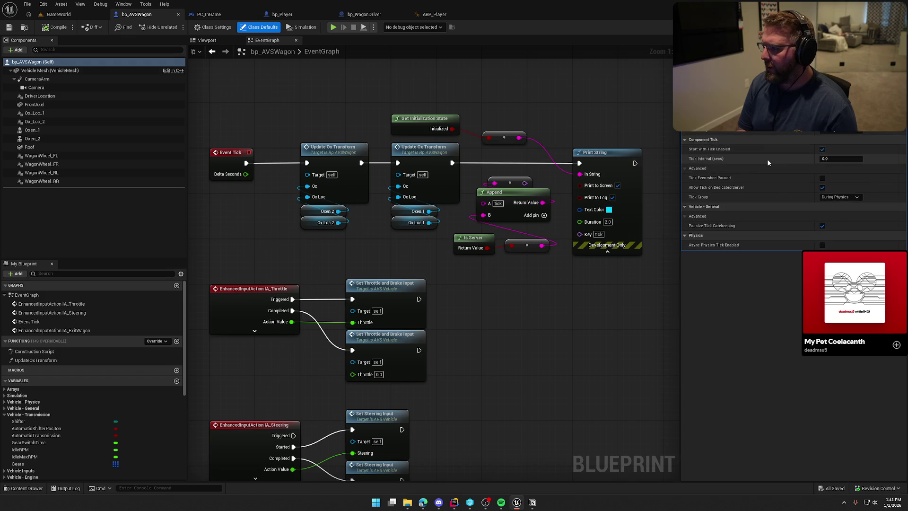
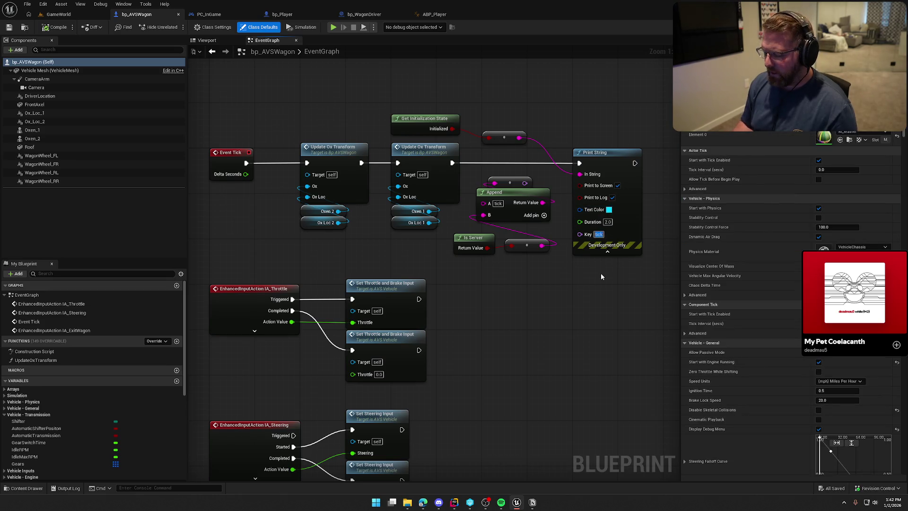
- Clear the tick key on the wagon's print node, recompile and save, then play-test in GameWorld
key("ctrl+z")
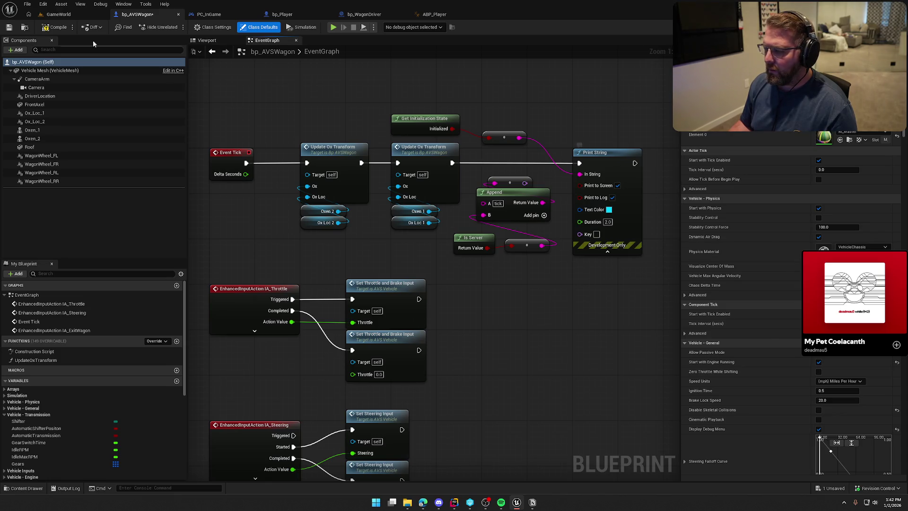
left_click(52, 27)
left_click(59, 14)
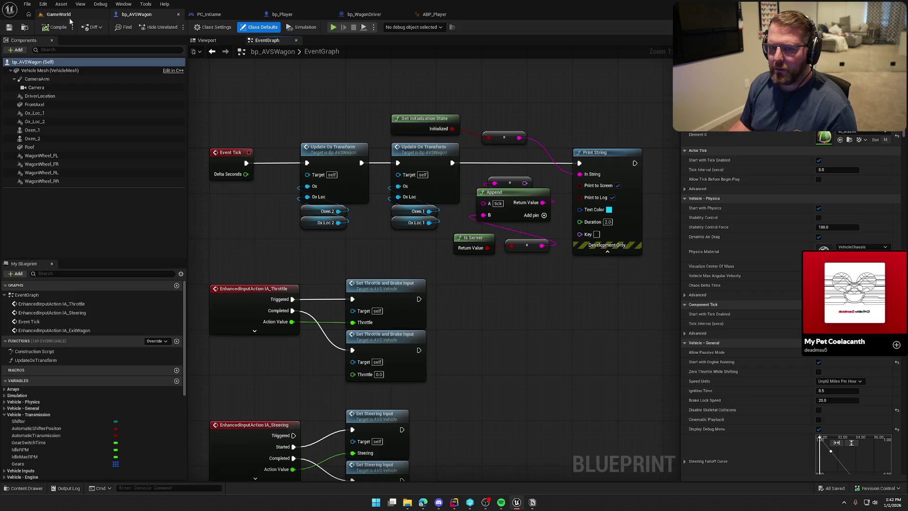
left_click(175, 27)
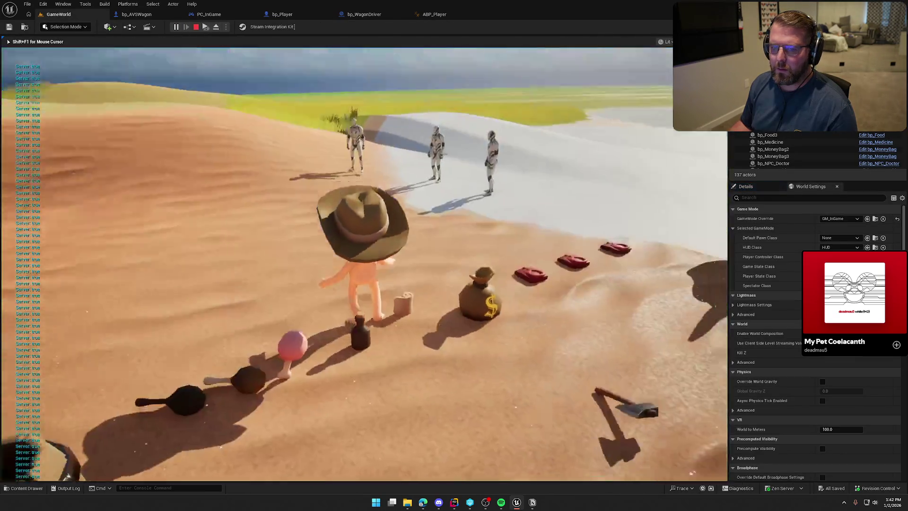
key("super")
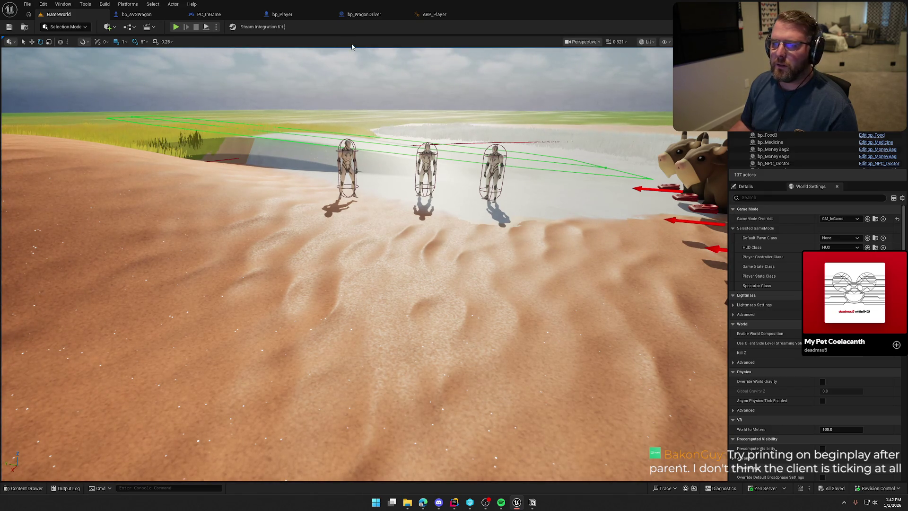
- Look at the player animation blueprint, then return to bp_AVSWagon
left_click(285, 18)
left_click(447, 14)
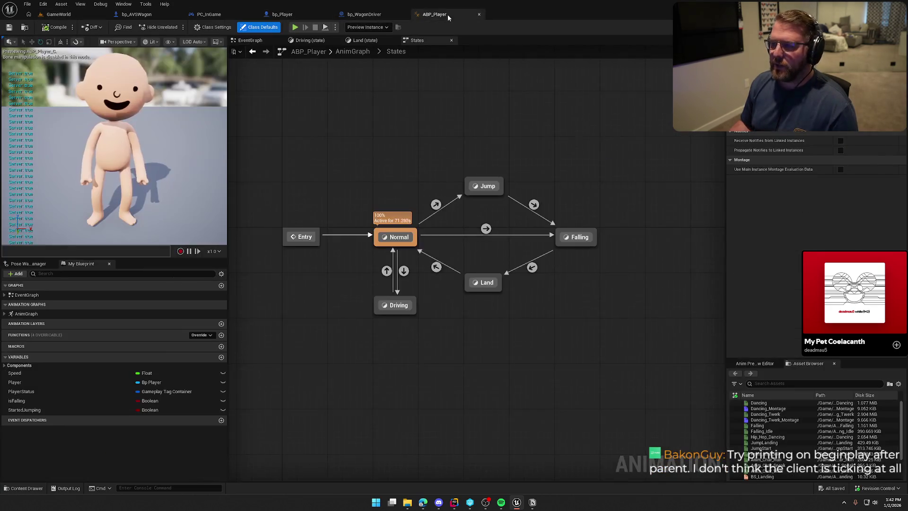
left_click(171, 16)
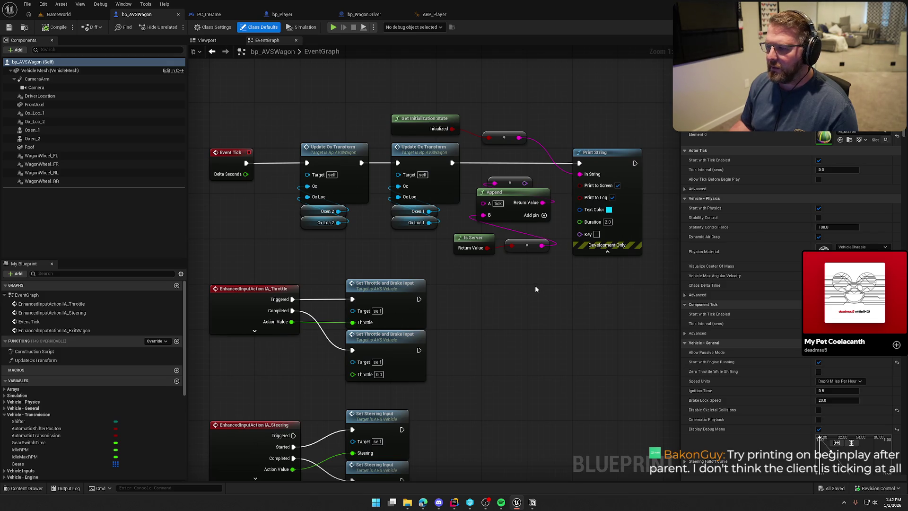
- Add an Event BeginPlay node above the tick event with a call to Parent: BeginPlay
left_click_drag(301, 121, 347, 252)
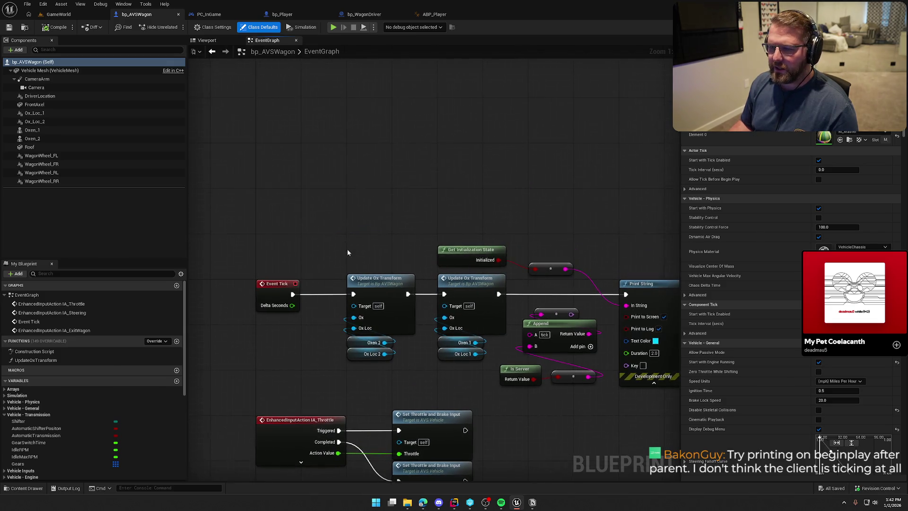
right_click(271, 146)
type("beginplay")
key("Return")
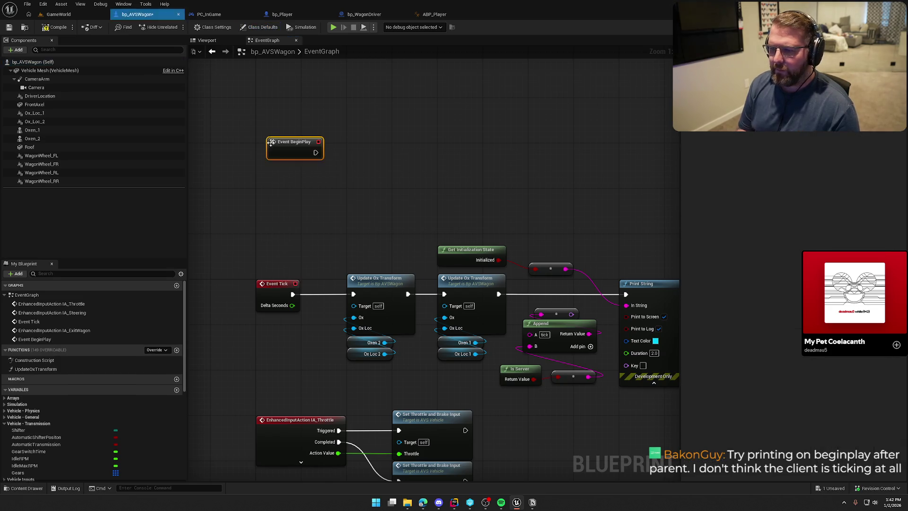
left_click_drag(289, 143, 277, 109)
right_click(274, 103)
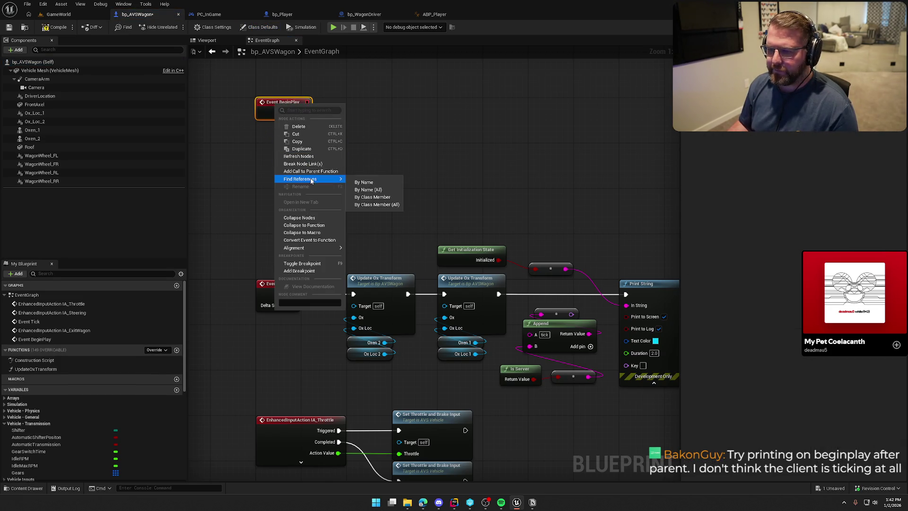
left_click(302, 172)
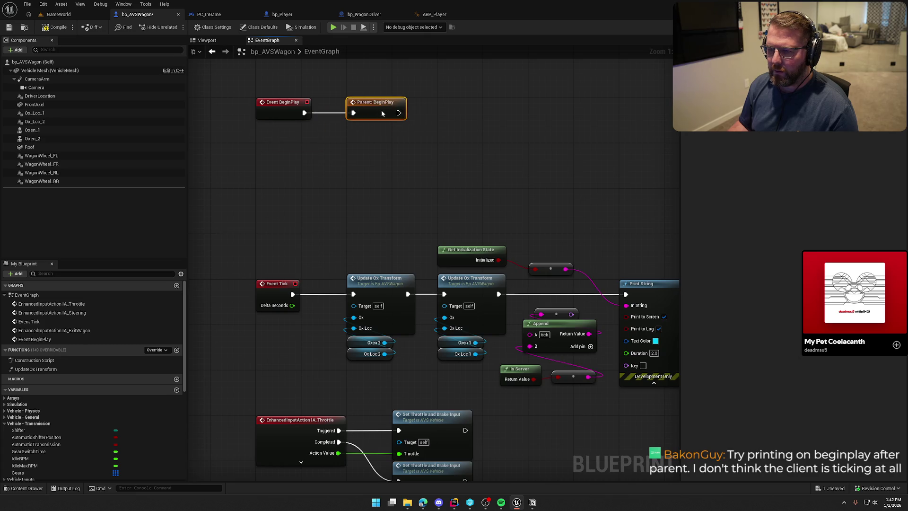
- Move the print, append and server-check nodes beside BeginPlay, wire Parent: BeginPlay in, compile, save and play
left_click_drag(400, 199, 581, 398)
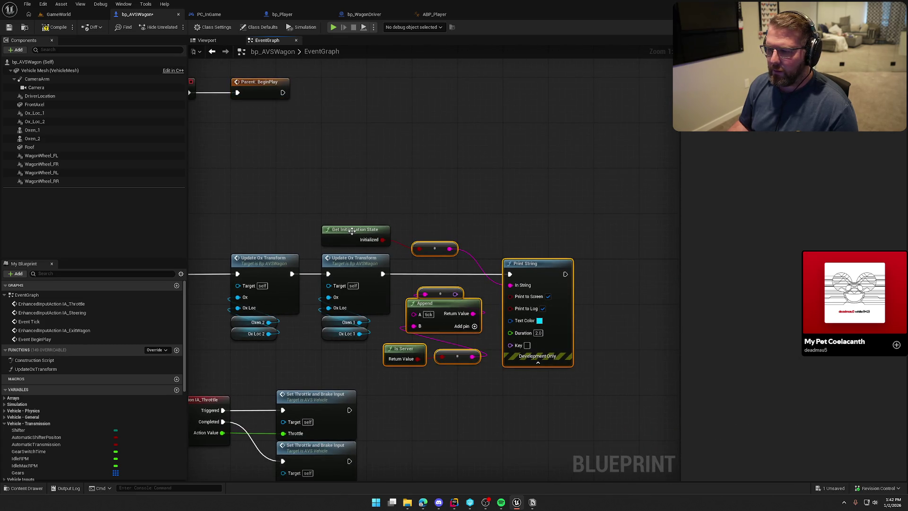
mouse_move(532, 274)
left_mouse_down()
mouse_move(504, 108)
mouse_move(430, 87)
left_mouse_up()
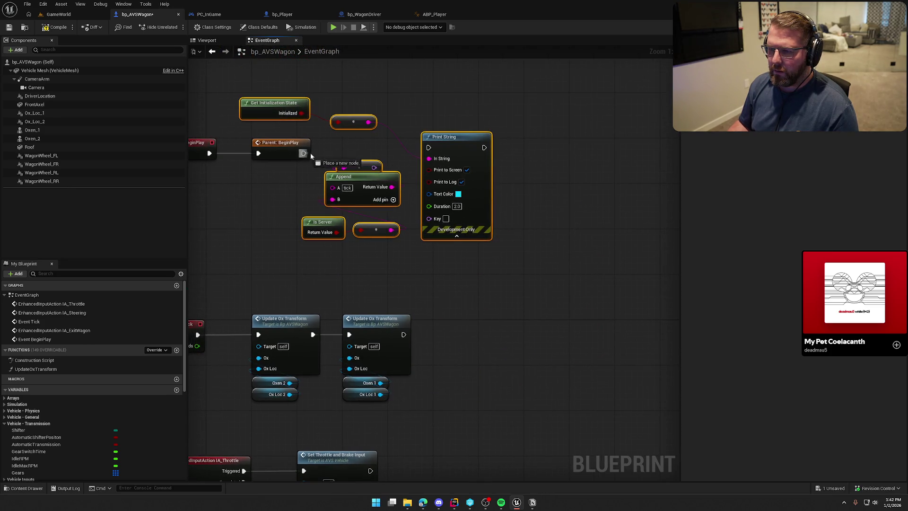
left_click_drag(429, 150, 402, 152)
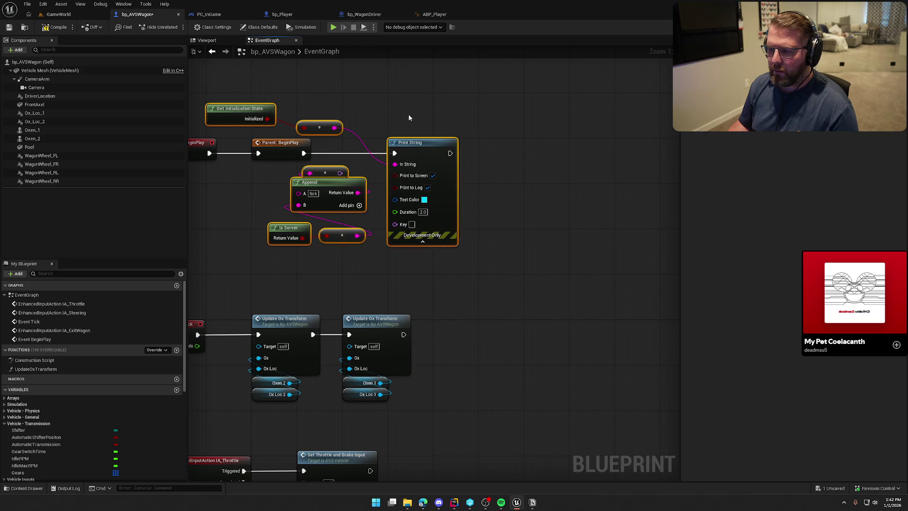
left_click(410, 117)
left_click(59, 28)
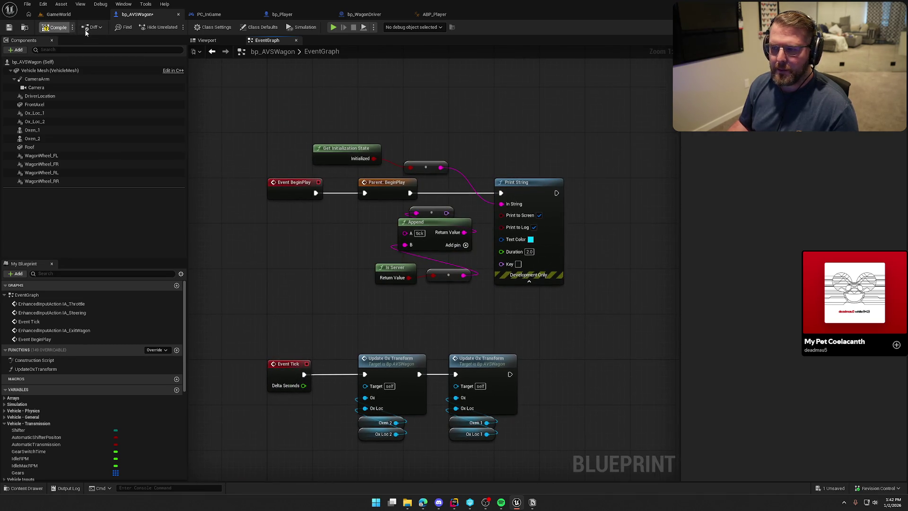
left_click(55, 15)
left_click(176, 28)
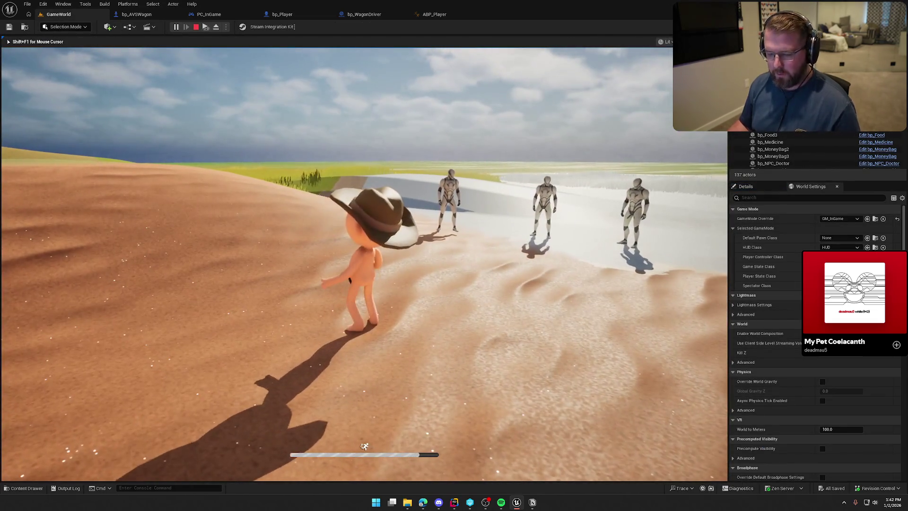
- Walk the client character forward and jump three times, then end the session
key("super")
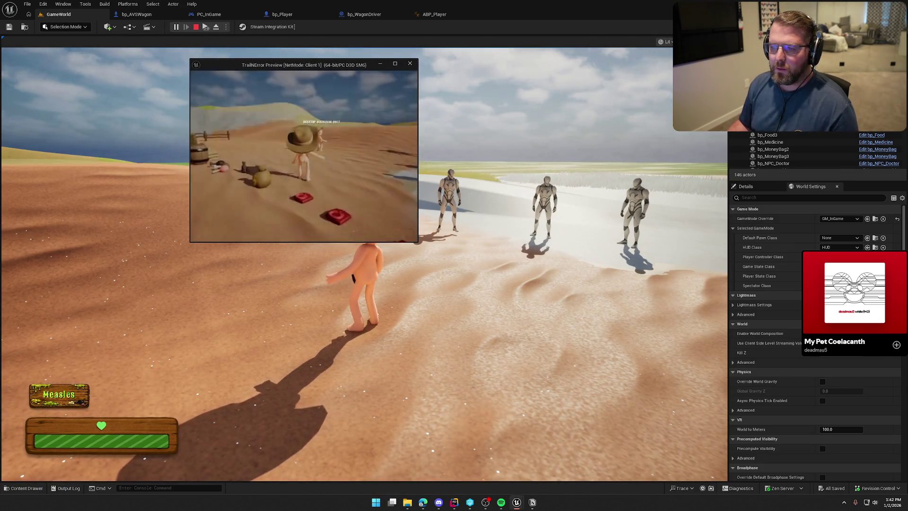
key("w")
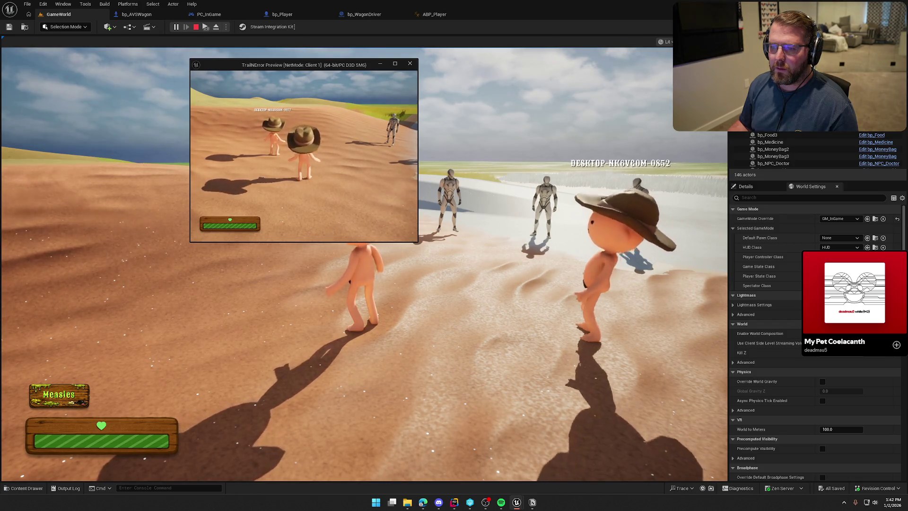
key("w")
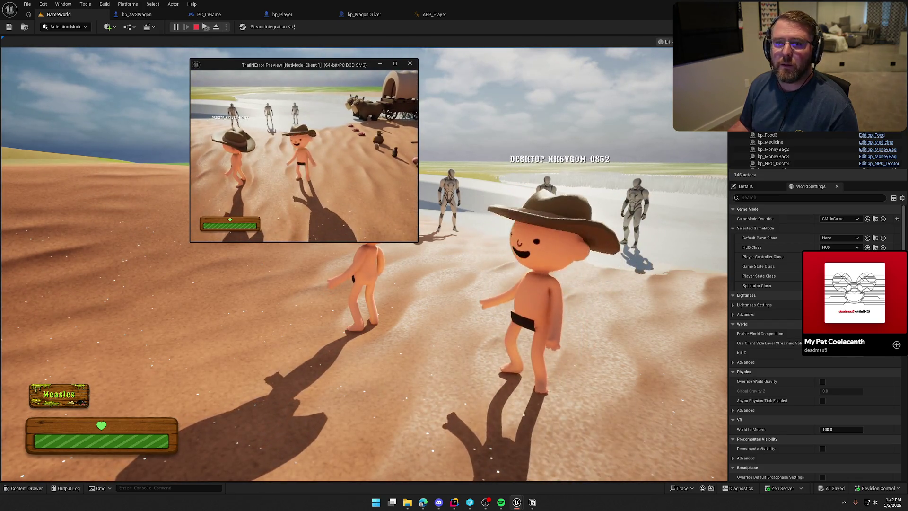
key("space")
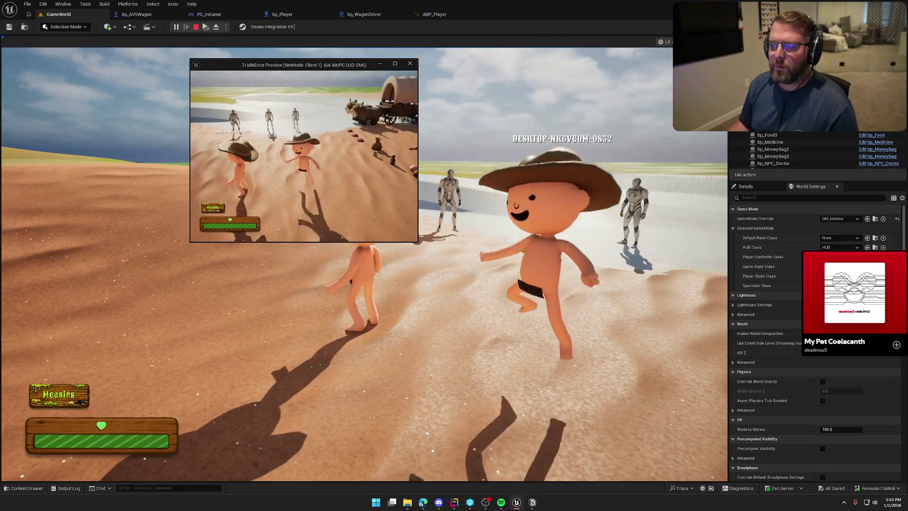
key("space")
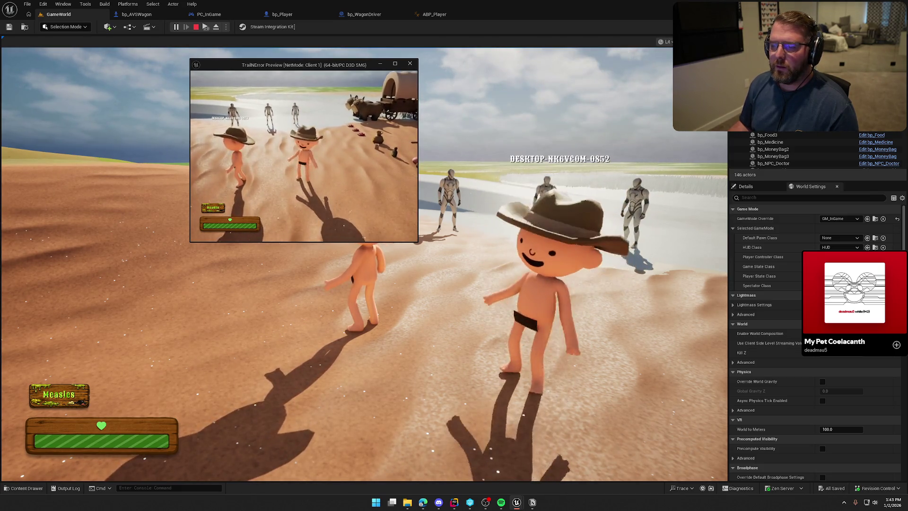
key("space")
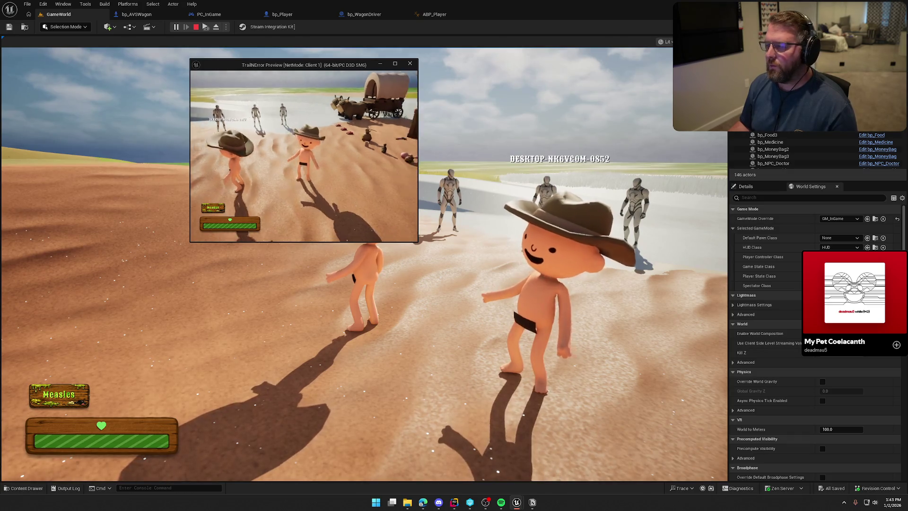
left_click(417, 175)
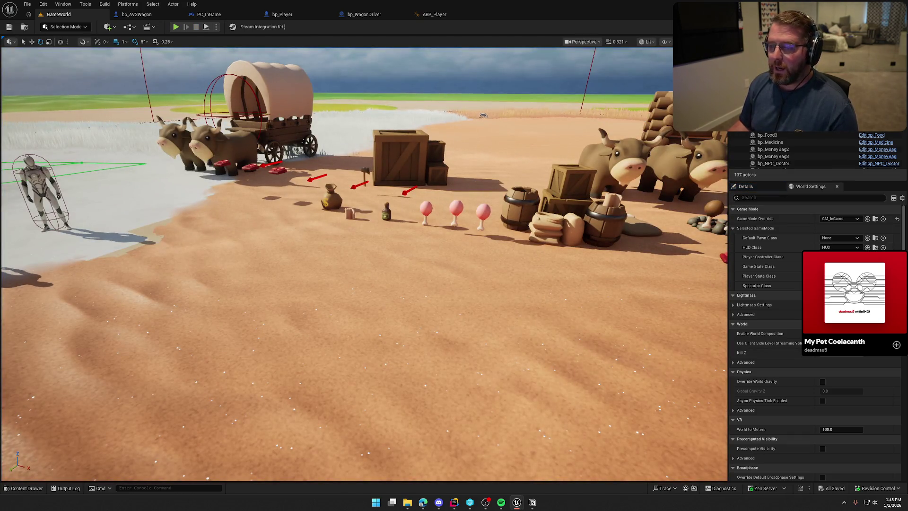
- Select the wagon, orbit to look behind it, and show the play mode options
left_click(279, 86)
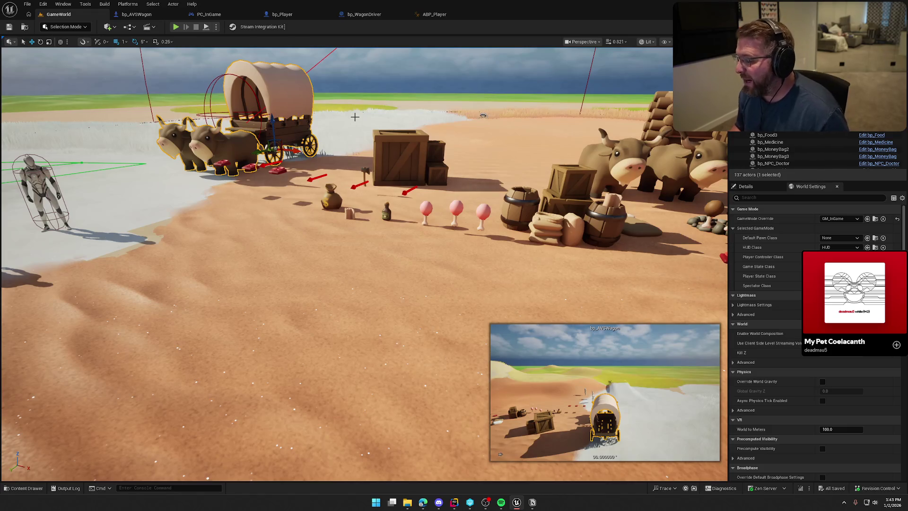
left_click_drag(323, 166, 323, 166)
left_click(215, 27)
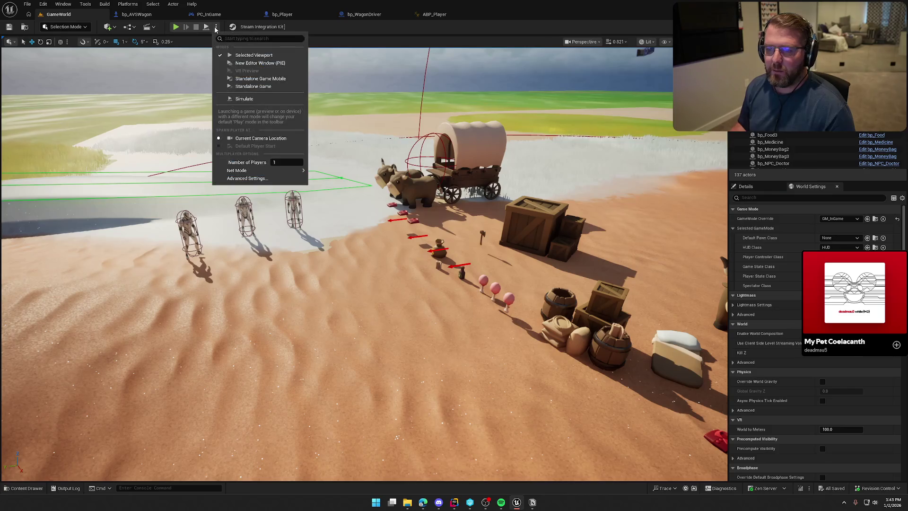
- Go to the Event BeginPlay node in the bp_Player blueprint
left_click(142, 14)
left_click(146, 14)
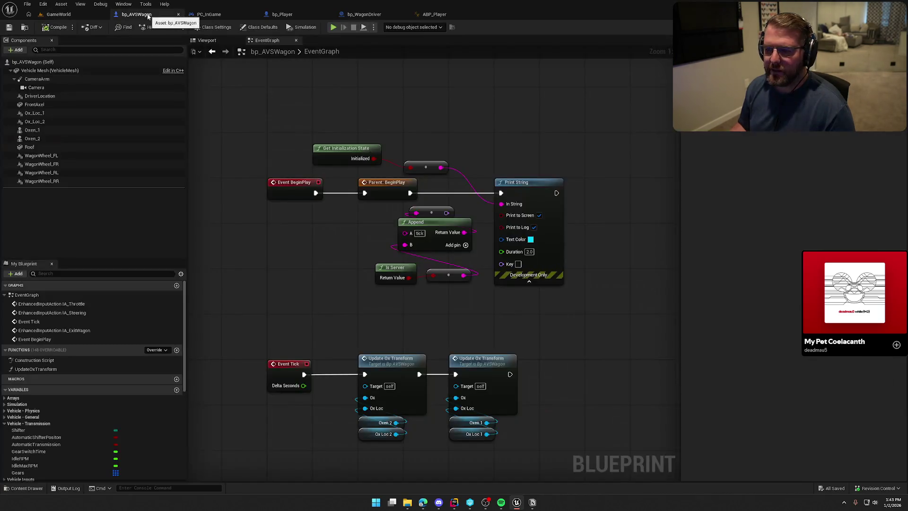
left_click(279, 14)
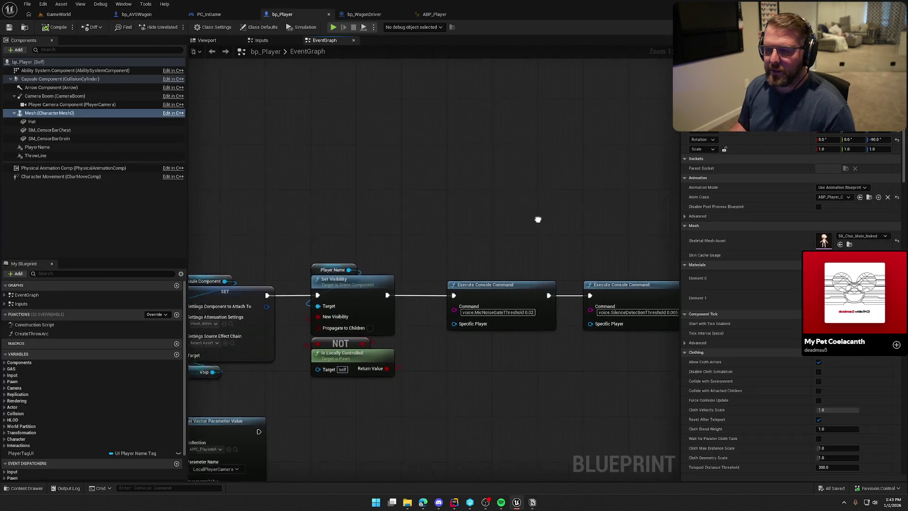
left_click(6, 294)
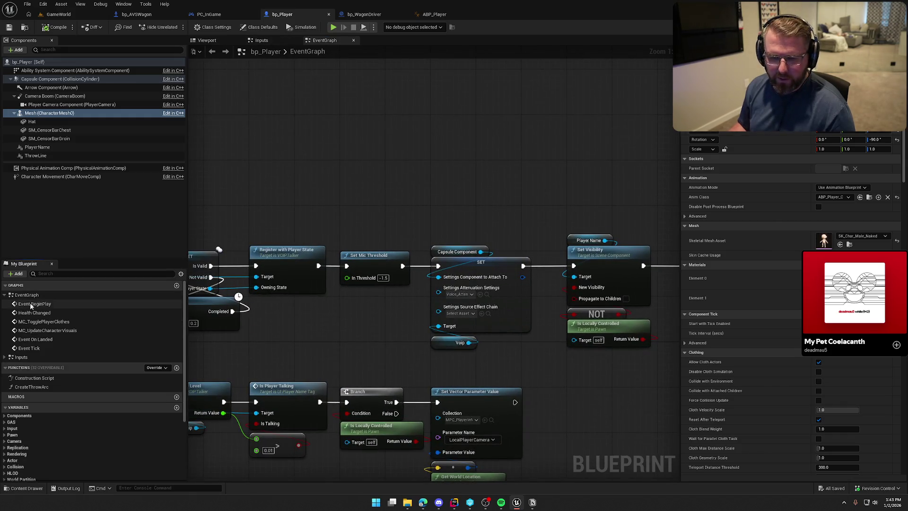
double_click(34, 304)
scroll(345, 229, "down", 4)
scroll(345, 227, "down", 2)
scroll(336, 220, "up", 3)
scroll(333, 219, "down", 4)
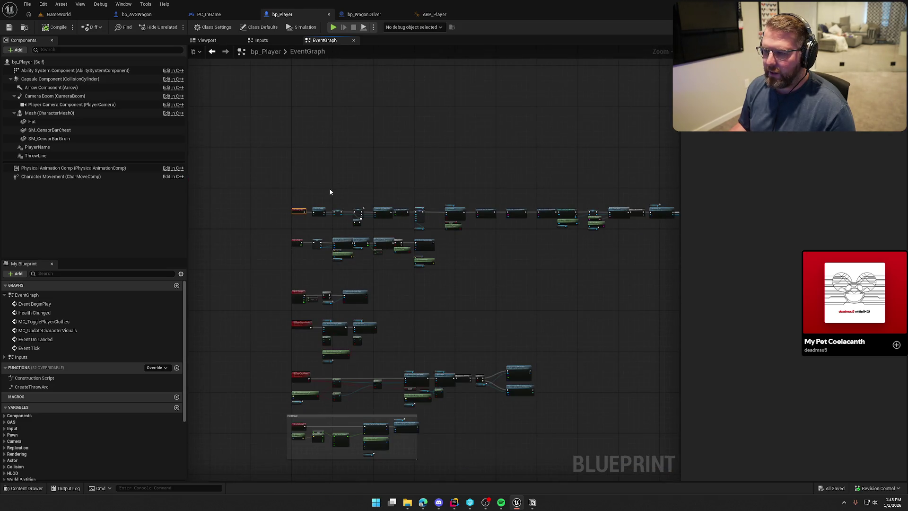
scroll(305, 208, "up", 6)
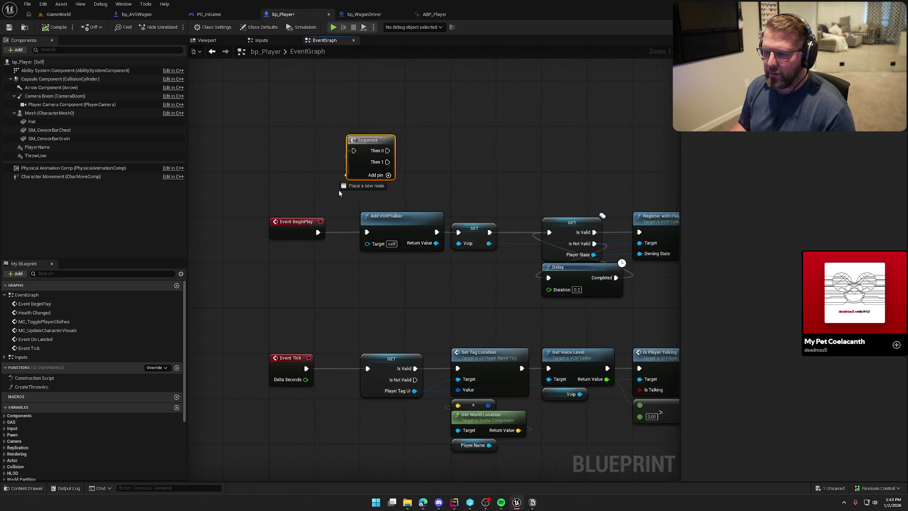
- Add a Print String node off the Sequence's Then 0 pin to print "Player Begin play"
left_click_drag(319, 229, 320, 230)
left_click(419, 184)
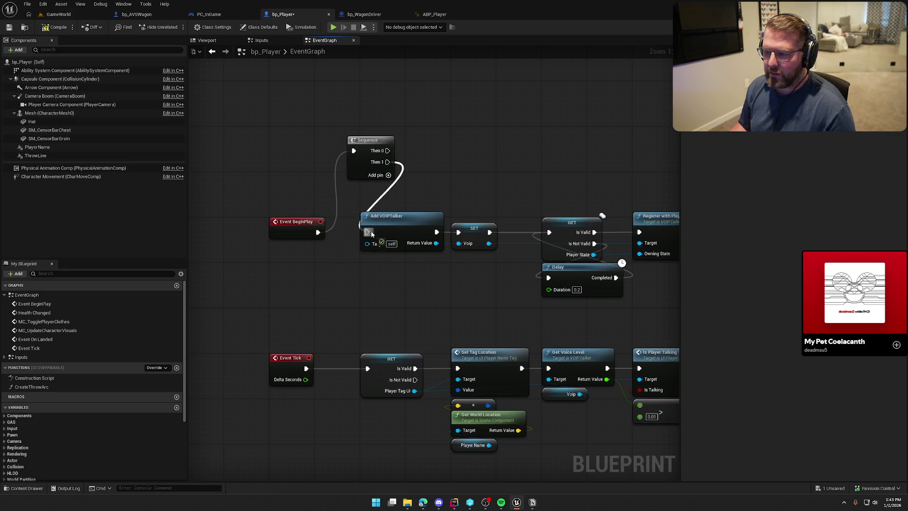
left_click_drag(387, 150, 454, 97)
type("print")
key("Return")
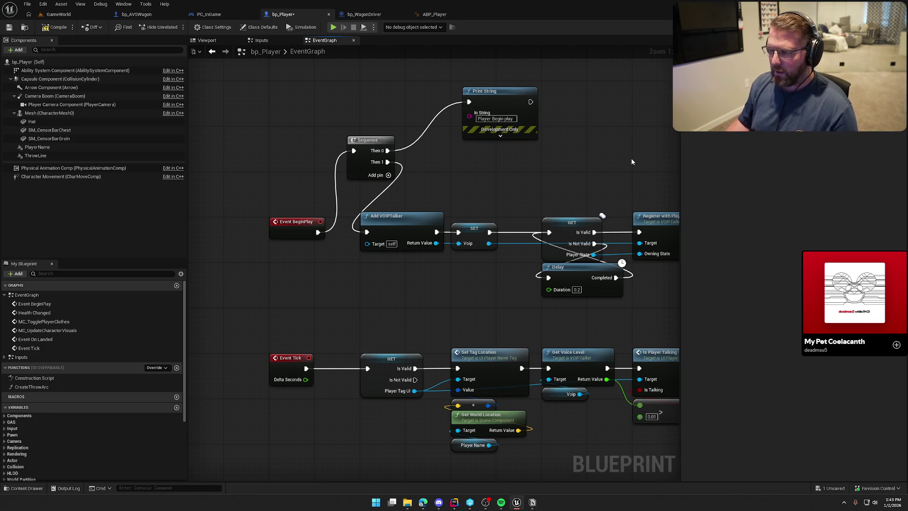
left_click(60, 14)
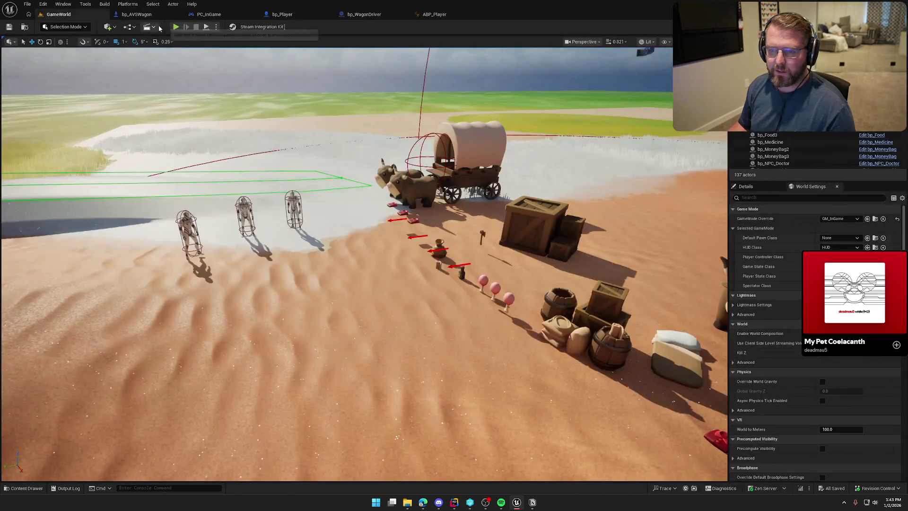
- Run a two-player session, walk the client up to the server player and back, then stop
left_click(176, 26)
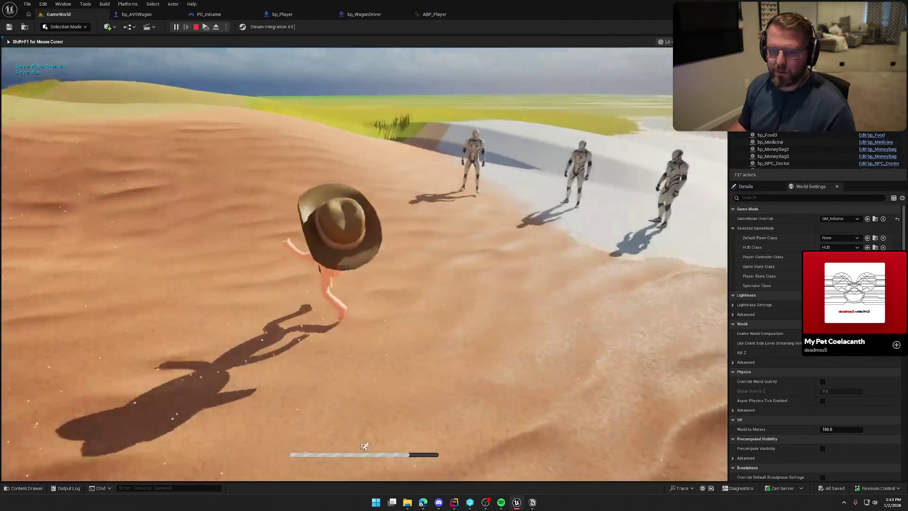
key("super")
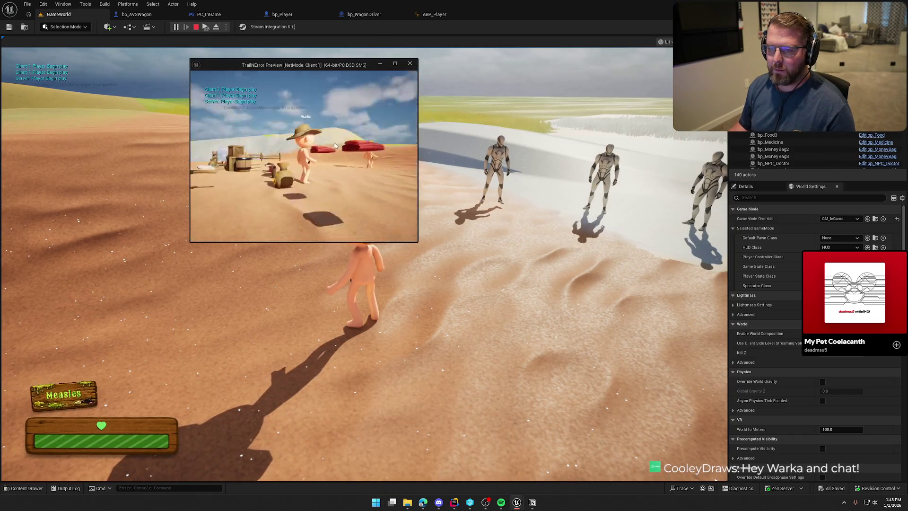
key("w")
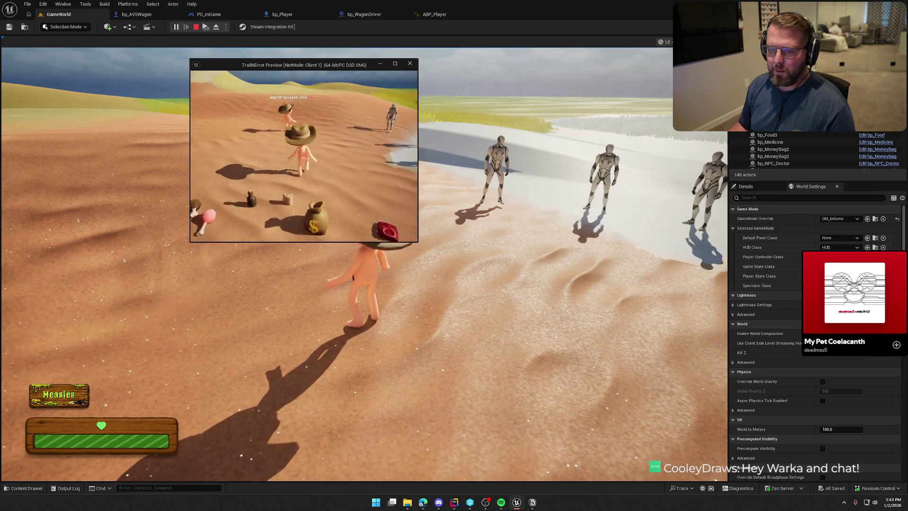
key("w")
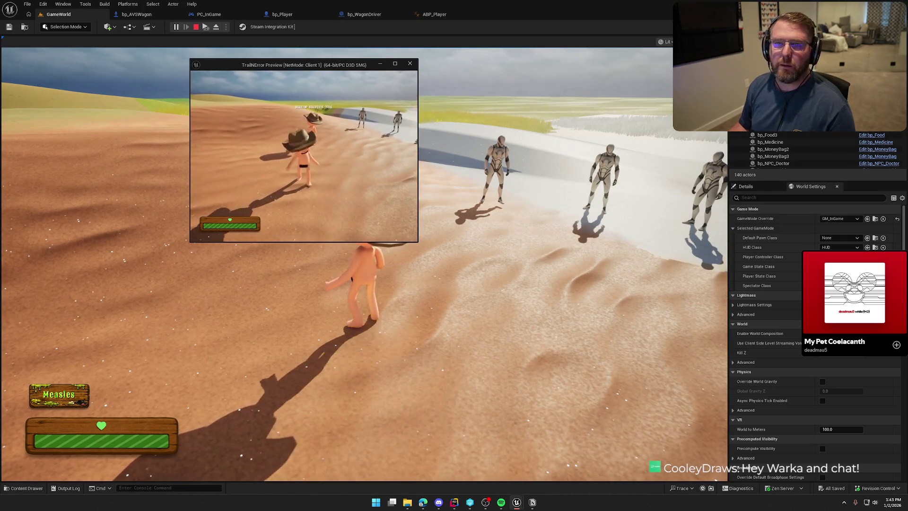
key("s")
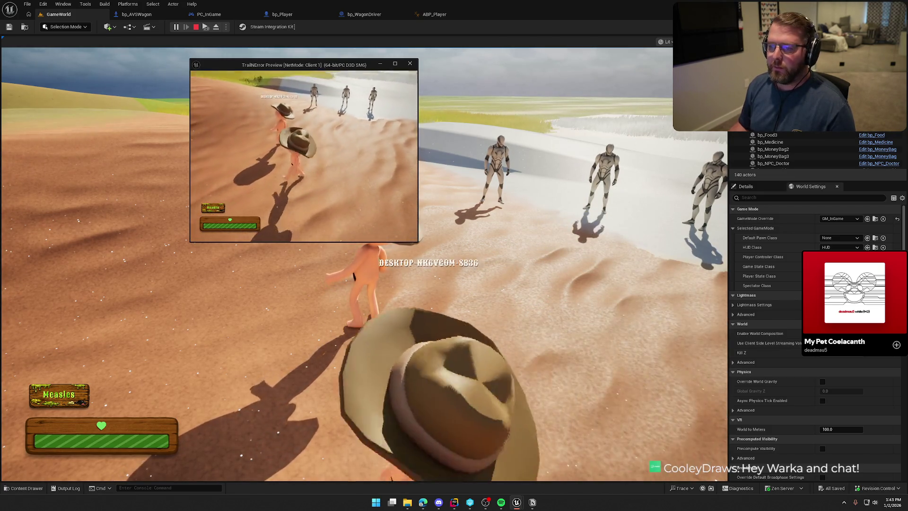
key("Escape")
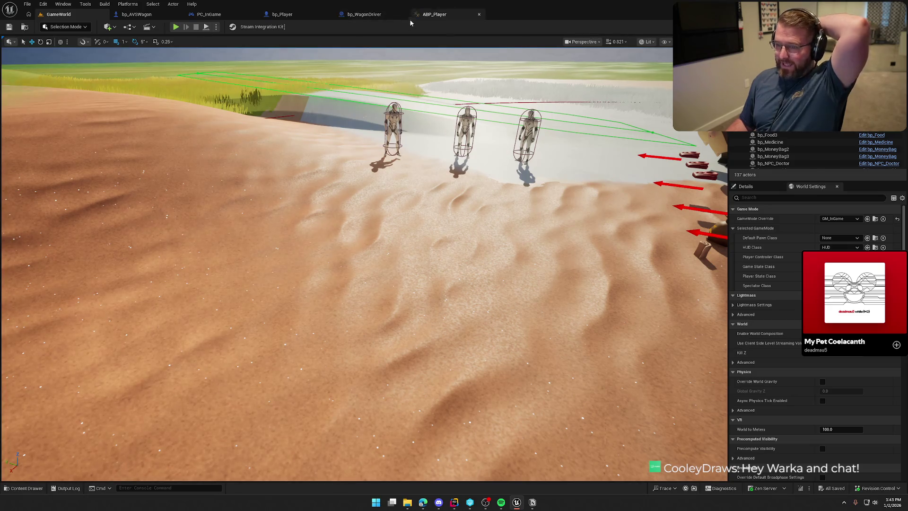
- Delete bp_Player's Sequence and "Player Begin play" Print String nodes, then select the wagon in GameWorld
left_click(136, 14)
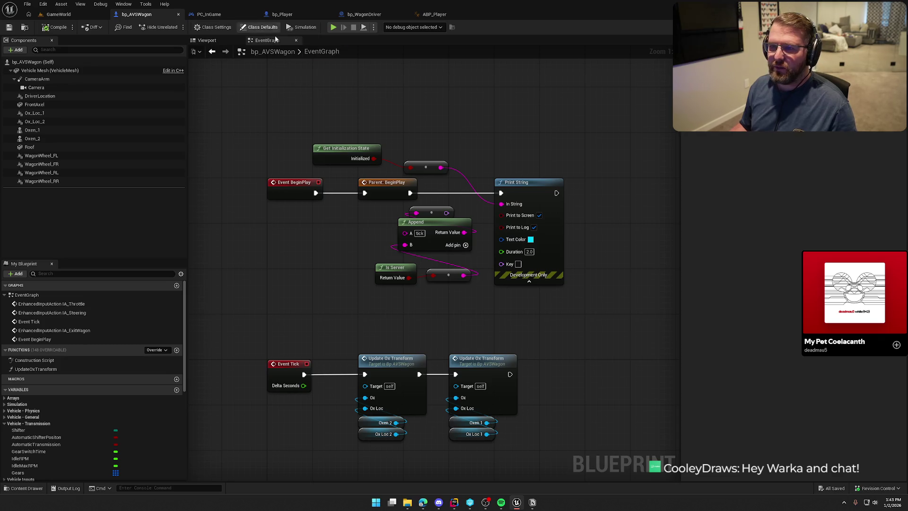
left_click(293, 15)
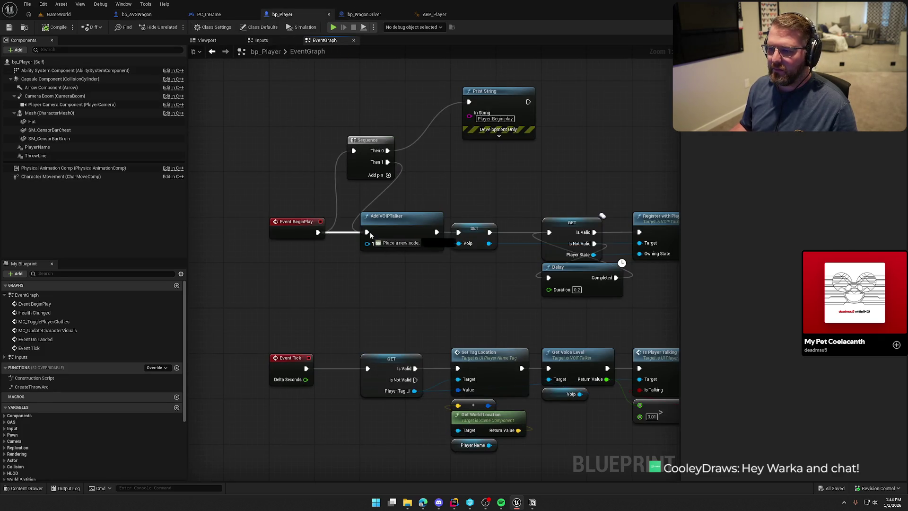
key("Delete")
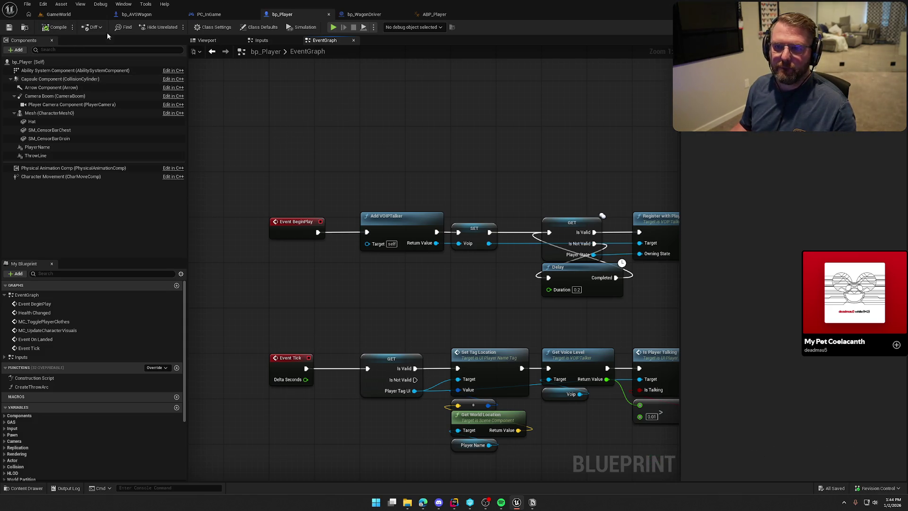
left_click(59, 14)
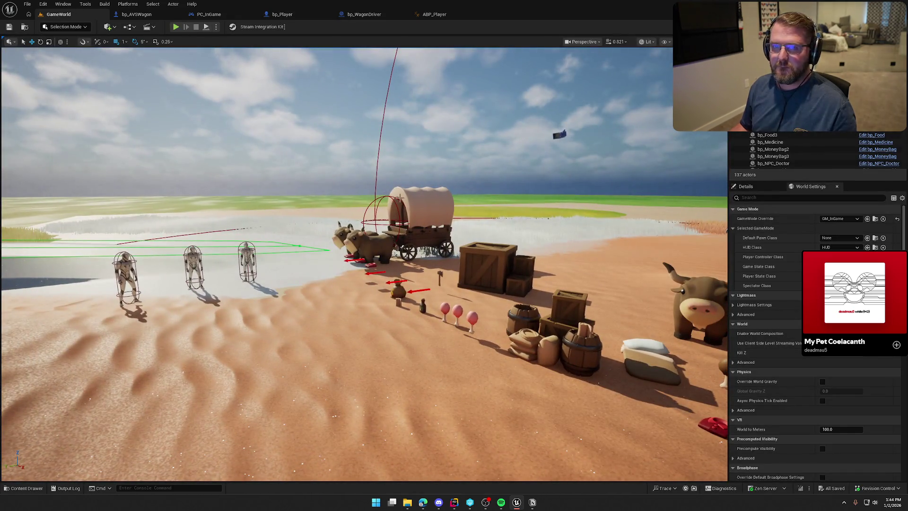
left_click(434, 213)
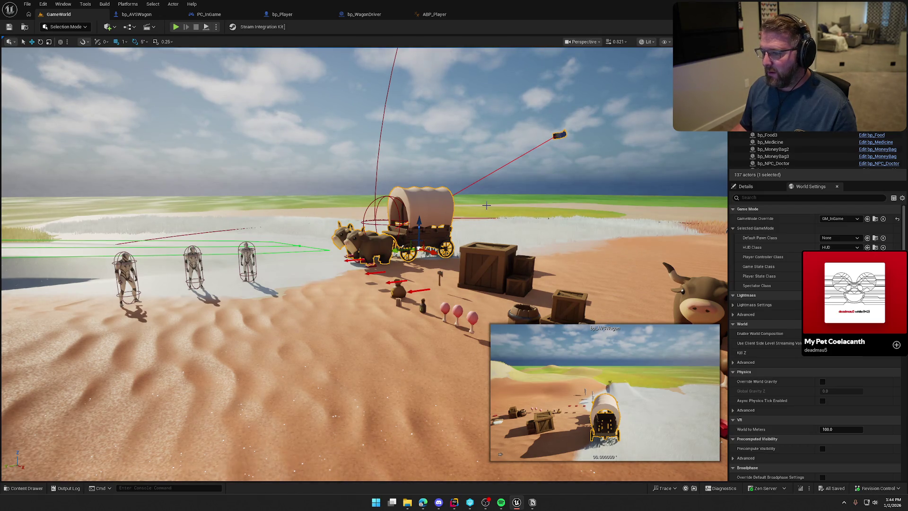
- Delete the referenced wagon actor from the level and briefly test-play without it
key("ctrl+space")
key("ctrl+space")
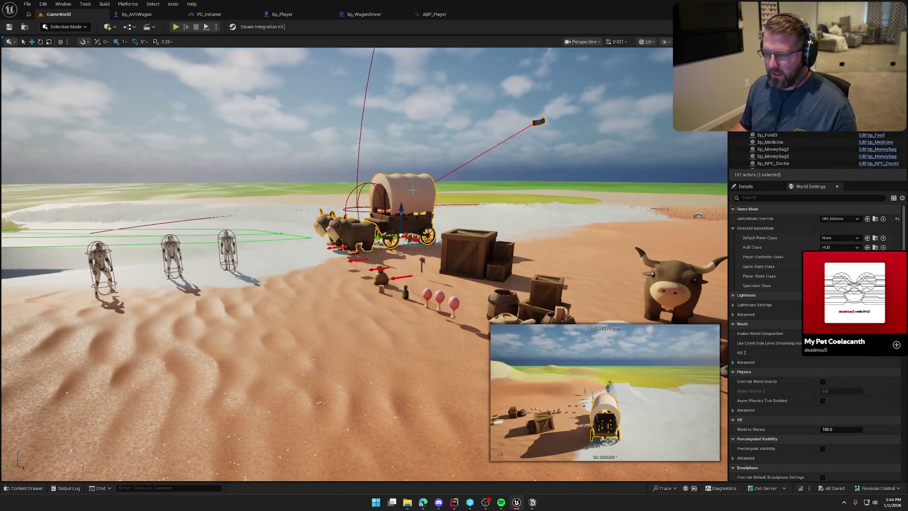
key("Delete")
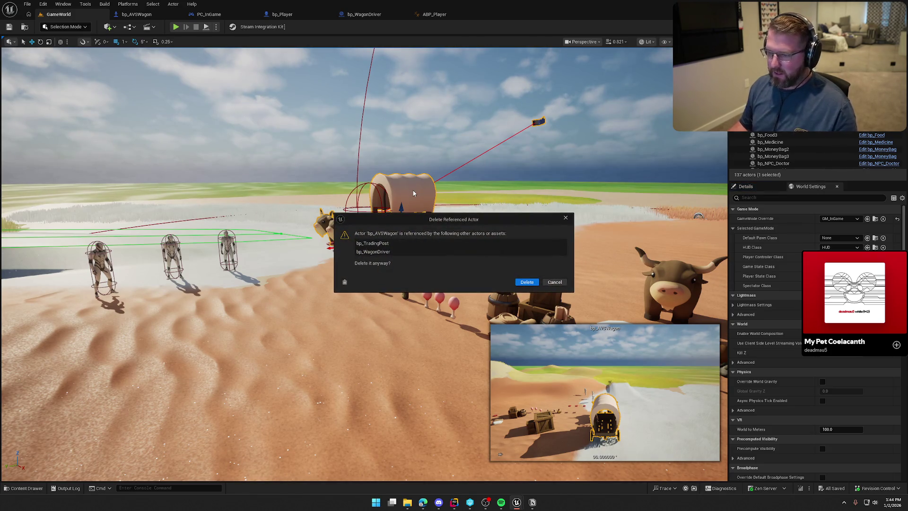
left_click(526, 282)
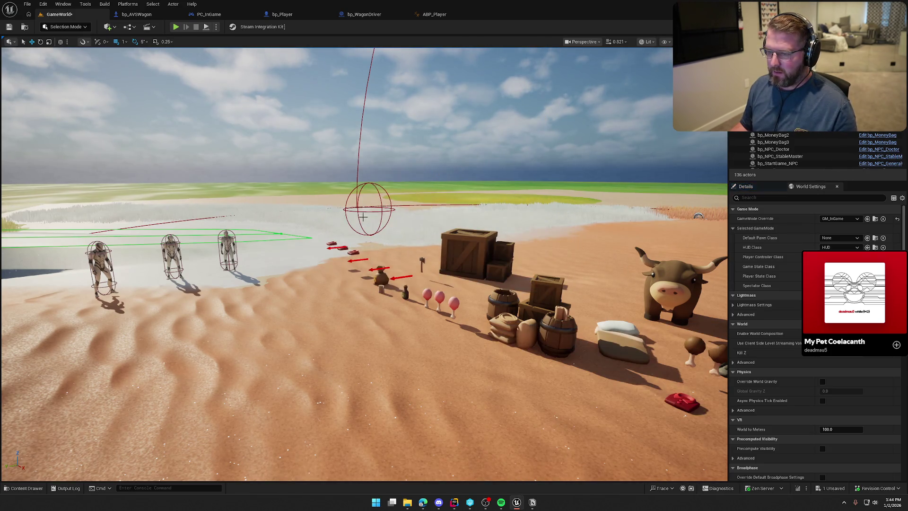
left_click(381, 201)
left_click_drag(380, 201, 385, 208)
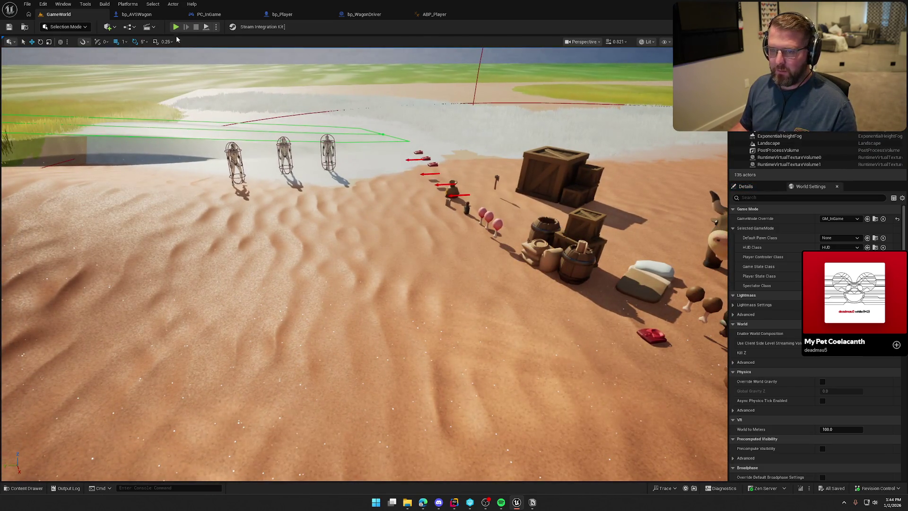
key("alt+p")
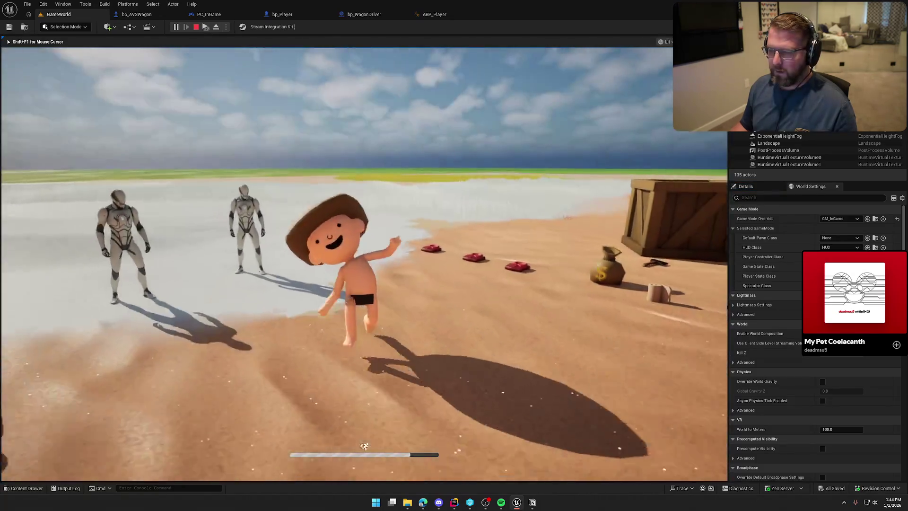
key("Escape")
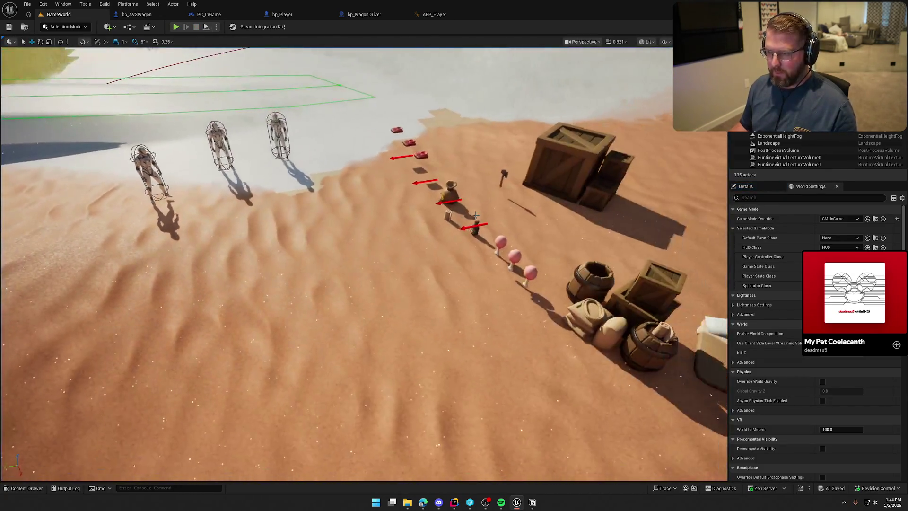
- Drag a new bp_AVSWagon from the Content Drawer into the level near the crates
key("ctrl+space")
mouse_move(172, 376)
left_mouse_down()
mouse_move(362, 134)
mouse_move(419, 109)
mouse_move(392, 128)
mouse_move(365, 127)
left_mouse_up()
key("e")
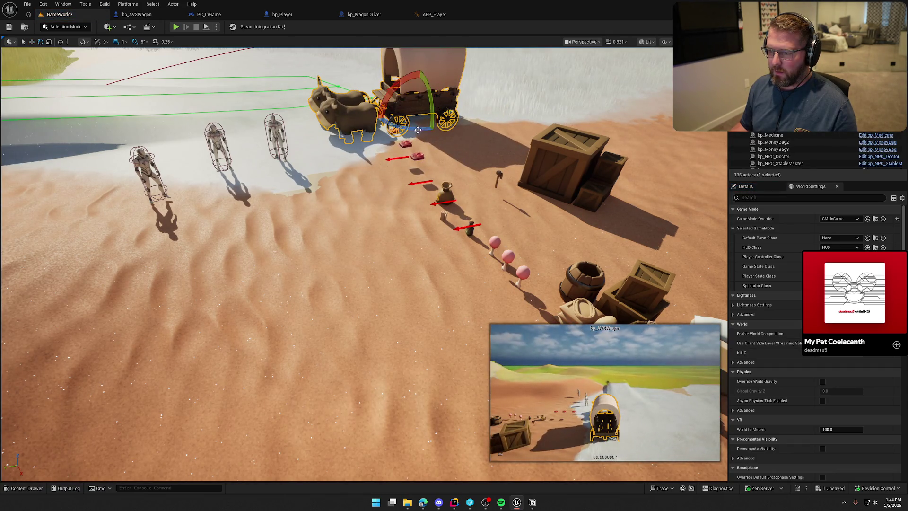
- Run a two-player test, walking the client around, into and out of the new wagon, then stop
key("Escape")
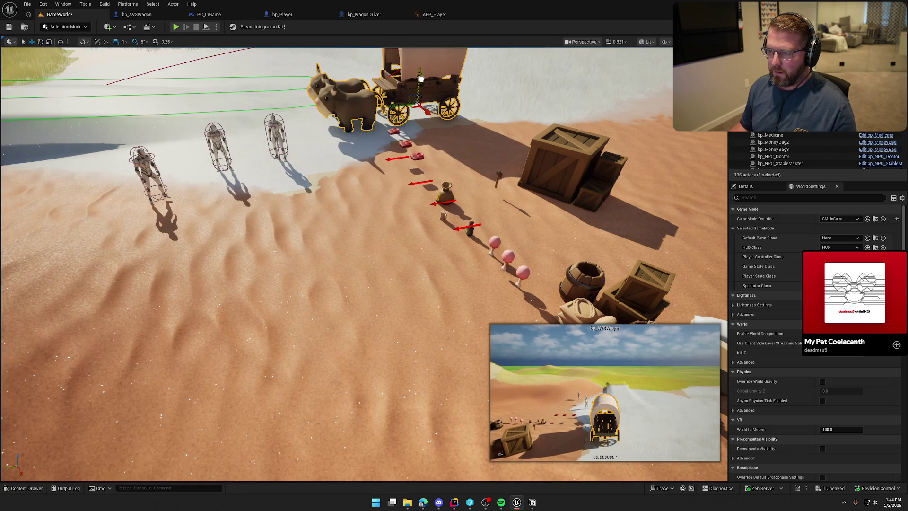
left_click(175, 27)
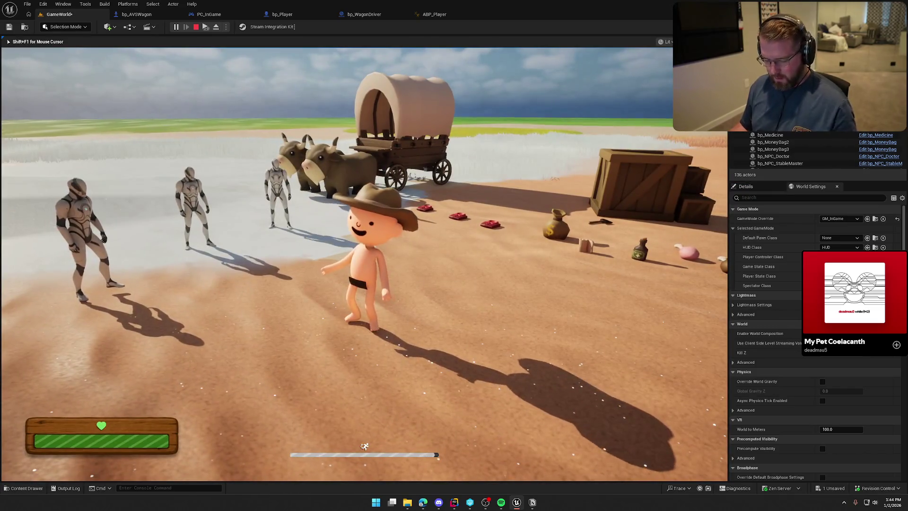
key("super")
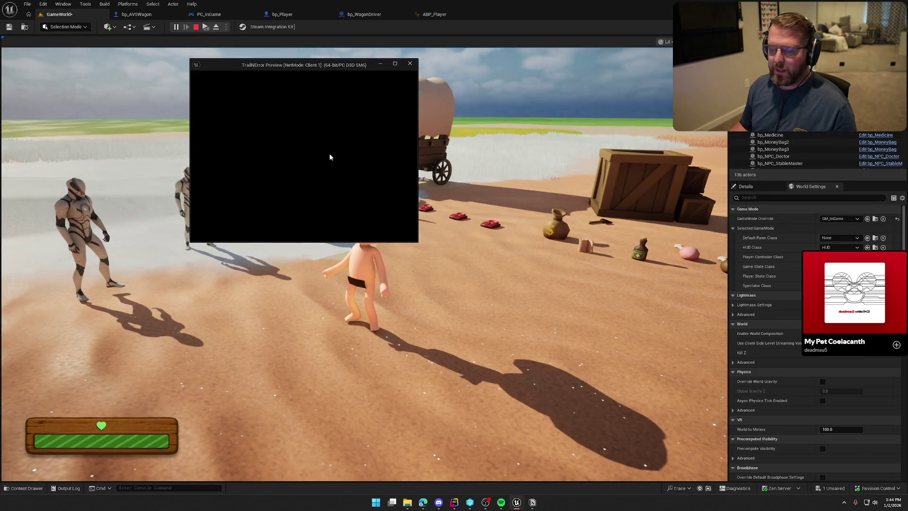
left_click(330, 154)
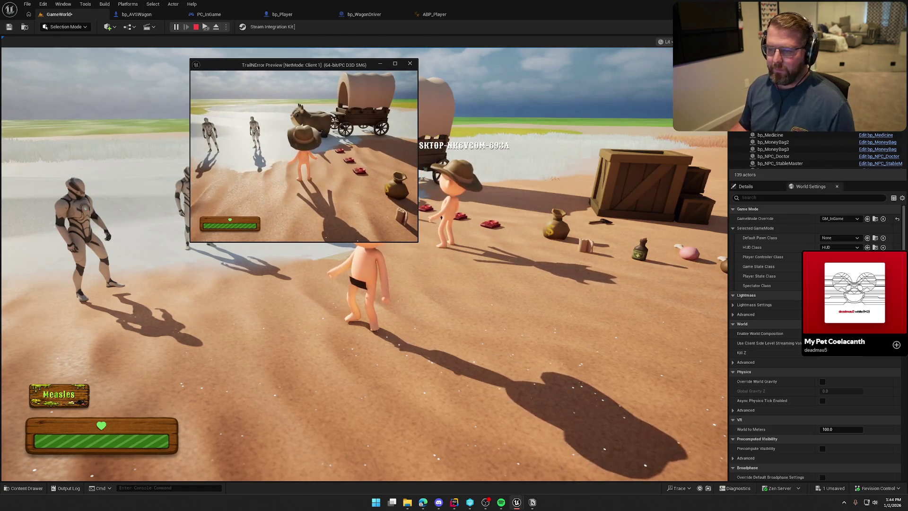
key("w")
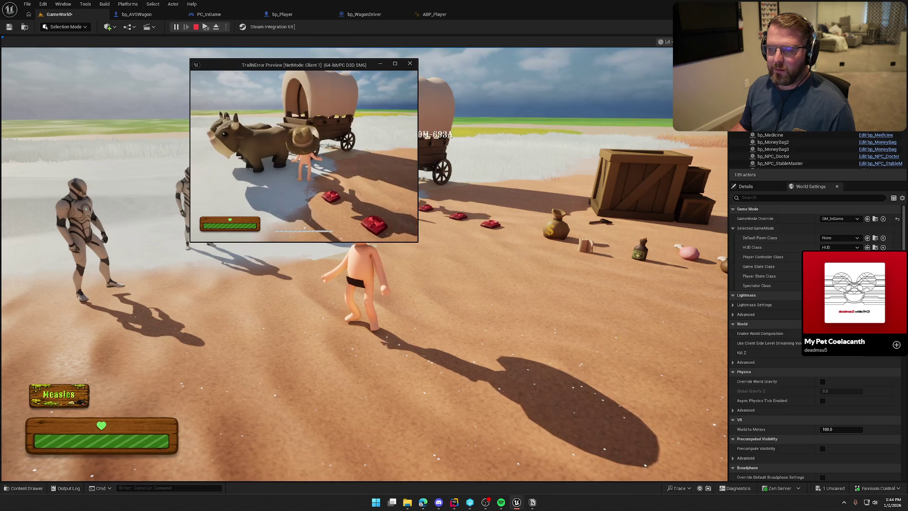
key("w")
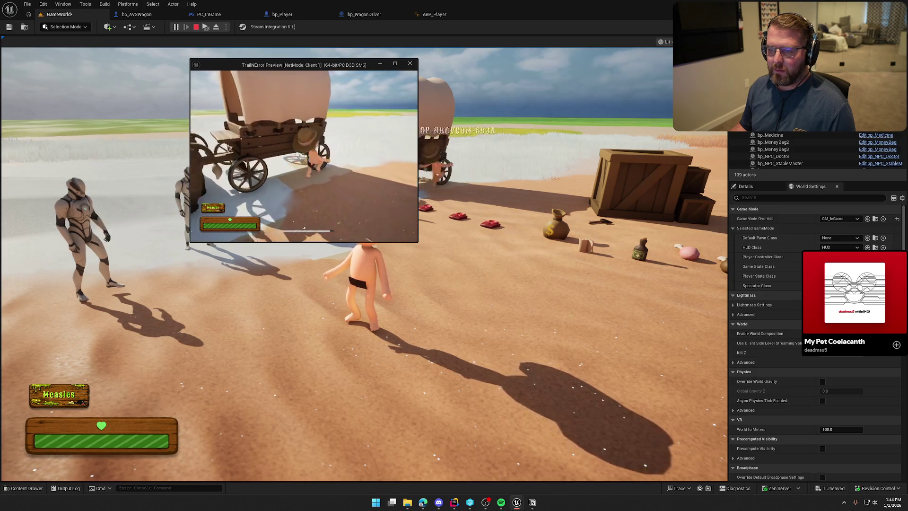
key("w")
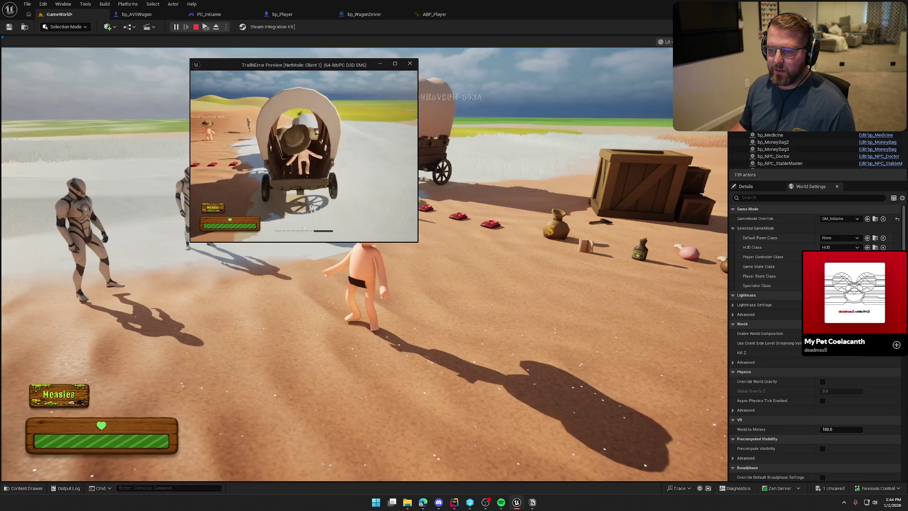
key("w")
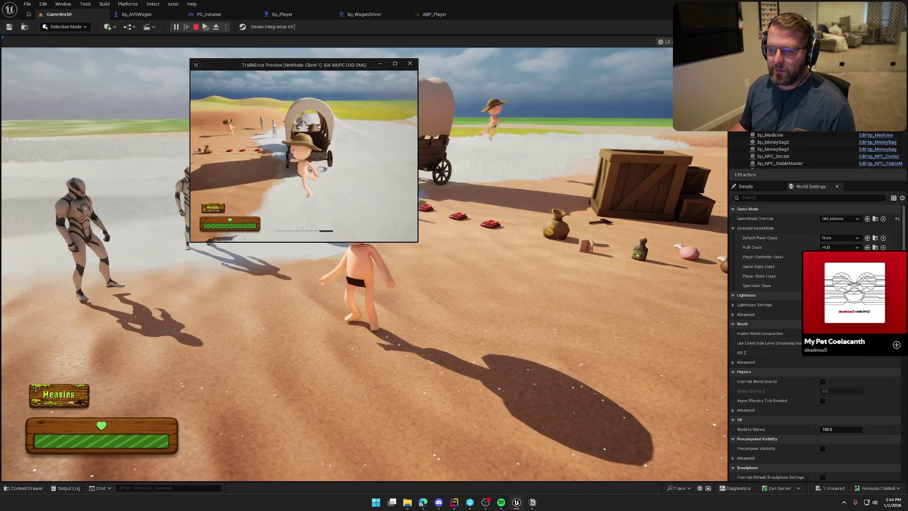
key("w")
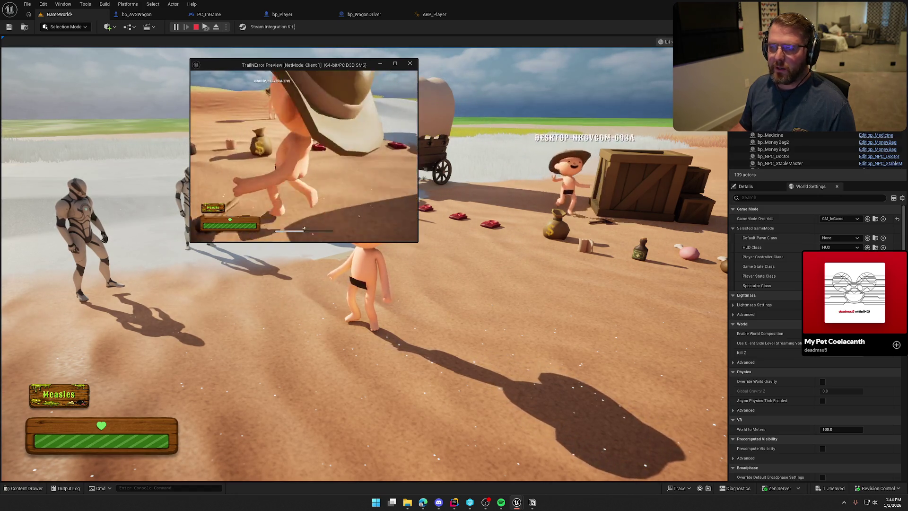
key("w")
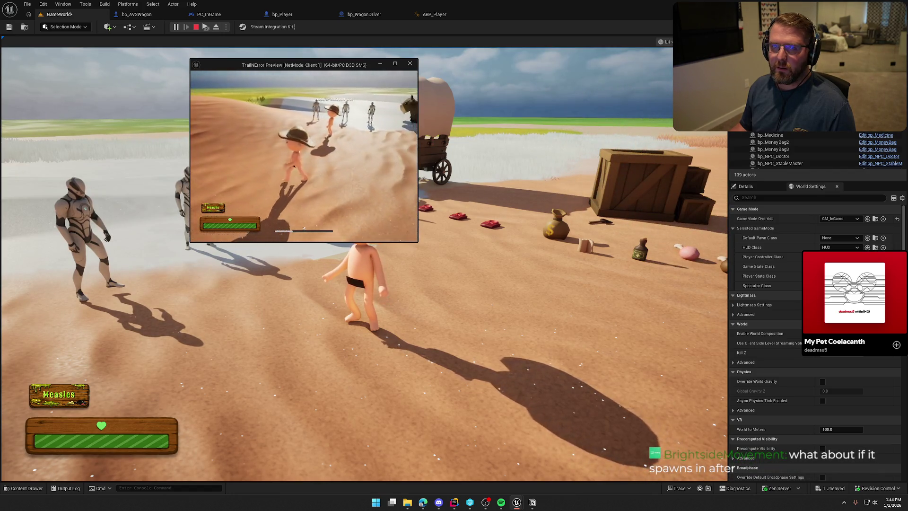
key("Escape")
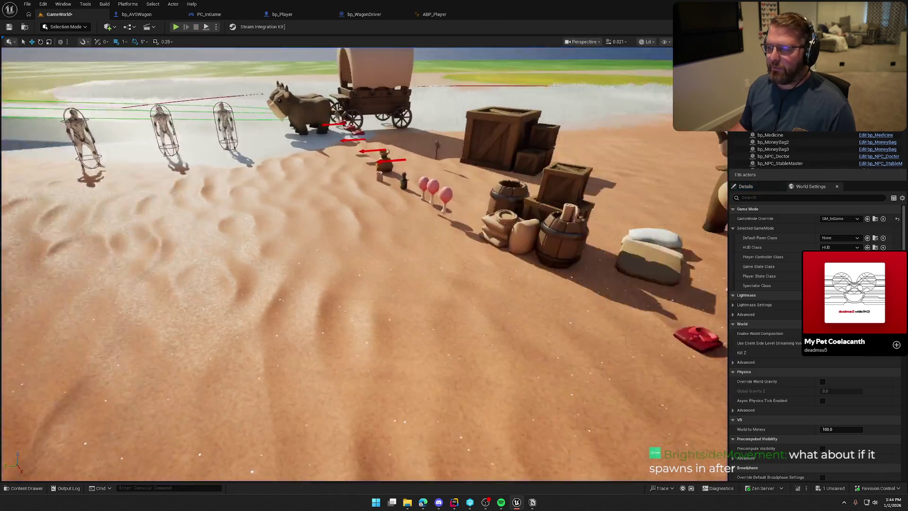
- Fly the viewport to the wagon, select it, and bring up the bp_AVSWagon Event Graph
key("s")
key("w")
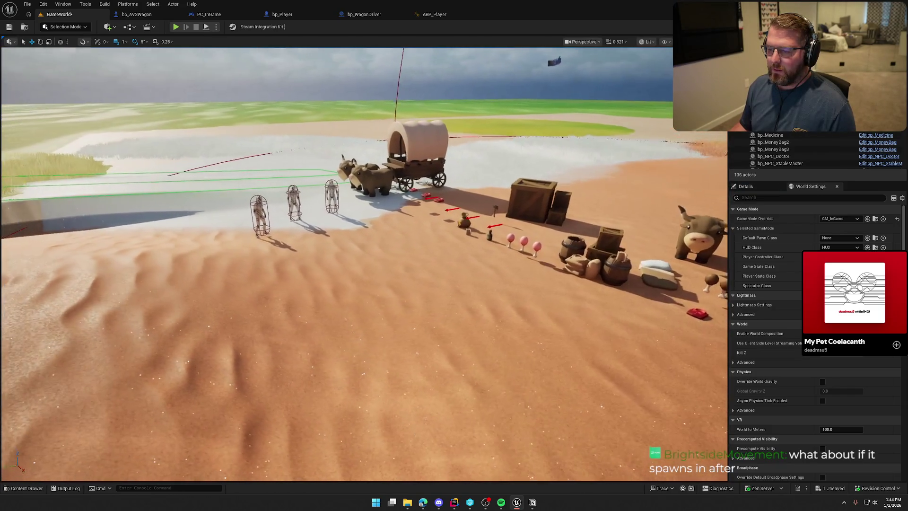
key("d")
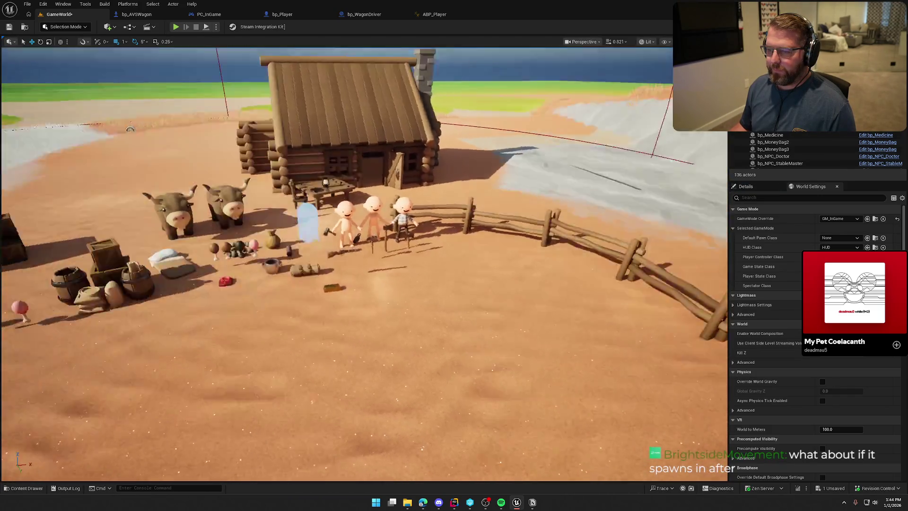
key("a")
key("w")
left_click(475, 222)
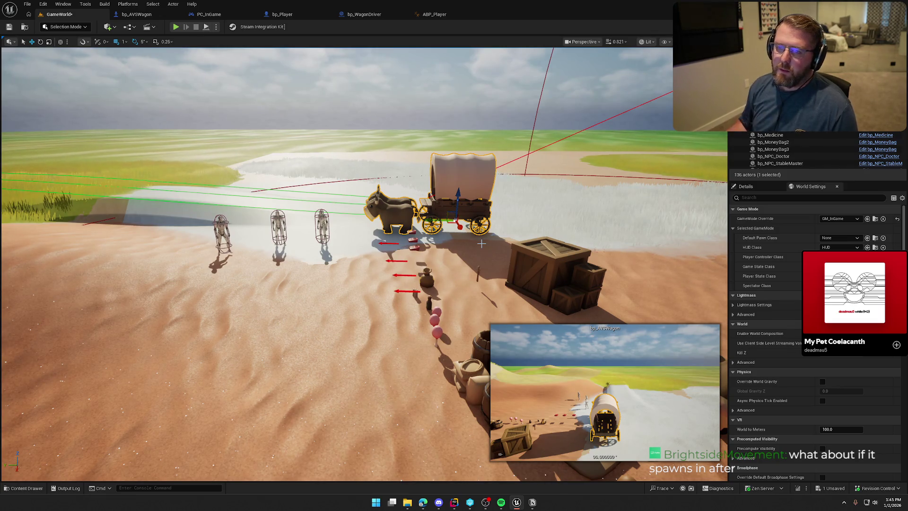
left_click(134, 14)
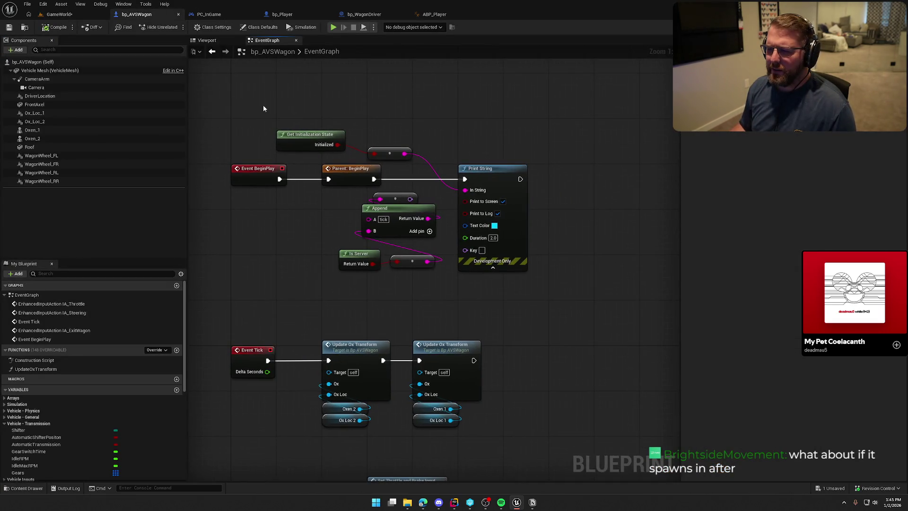
- Disconnect the wire into the BeginPlay Print String's In String so it prints default Hello
left_click_drag(617, 324, 286, 129)
left_click(329, 114)
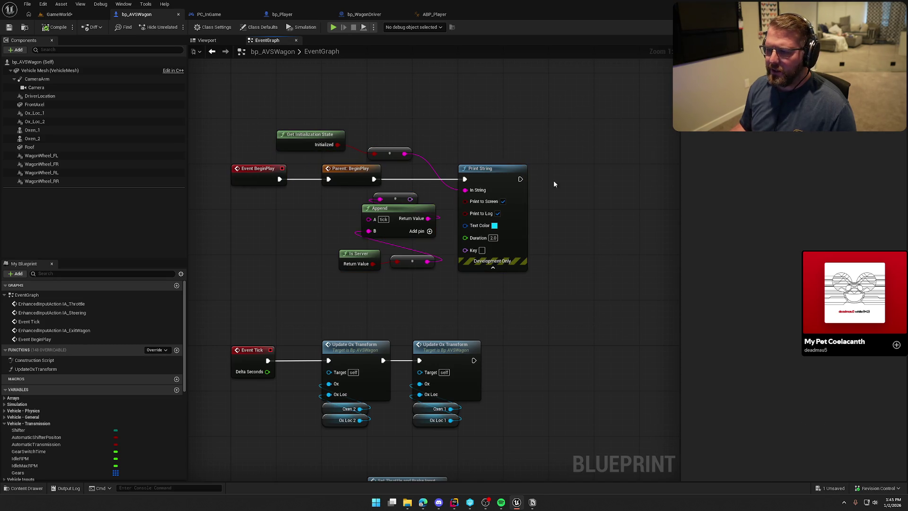
left_click(478, 190, "alt")
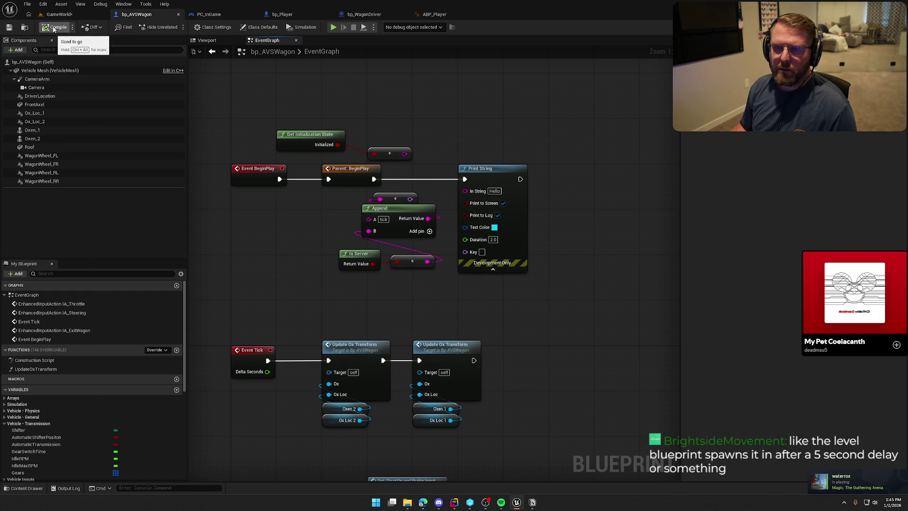
- Run and stop a two-player test, then return to the bp_AVSWagon Event Graph
key("alt+p")
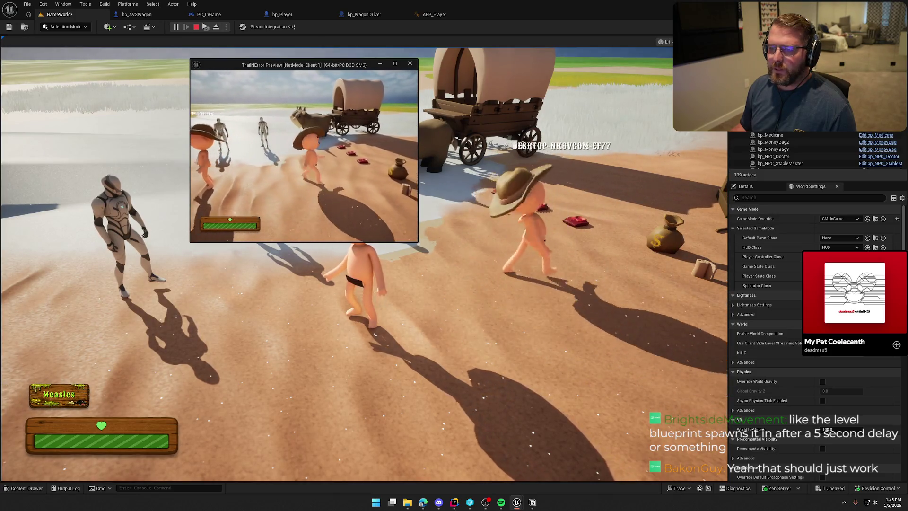
key("Escape")
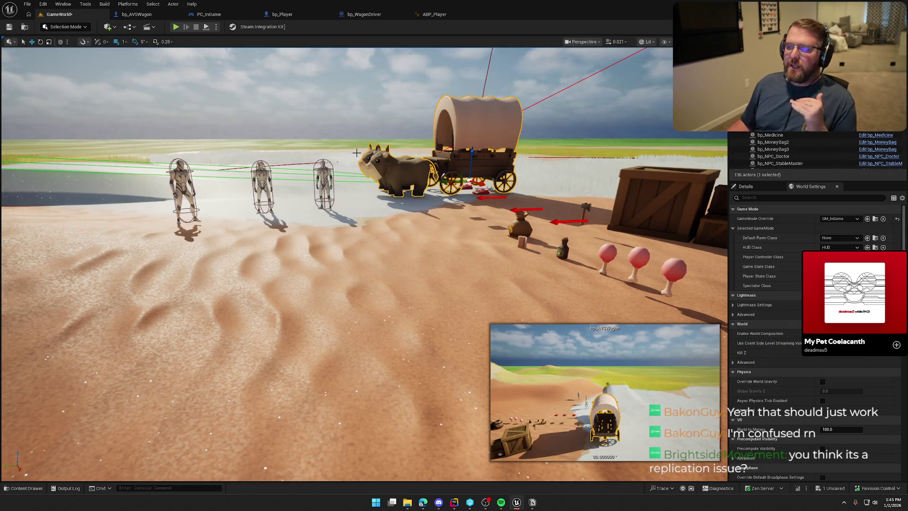
left_click(109, 13)
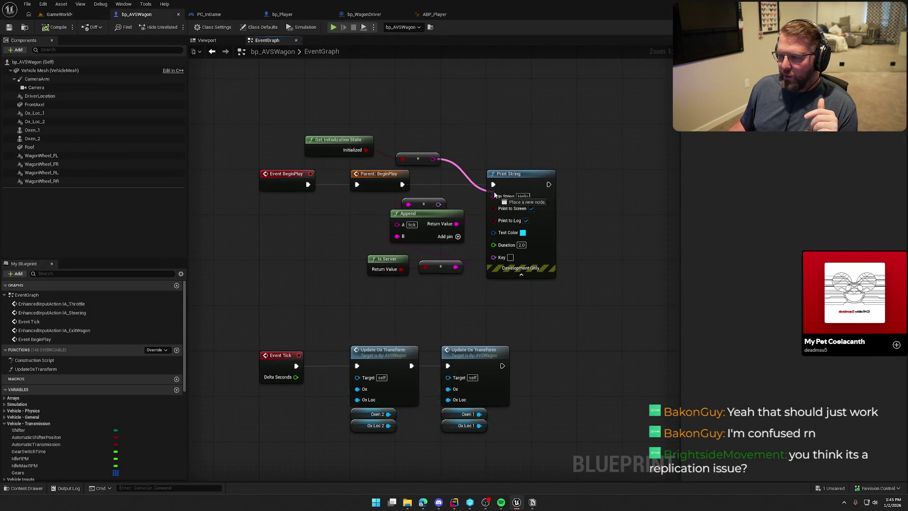
- Wire the initialization state into Print String's In String, delete the Append and Is Server nodes, and save
left_click_drag(495, 195, 494, 195)
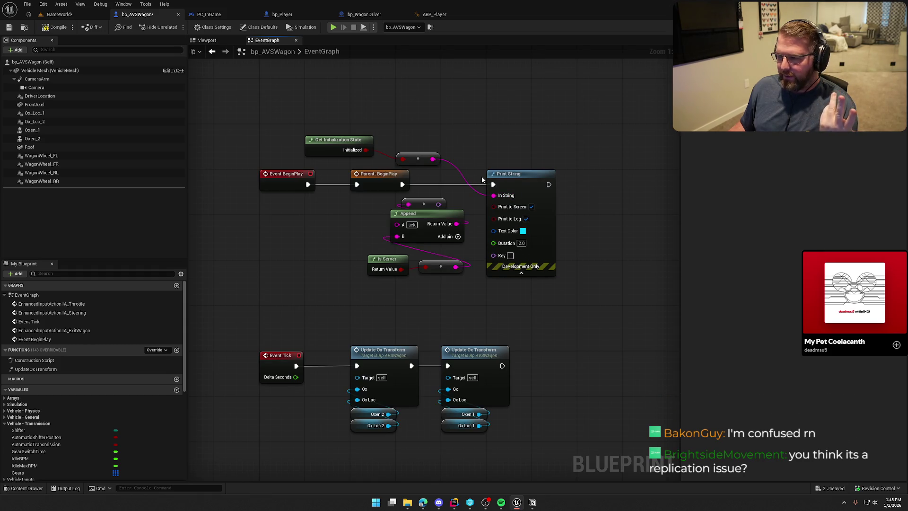
left_click_drag(463, 289, 331, 197)
left_click_drag(435, 213, 340, 214)
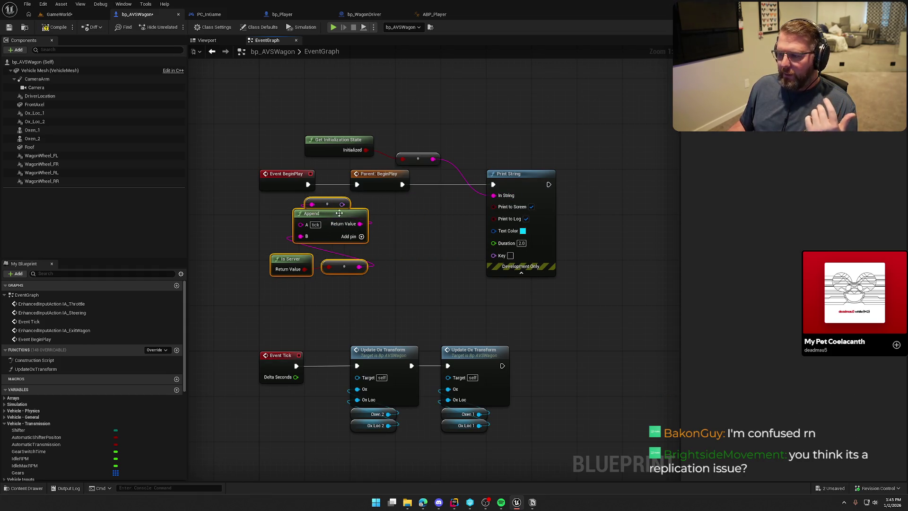
key("Delete")
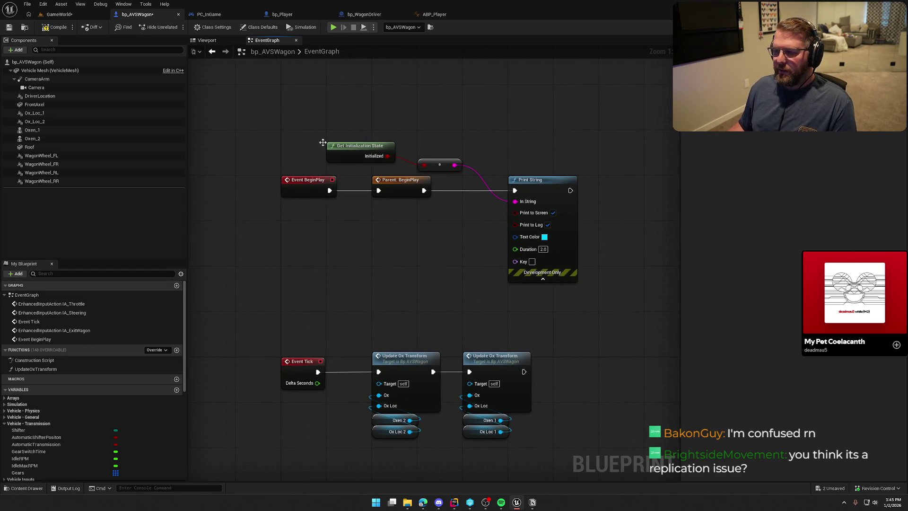
key("ctrl+s")
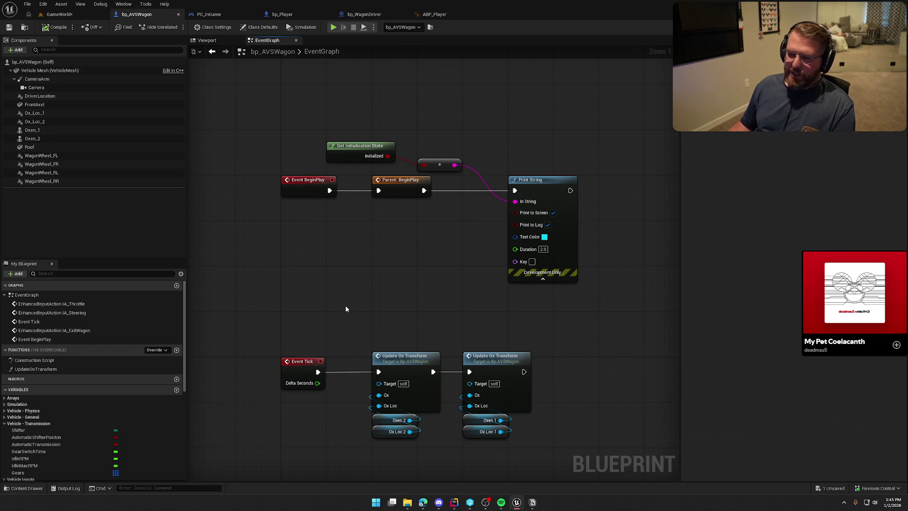
- Recentre and reselect the BeginPlay chain, then display bp_AVSWagon's class defaults
left_click_drag(345, 308, 322, 334)
left_click_drag(254, 148, 591, 325)
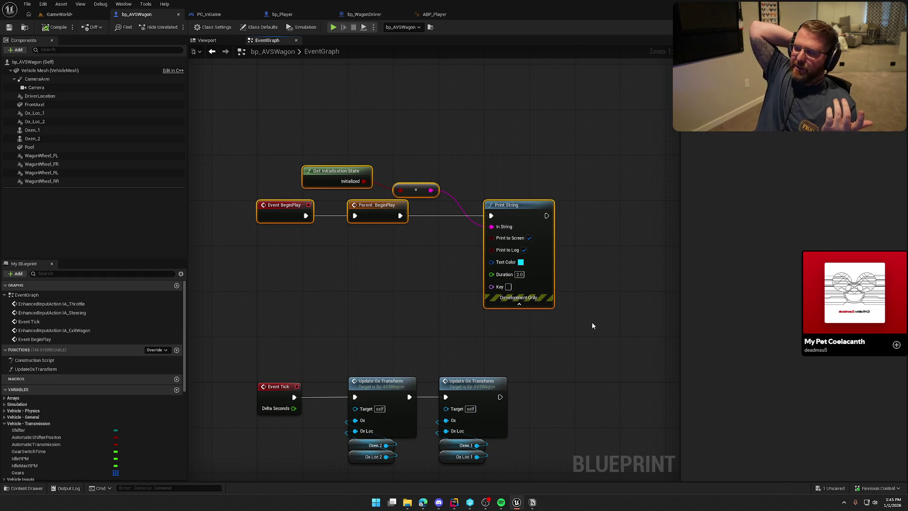
left_click(503, 134)
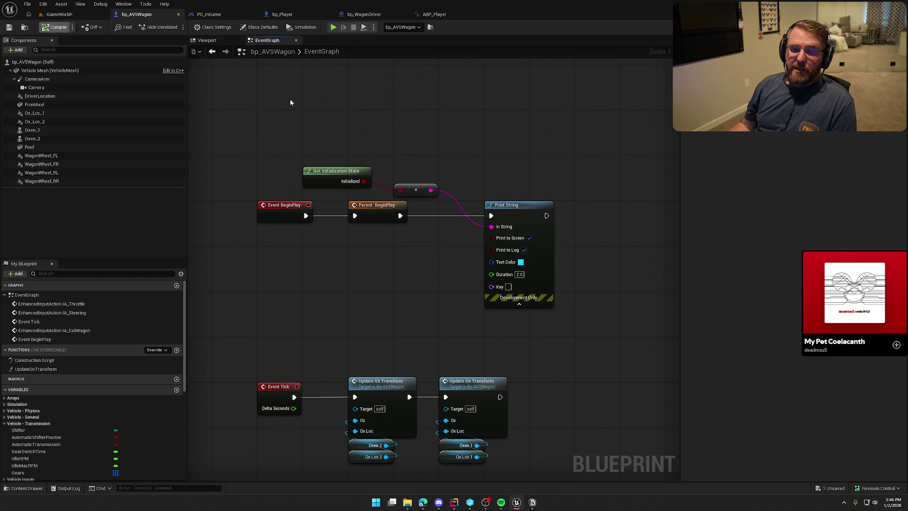
left_click(71, 62)
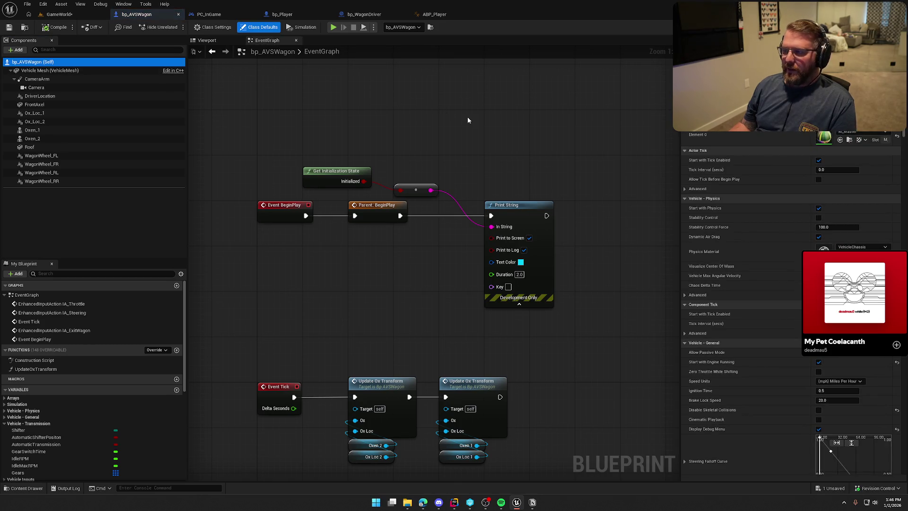
- Review the wagon's class settings and defaults, expanding the advanced Actor Tick and Vehicle - Physics options
left_click(213, 27)
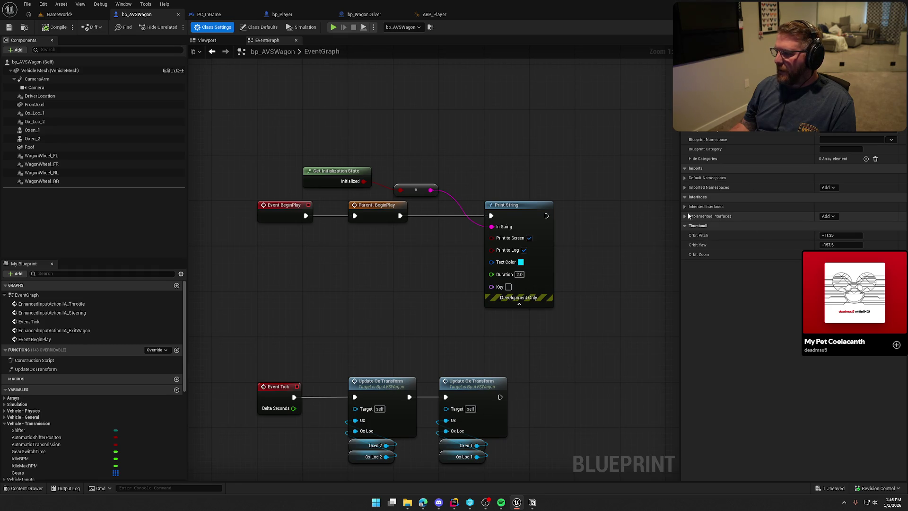
scroll(688, 215, "up", 2)
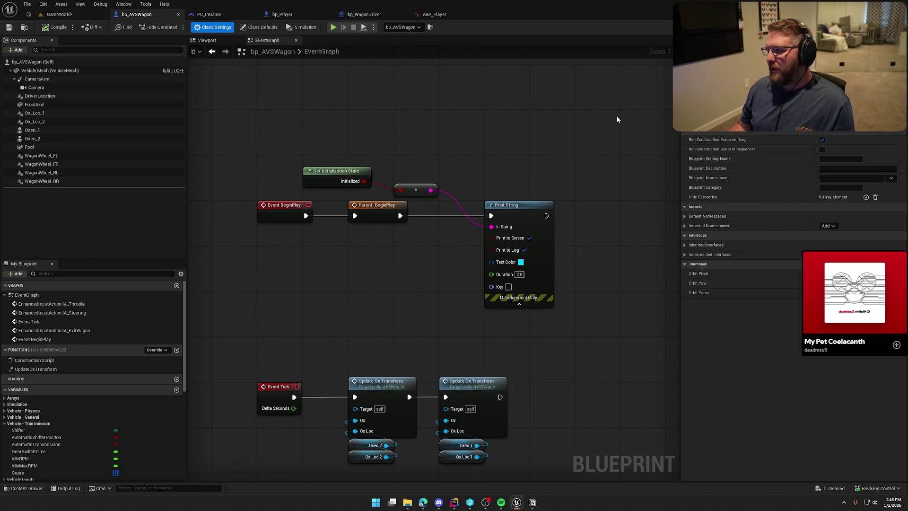
left_click(261, 28)
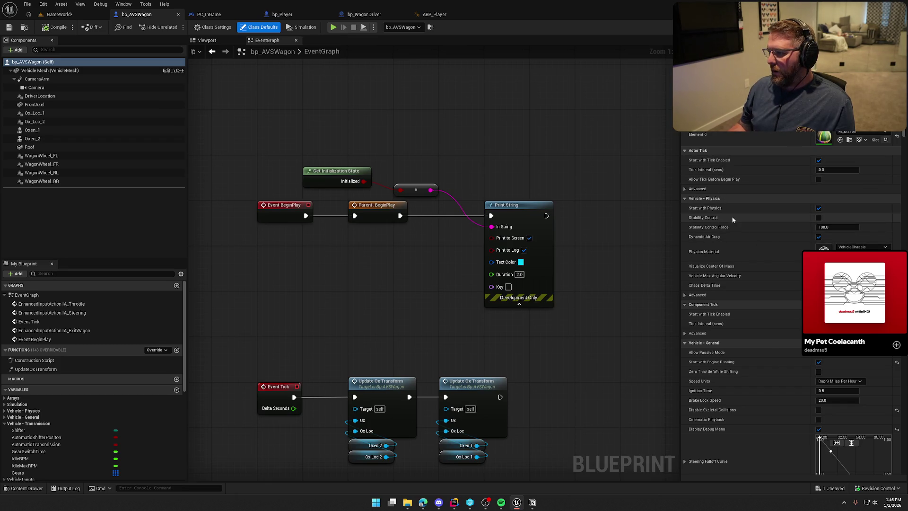
left_click(684, 188)
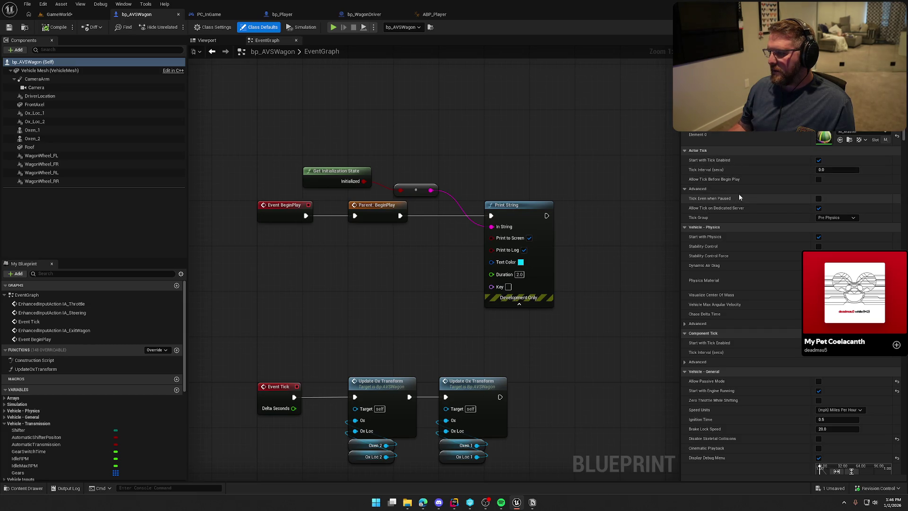
scroll(739, 196, "down", 1)
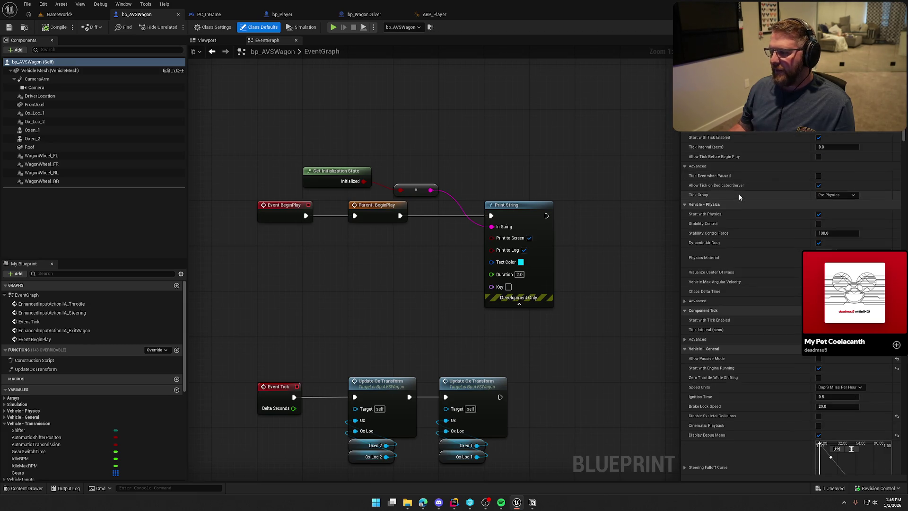
scroll(740, 194, "down", 3)
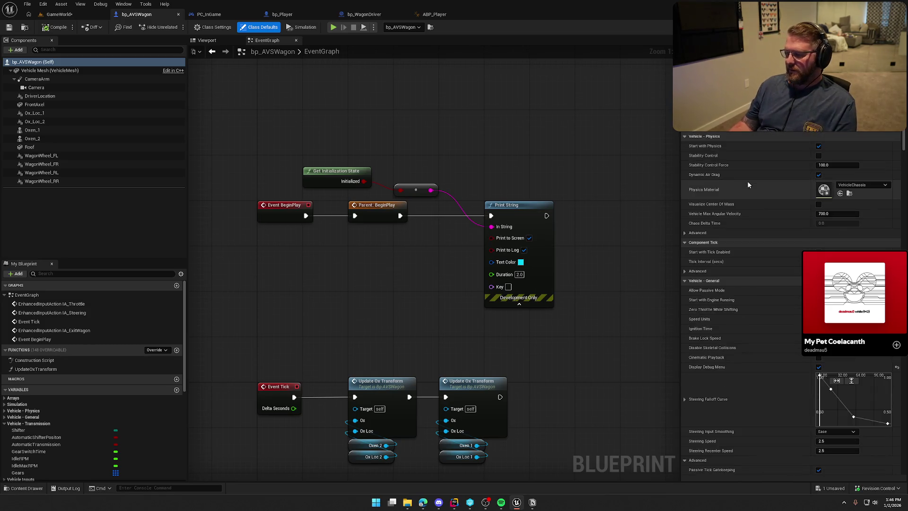
left_click(697, 233)
scroll(752, 303, "down", 1)
scroll(748, 328, "down", 1)
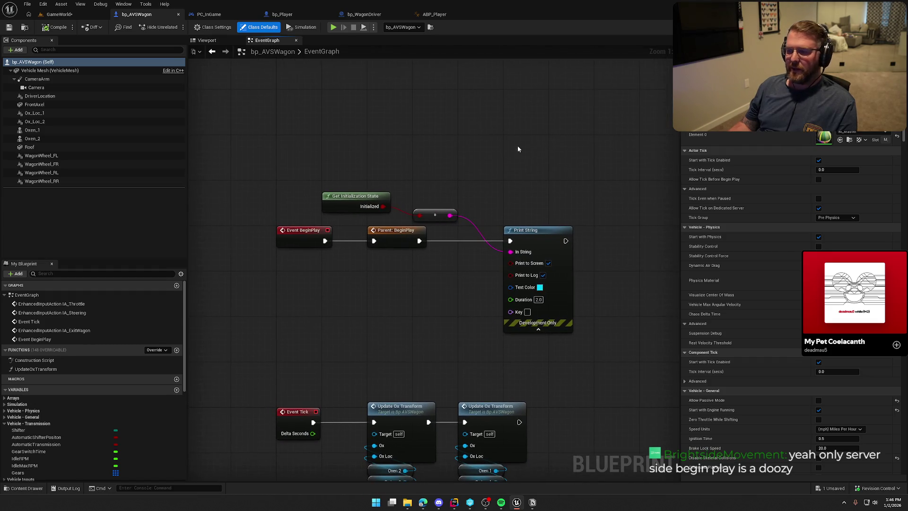
- Inspect the Vehicle Mesh component's physics properties alongside the BeginPlay chain
left_click_drag(259, 148, 632, 357)
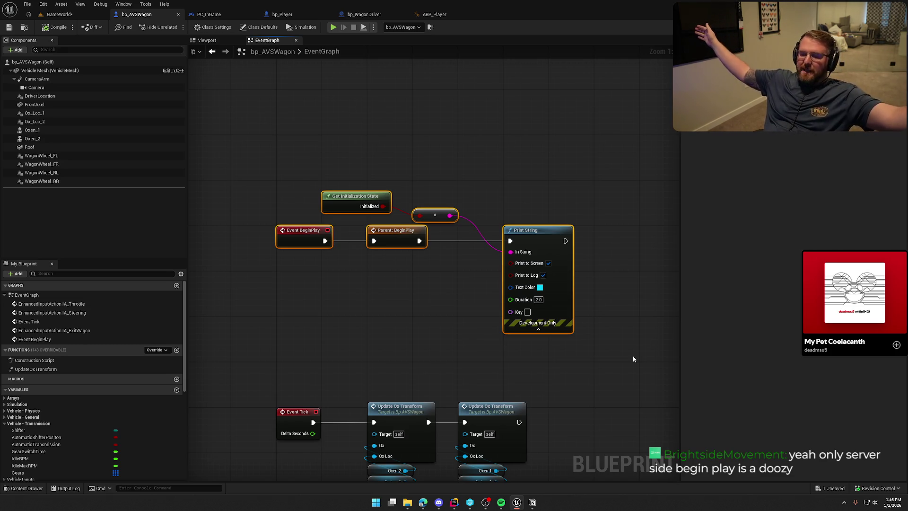
left_click(420, 343)
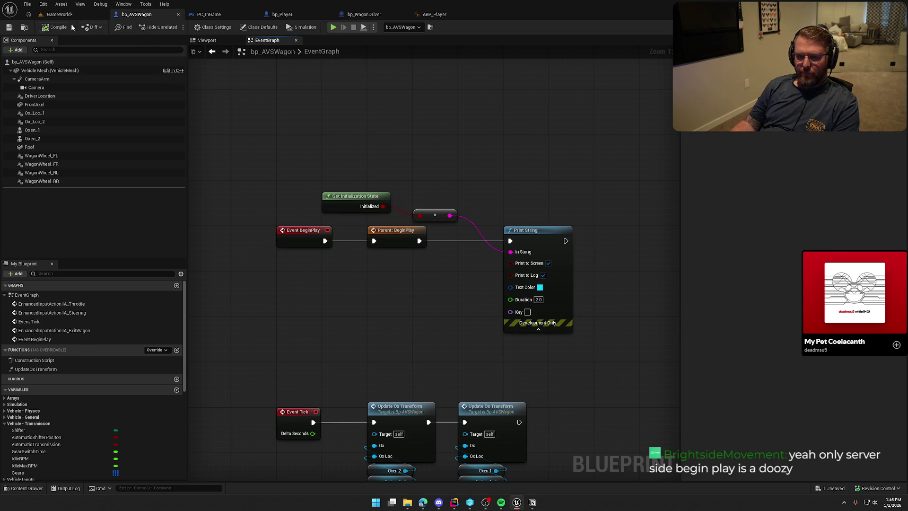
left_click(40, 71)
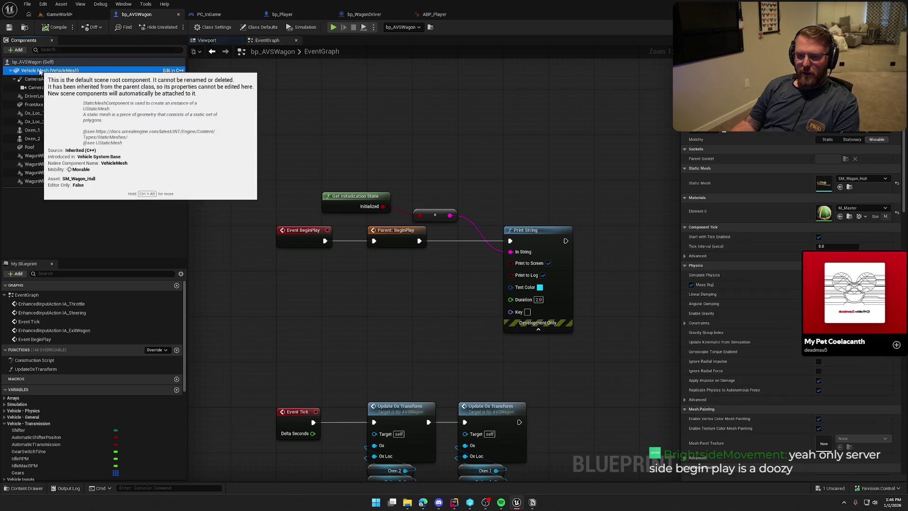
left_click(345, 135)
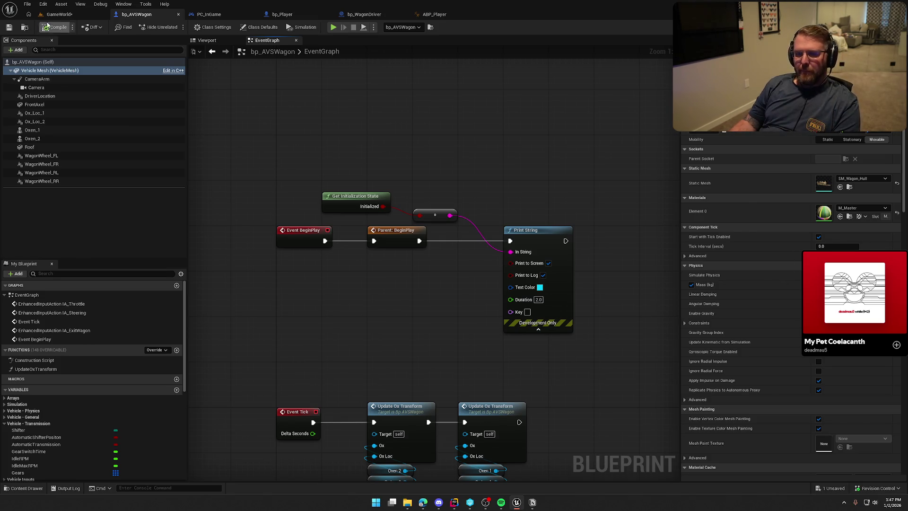
- Select a food prop in GameWorld, open its bp_Food Blueprint with Ctrl+E, and dock it
left_click(59, 14)
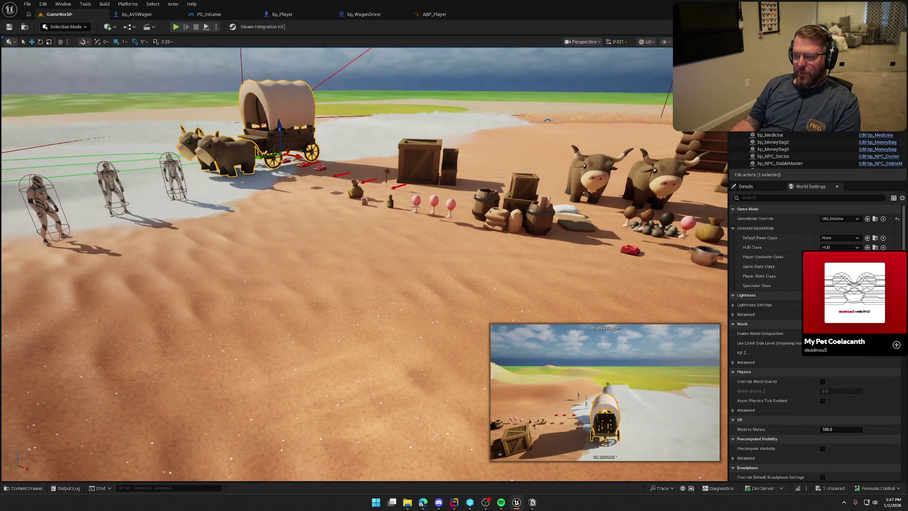
left_click(417, 203)
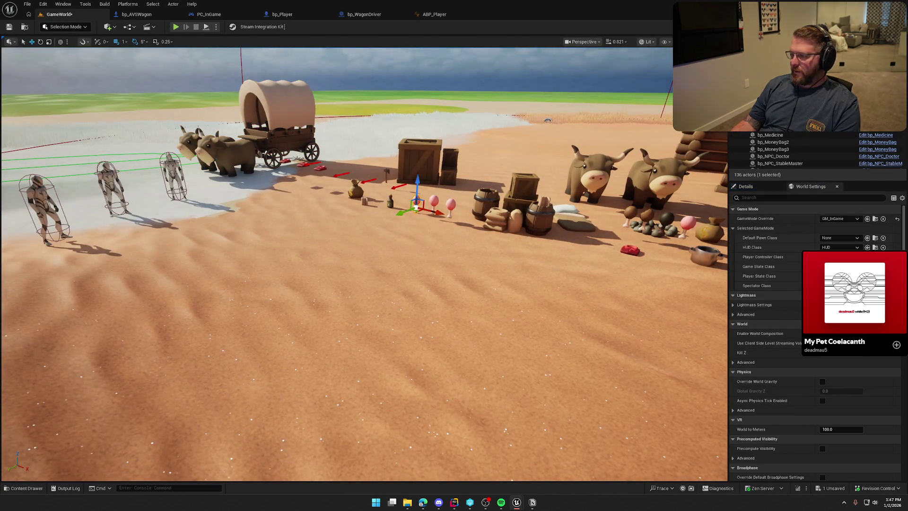
key("ctrl+e")
left_click_drag(374, 114, 506, 14)
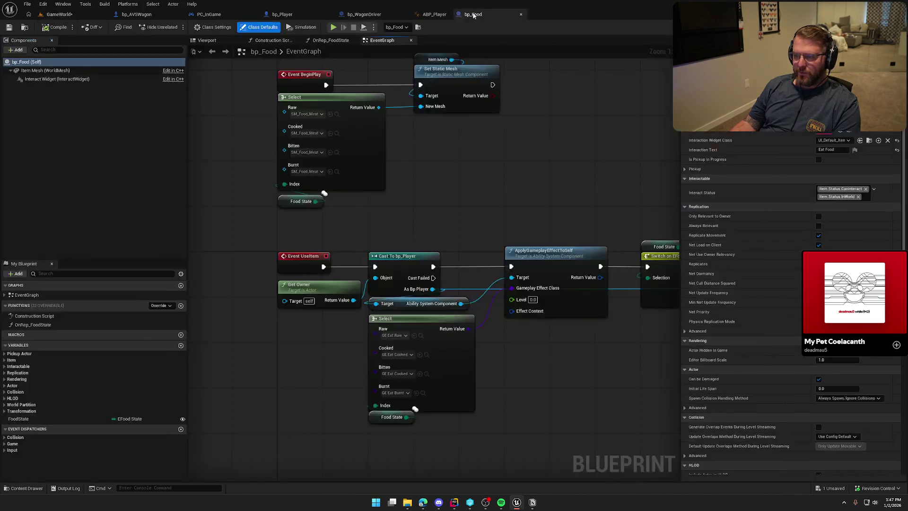
- Add a Print String node printing "Food" after Set Static Mesh in bp_Food
mouse_move(493, 200)
left_mouse_down()
mouse_move(462, 304)
mouse_move(429, 265)
mouse_move(457, 223)
left_mouse_up()
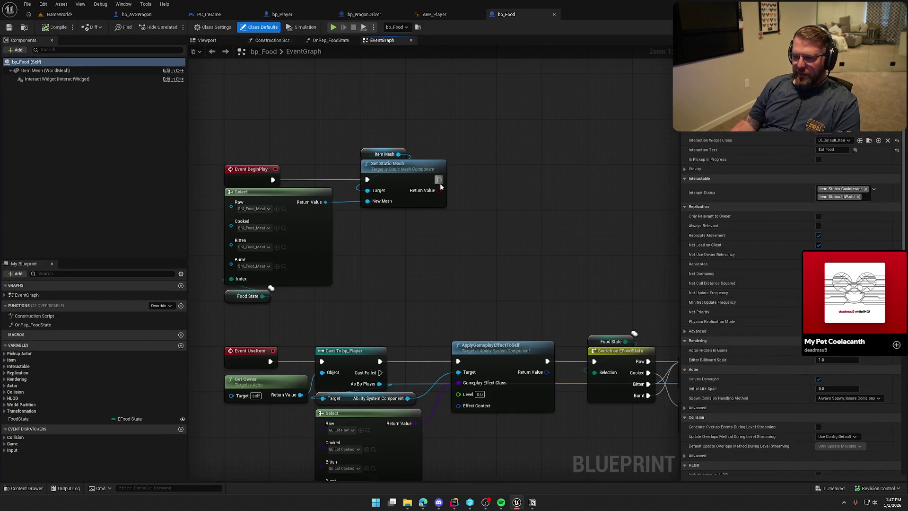
left_click_drag(440, 180, 492, 180)
type("print string")
key("Return")
type("Food")
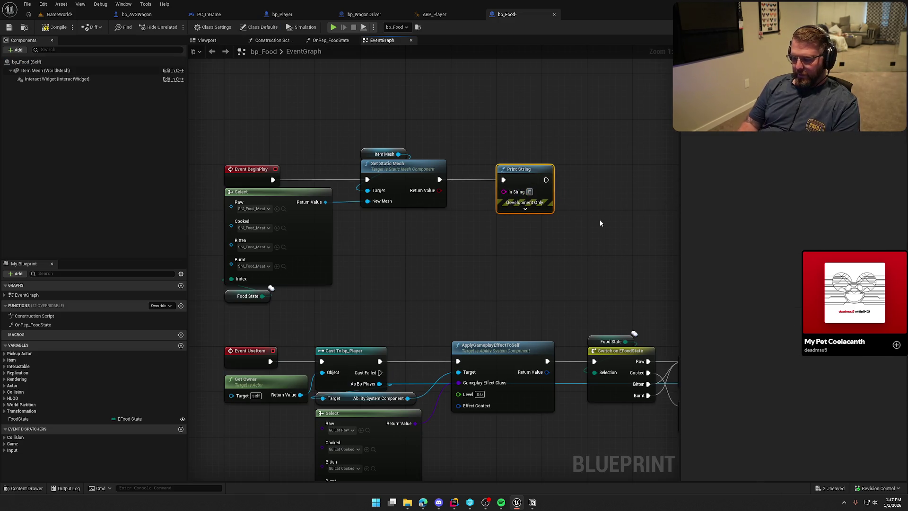
left_click(600, 220)
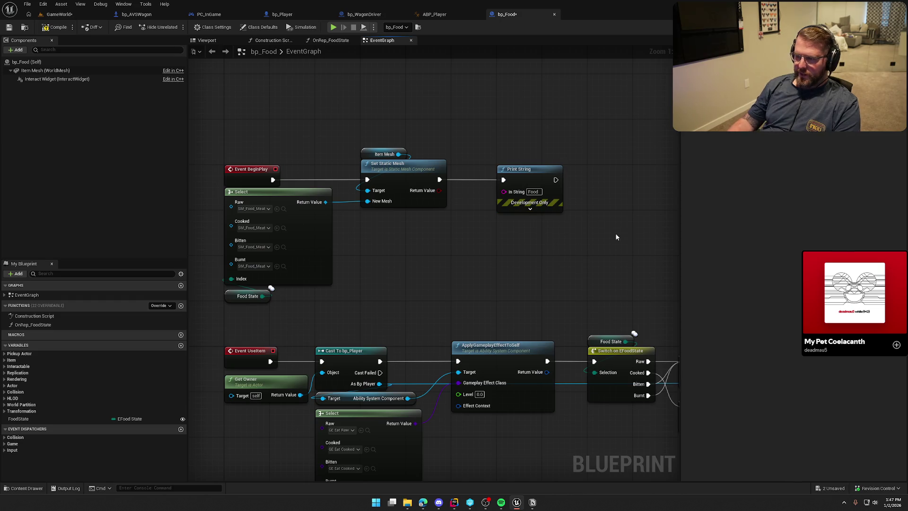
- Compile bp_Food and start a play-in-editor session
left_click(57, 27)
left_click(464, 328)
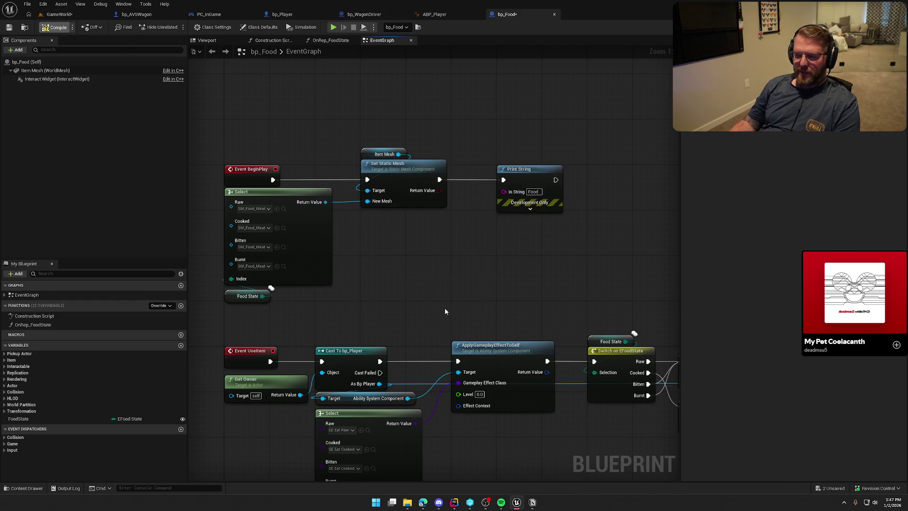
key("alt+p")
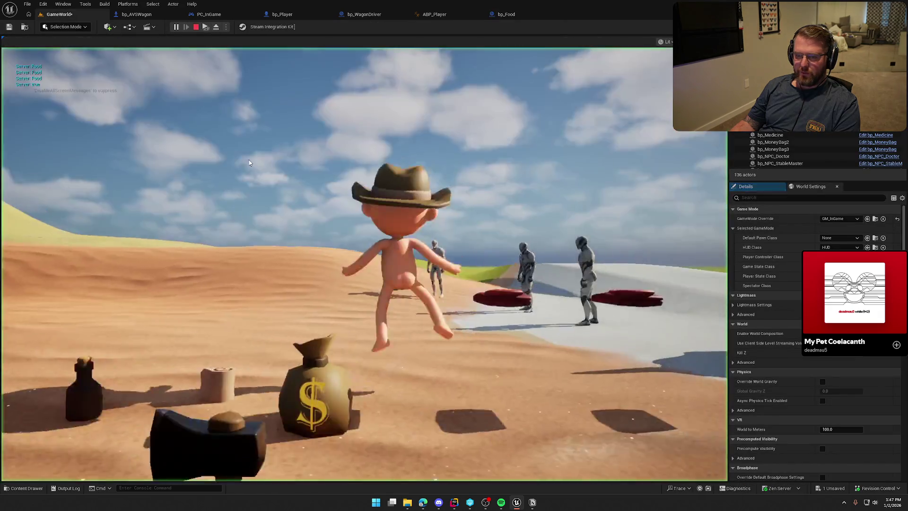
- Play the session with the client window showing, then stop it with Esc
left_click(249, 163)
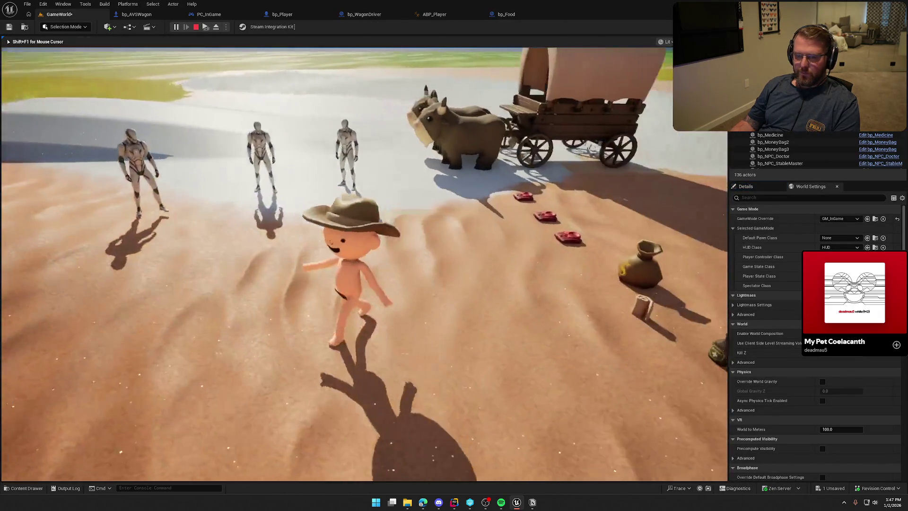
key("super")
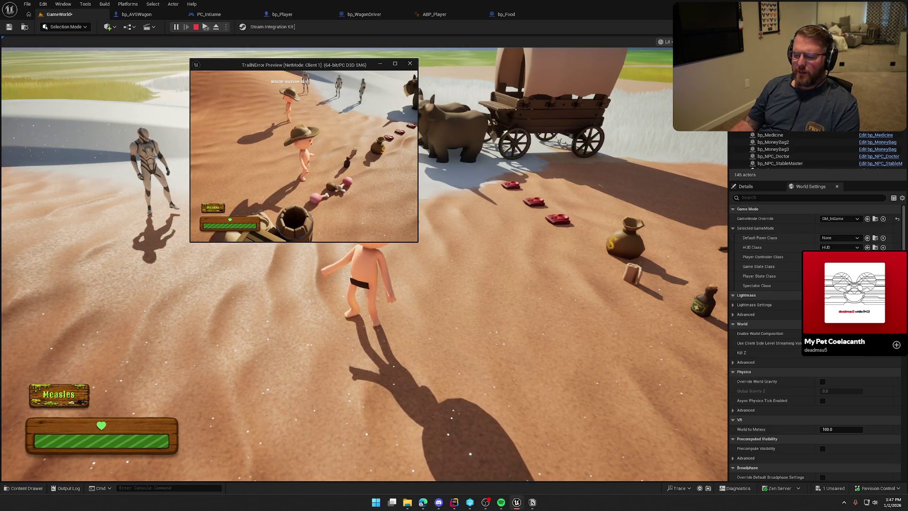
key("Escape")
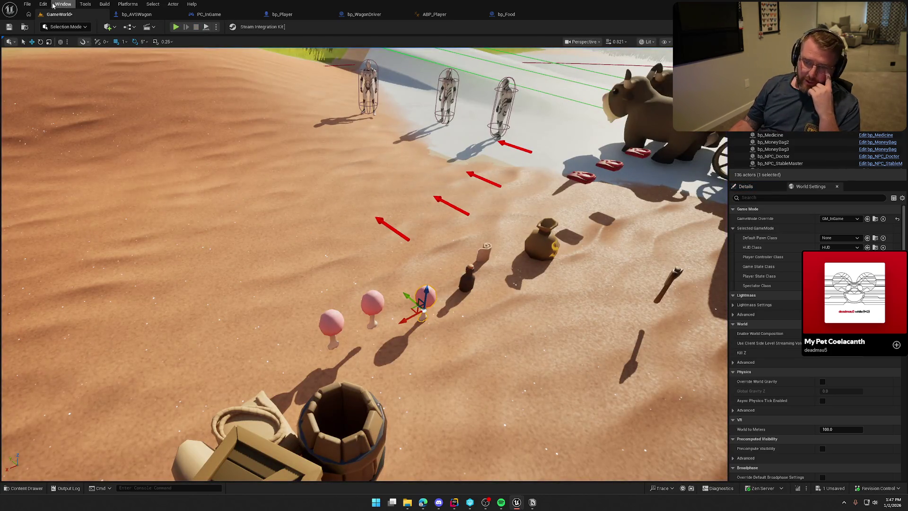
- Open Project Settings > Engine - Physics and expand Physics Prediction and Default Physics Replication Settings
left_click(43, 3)
left_click(78, 116)
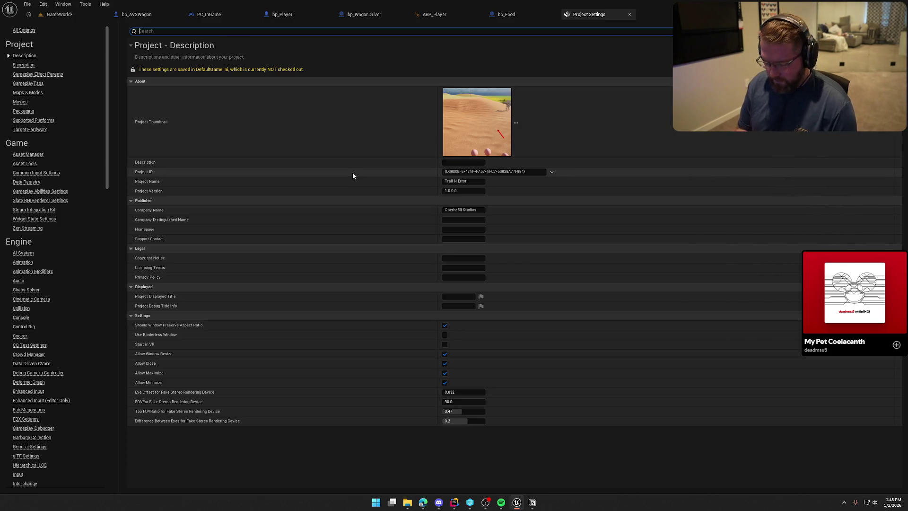
scroll(52, 430, "down", 10)
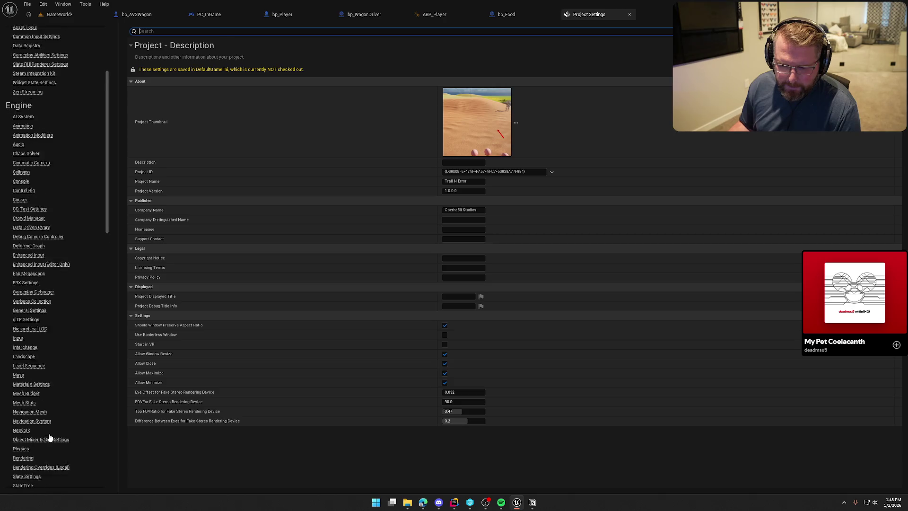
left_click(21, 347)
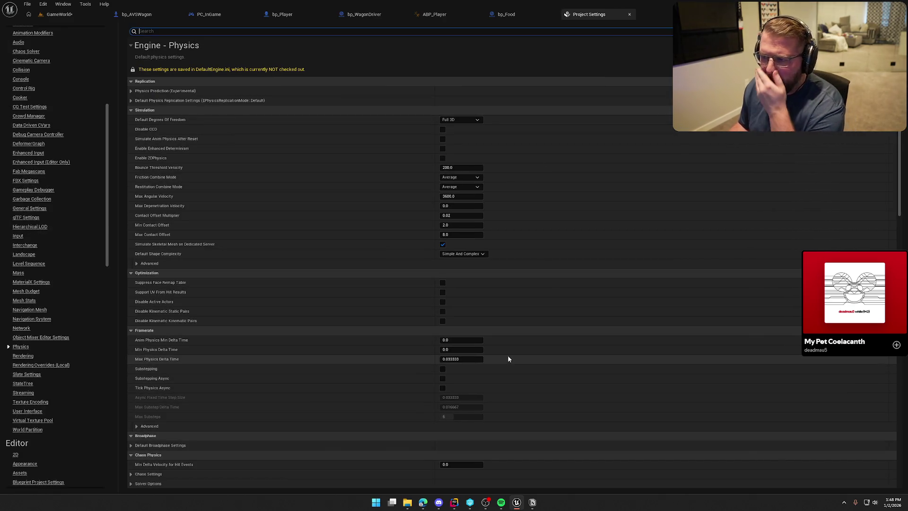
left_click(131, 91)
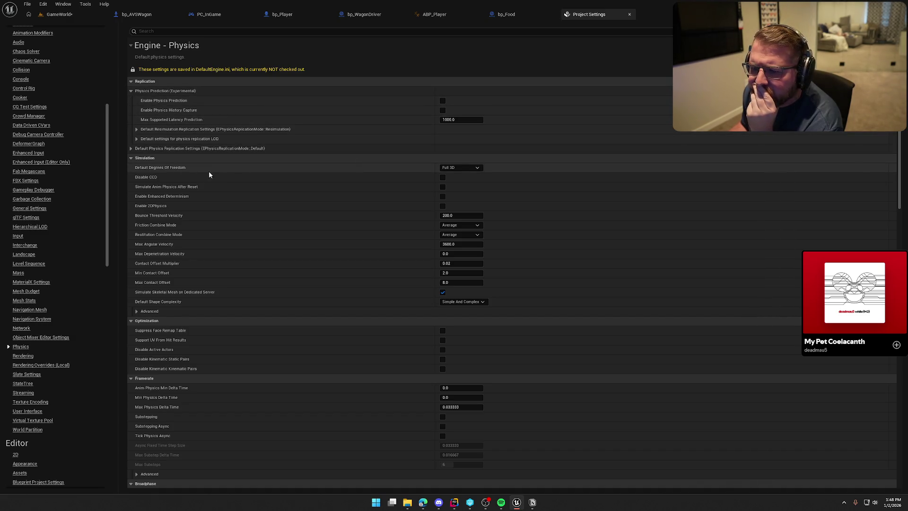
left_click(133, 147)
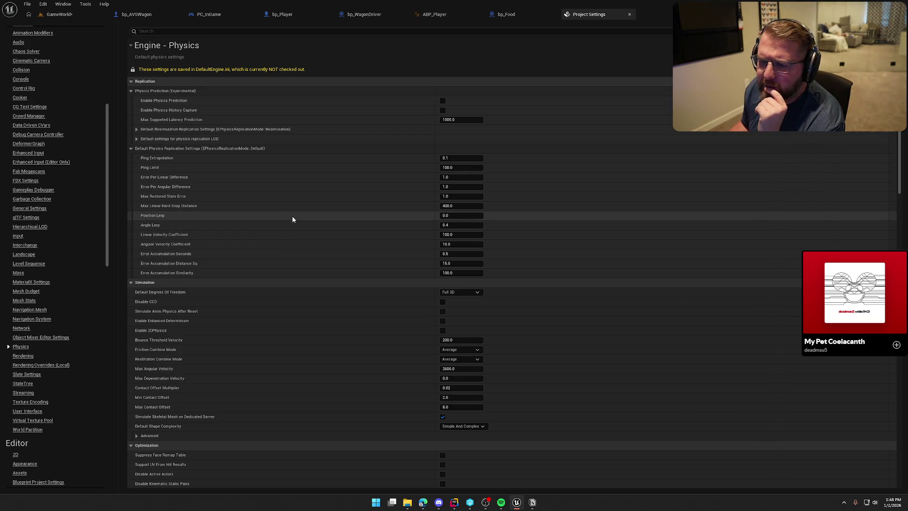
- Scroll through the remaining Engine - Physics settings to review them
scroll(292, 219, "down", 5)
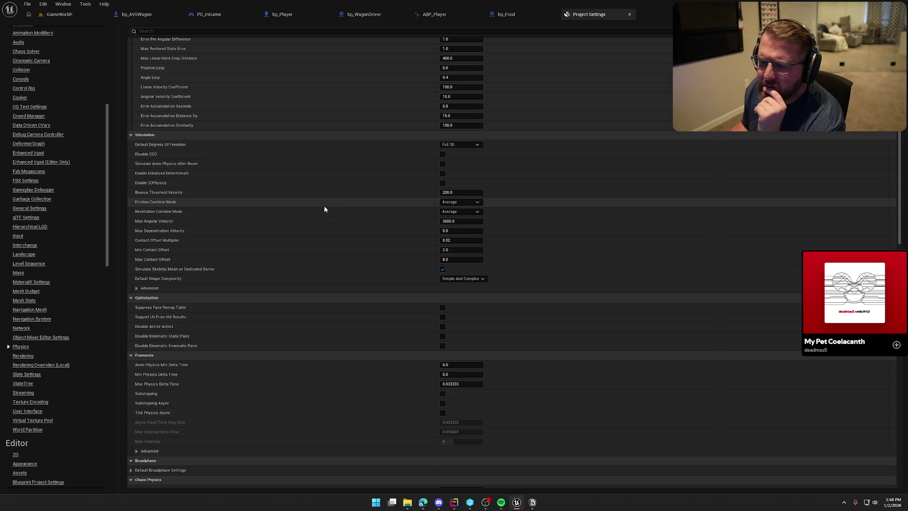
scroll(324, 209, "down", 1)
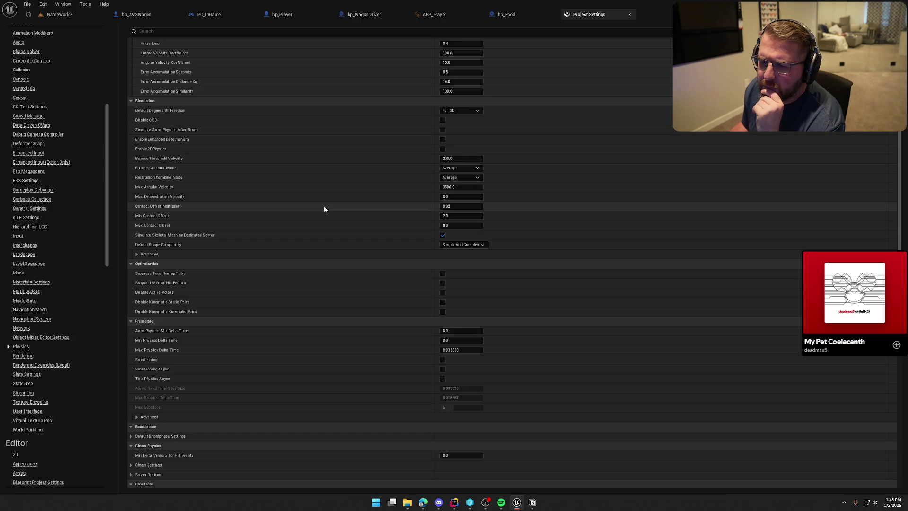
scroll(324, 208, "down", 1)
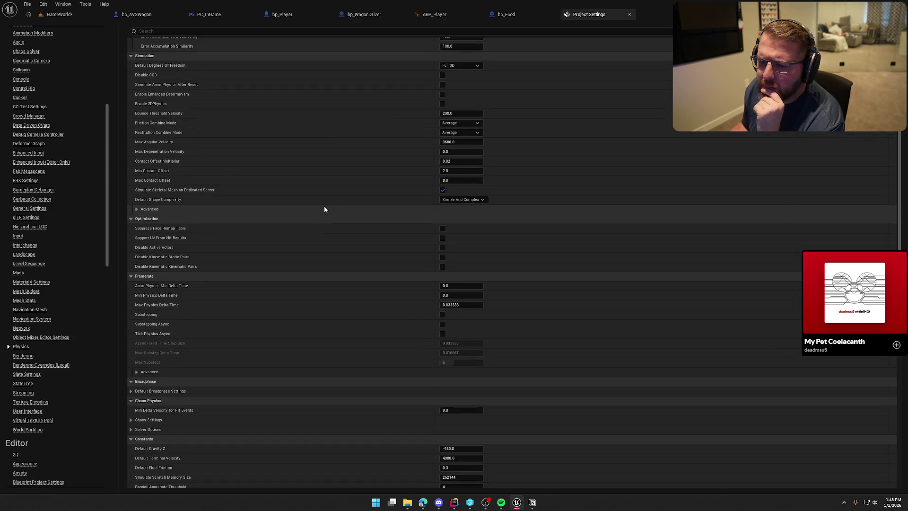
scroll(324, 208, "down", 1)
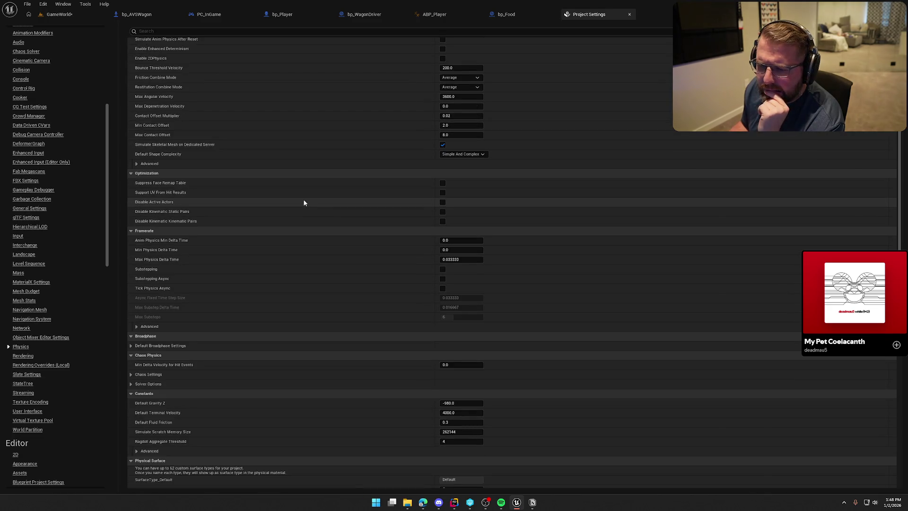
scroll(304, 203, "down", 1)
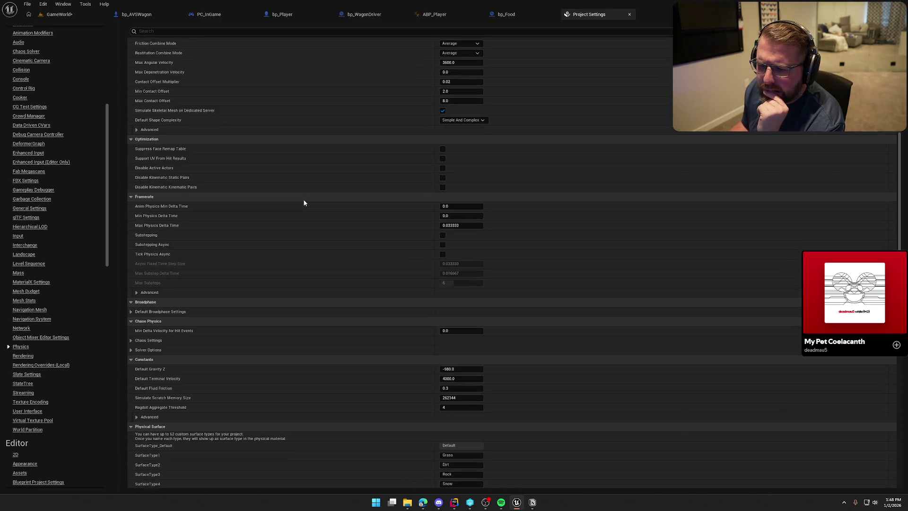
scroll(305, 203, "down", 1)
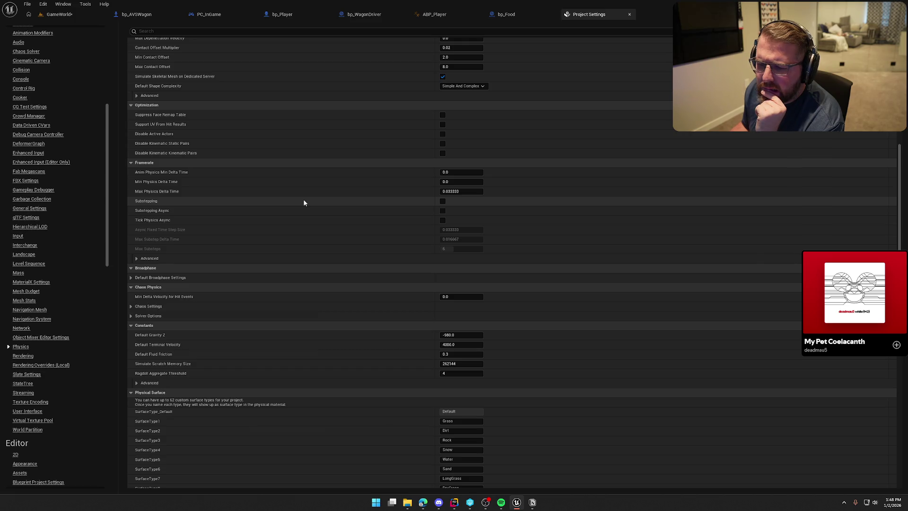
scroll(304, 203, "down", 2)
scroll(304, 203, "down", 1)
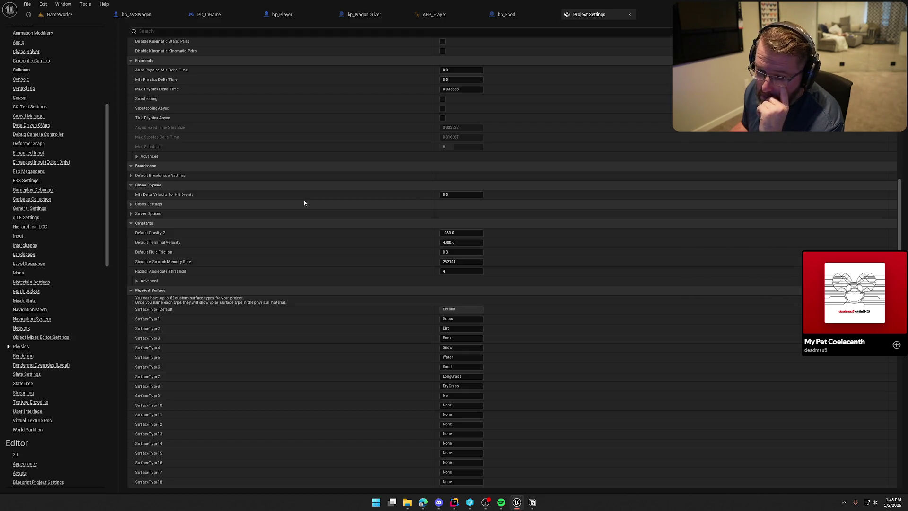
scroll(304, 203, "down", 3)
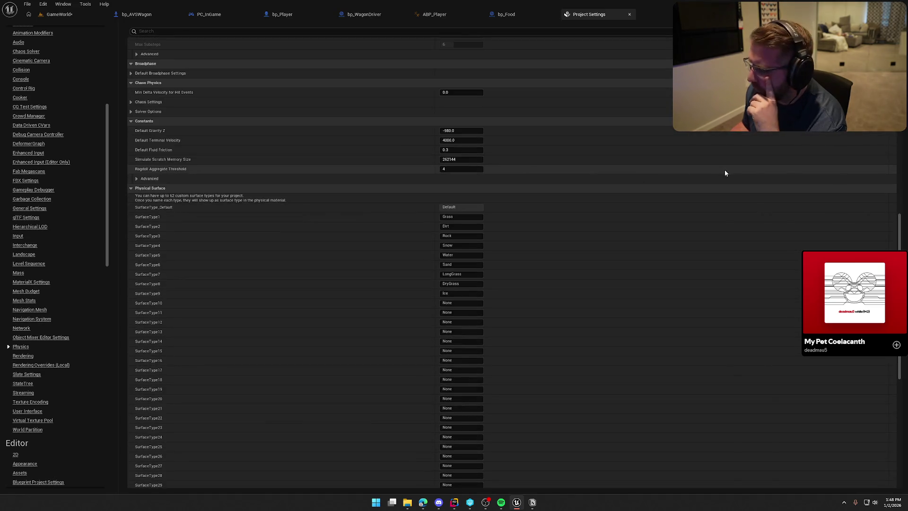
mouse_move(898, 229)
left_mouse_down()
mouse_move(898, 294)
mouse_move(870, 156)
left_mouse_up()
scroll(514, 262, "up", 6)
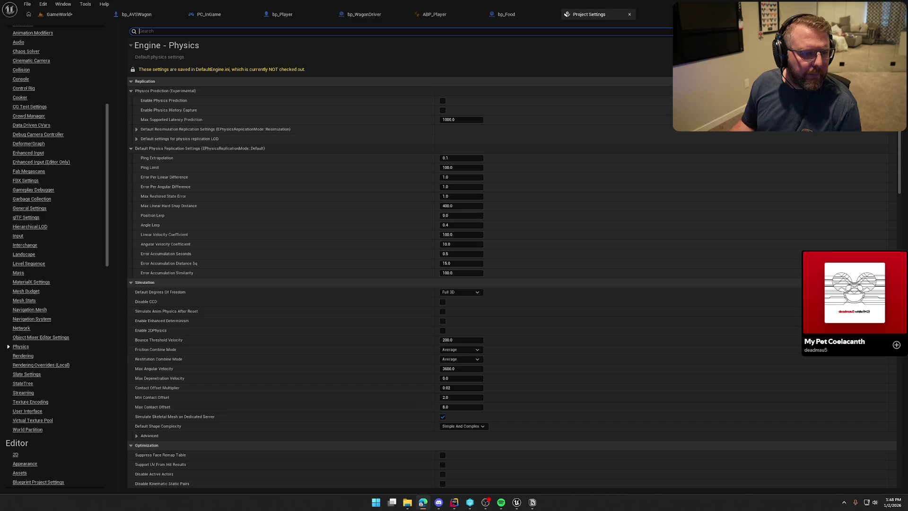
key("alt+Tab")
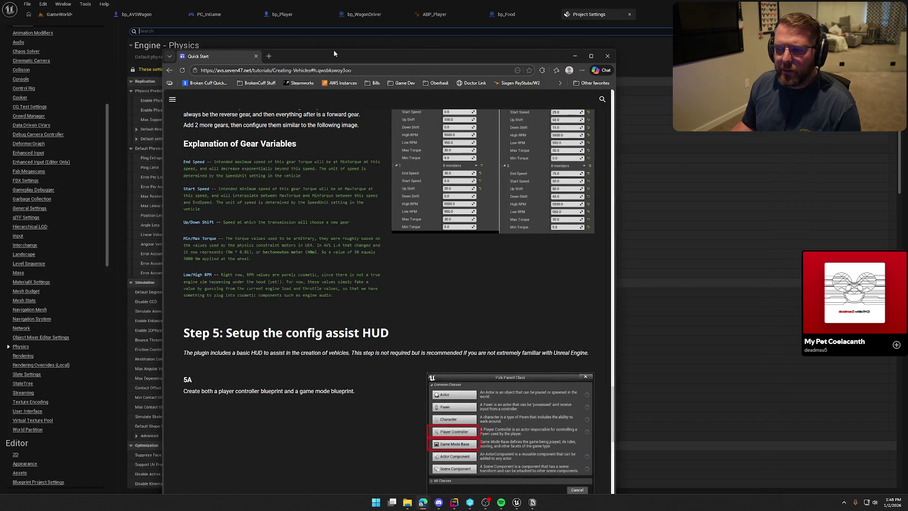
- Open the AVS docs' recommended Project Settings page and read its substepping and async physics advice
double_click(334, 55)
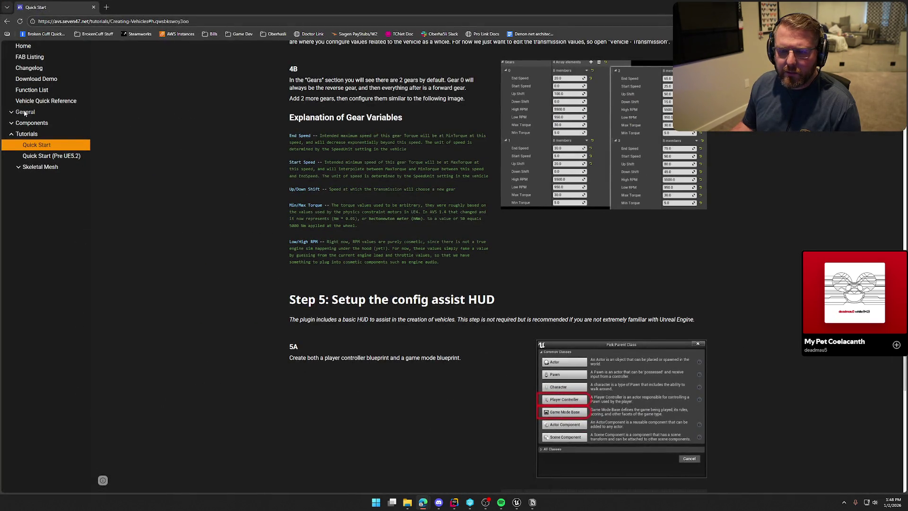
left_click(13, 114)
left_click(42, 133)
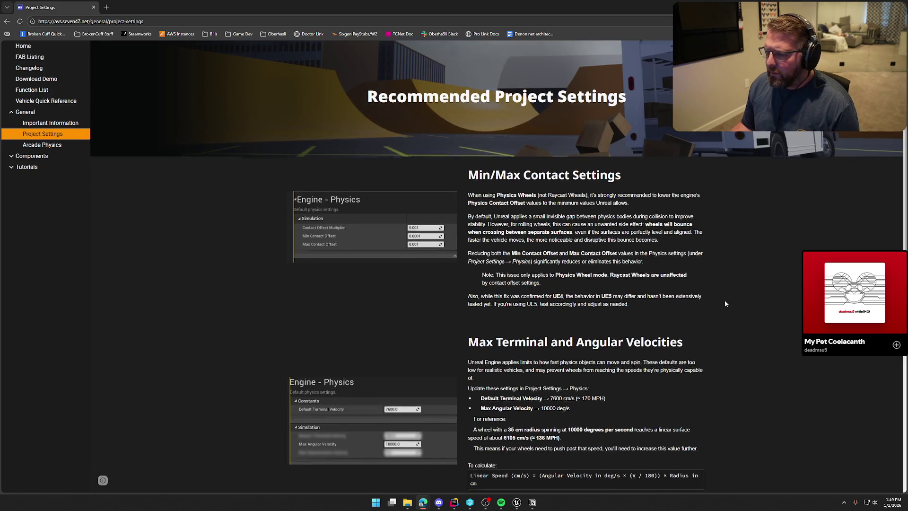
scroll(731, 300, "down", 2)
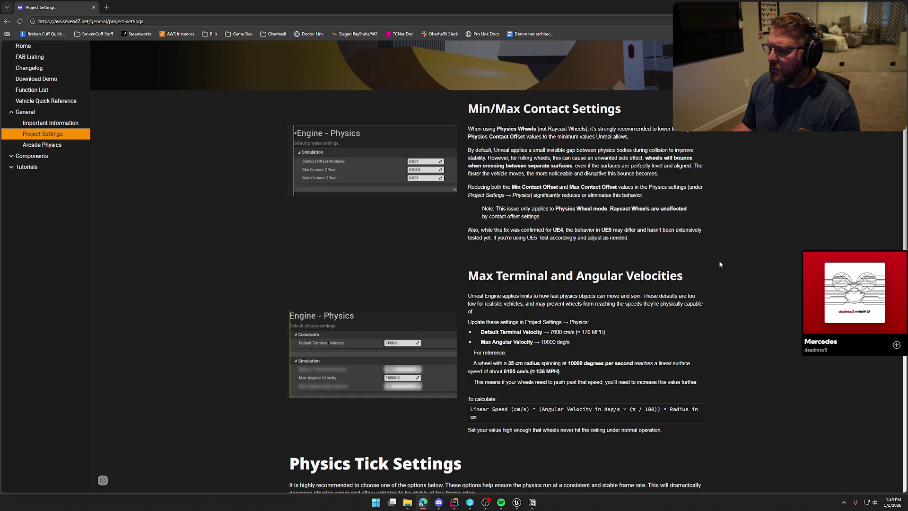
scroll(720, 264, "down", 3)
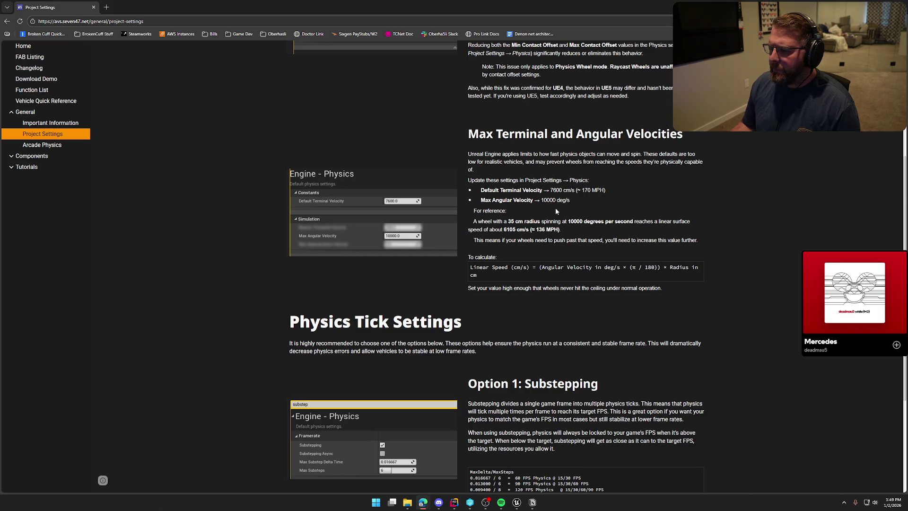
scroll(527, 231, "down", 3)
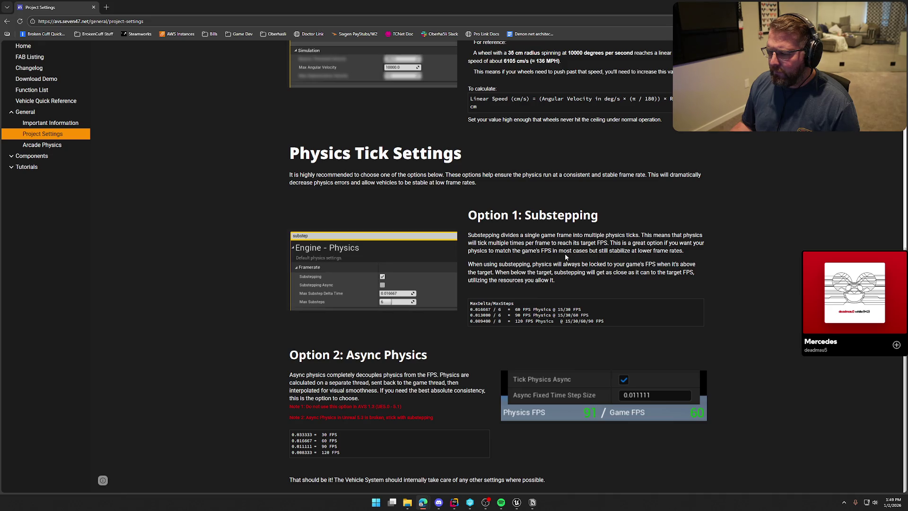
key("alt+Tab")
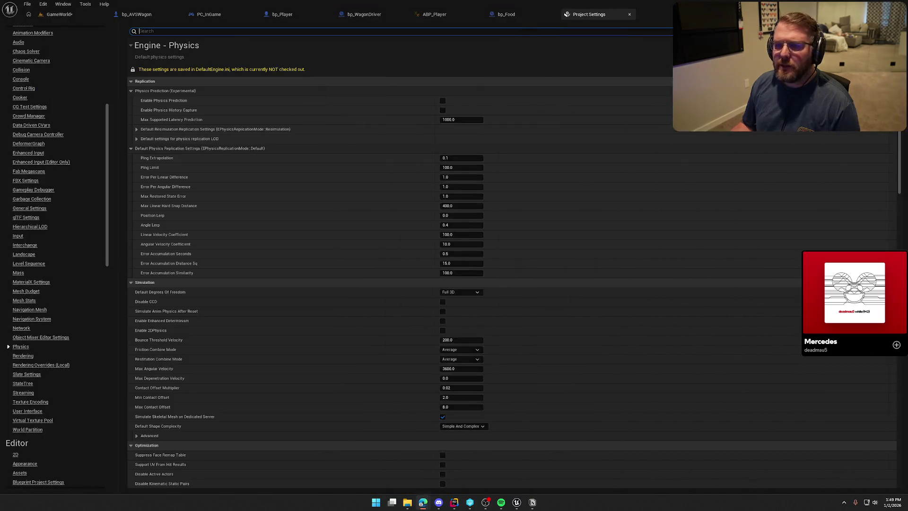
- Search settings for 'framerate', enable physics Substepping, then close Project Settings and return to GameWorld
left_click(294, 32)
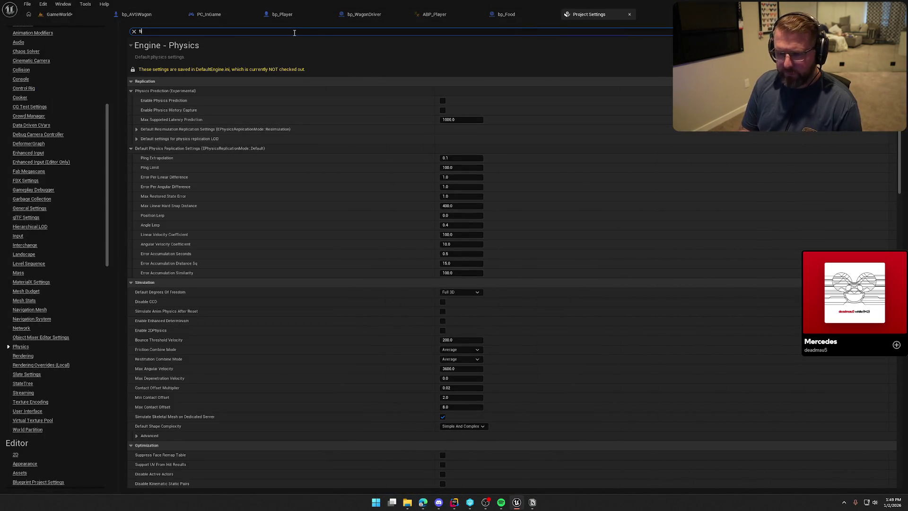
type("tick async")
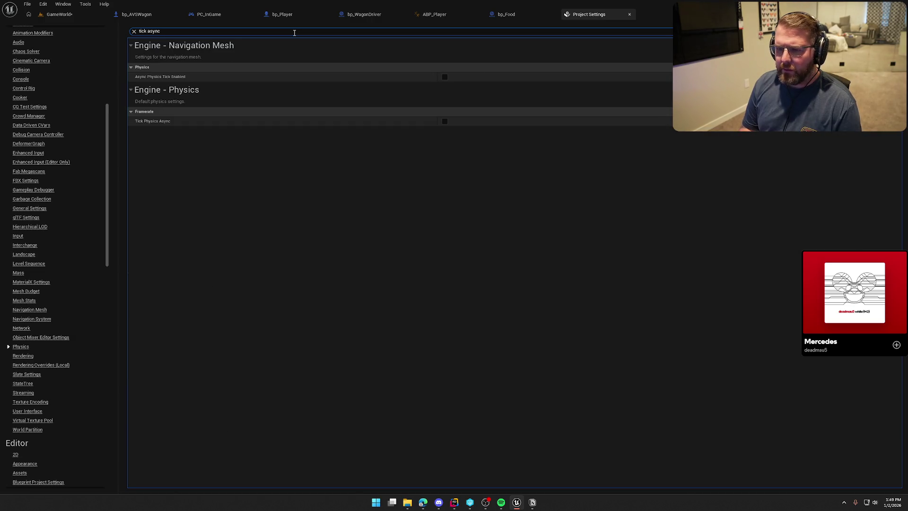
key("BackSpace")
key("BackSpace")
key("BackSpace")
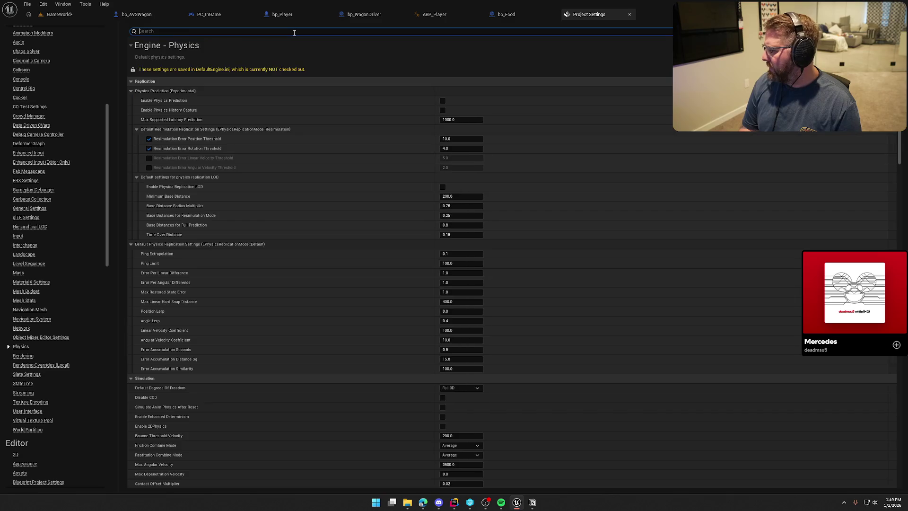
type("f")
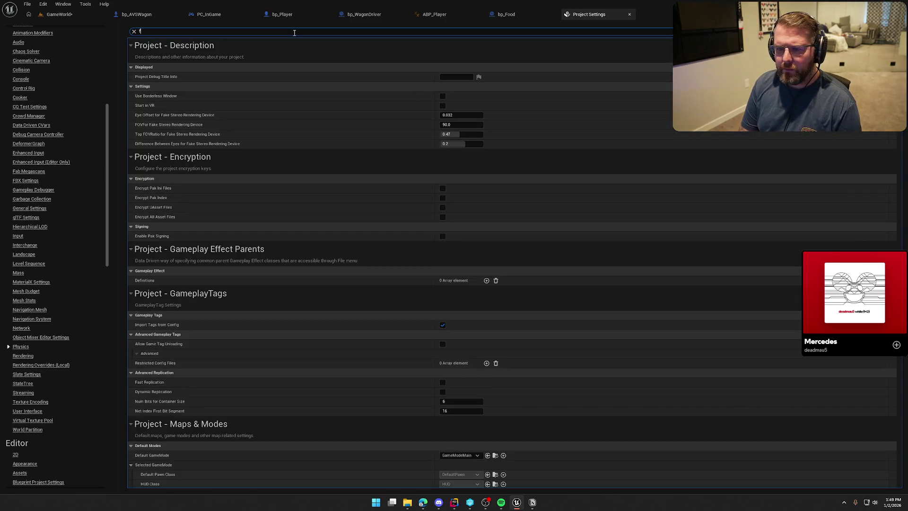
type("ram")
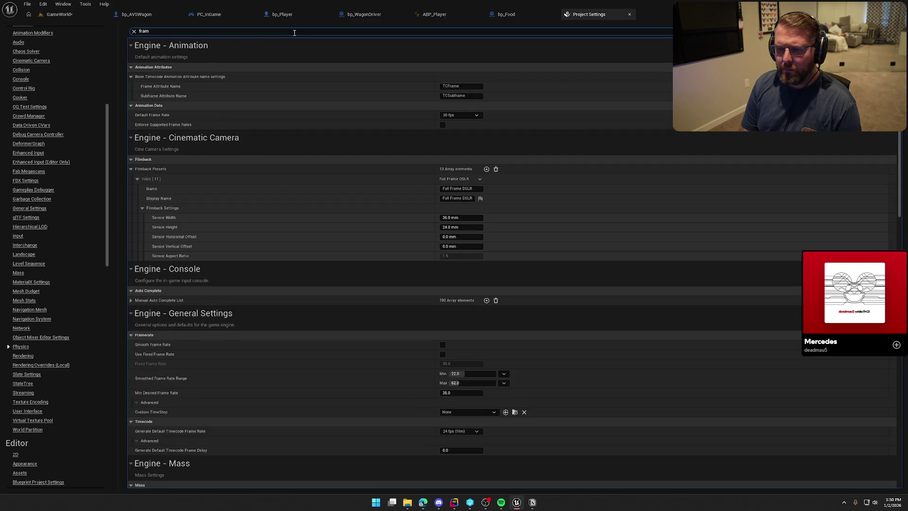
type("erate")
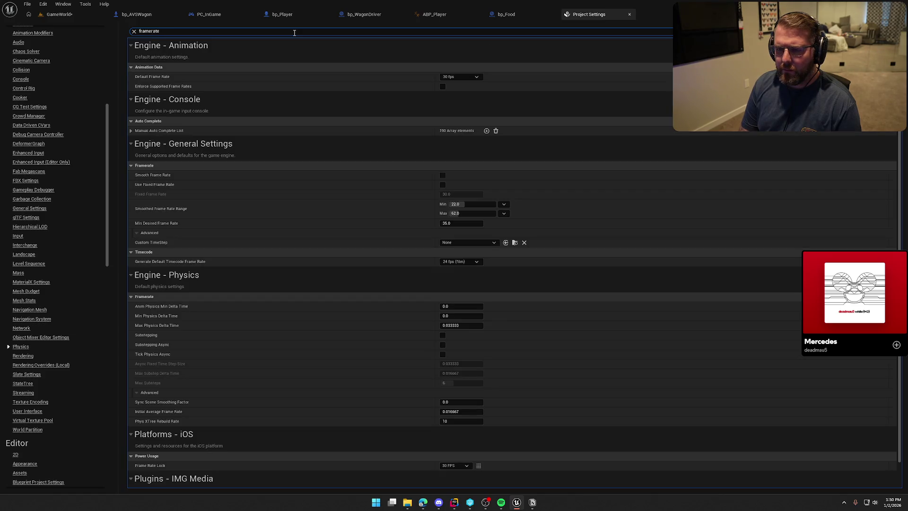
scroll(332, 285, "down", 1)
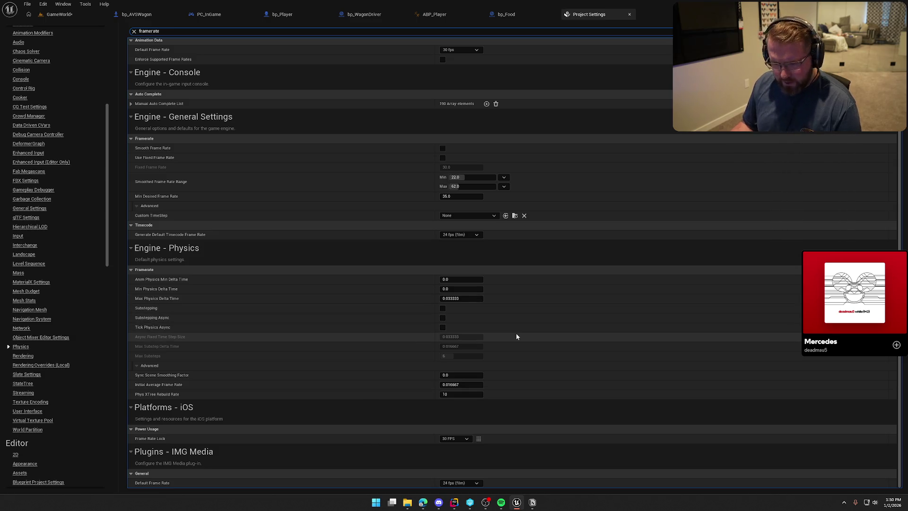
left_click(443, 308)
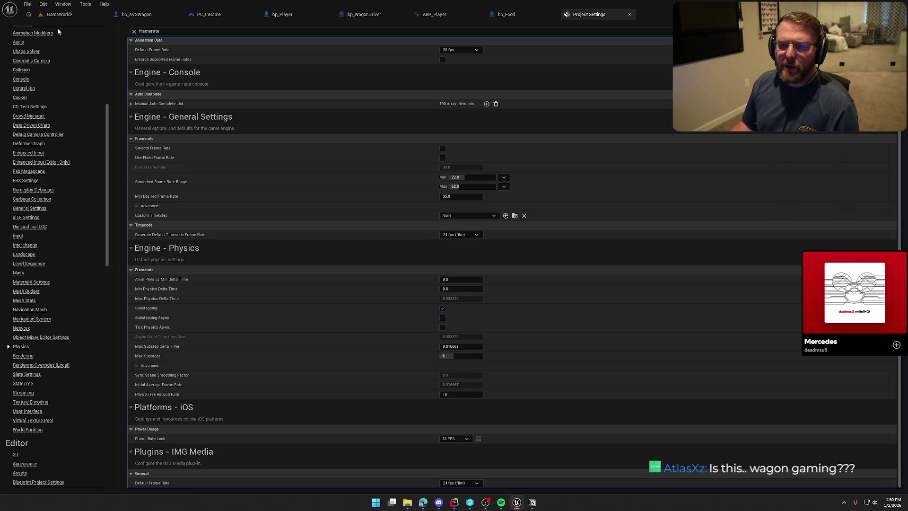
middle_click(577, 15)
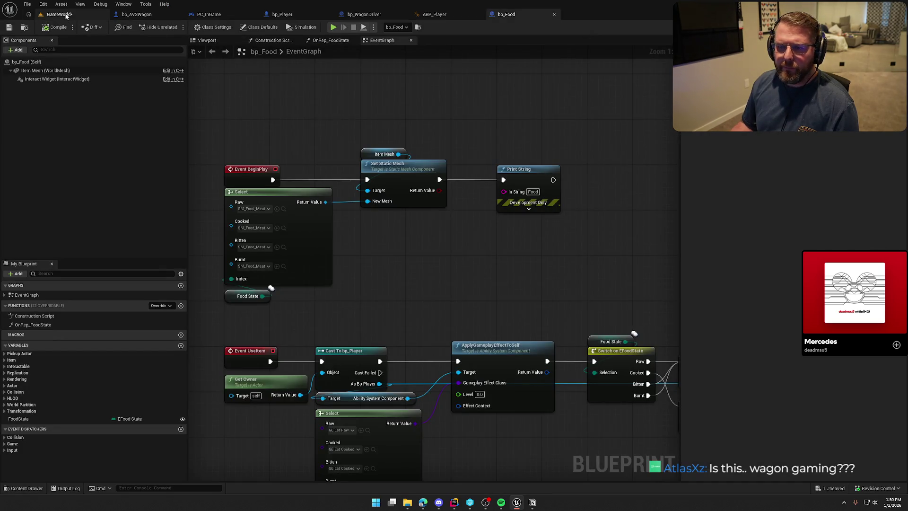
left_click(66, 15)
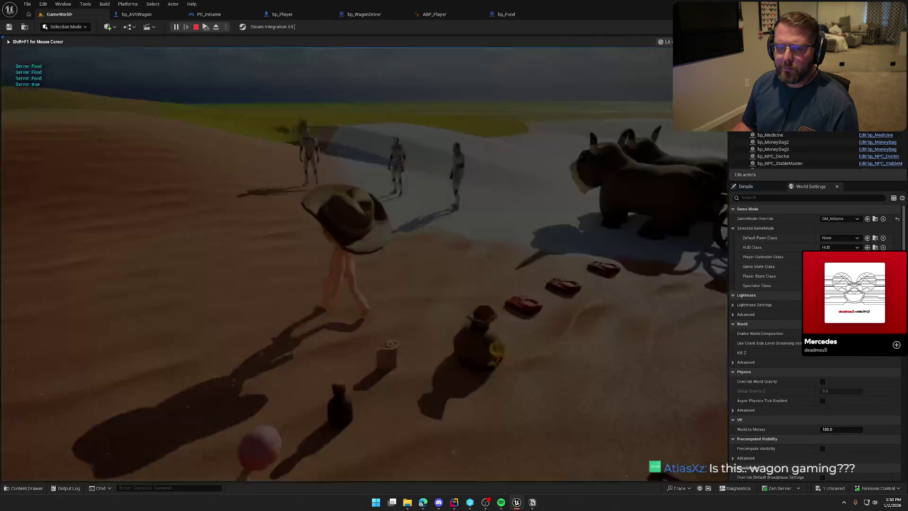
- Walk the client character toward the wagon, then stop the play session
key("super")
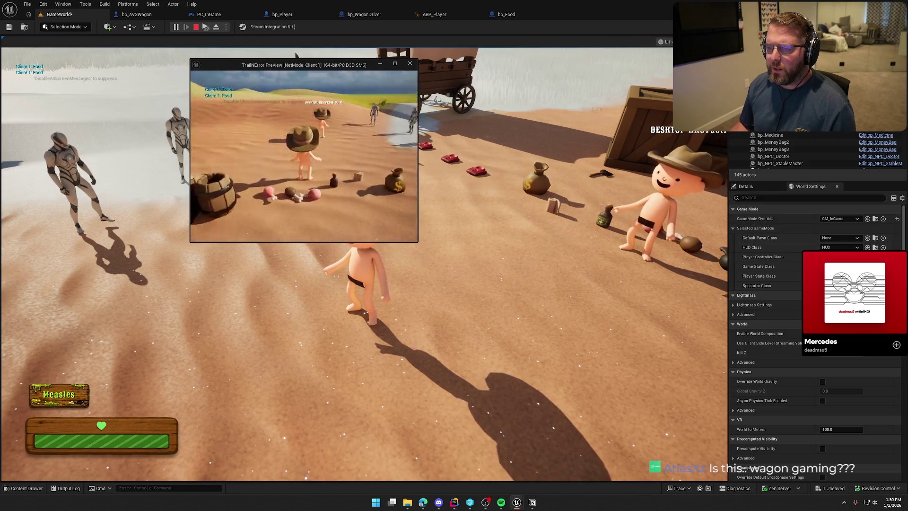
key("w")
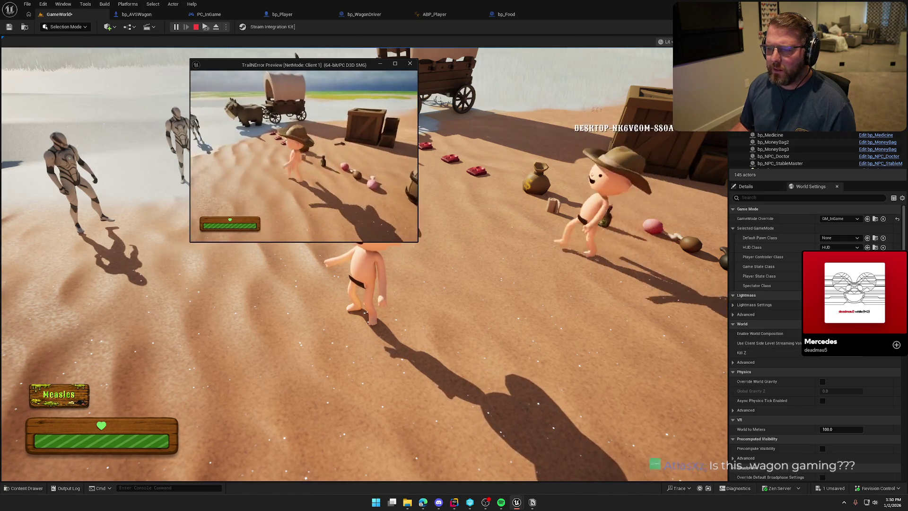
key("w")
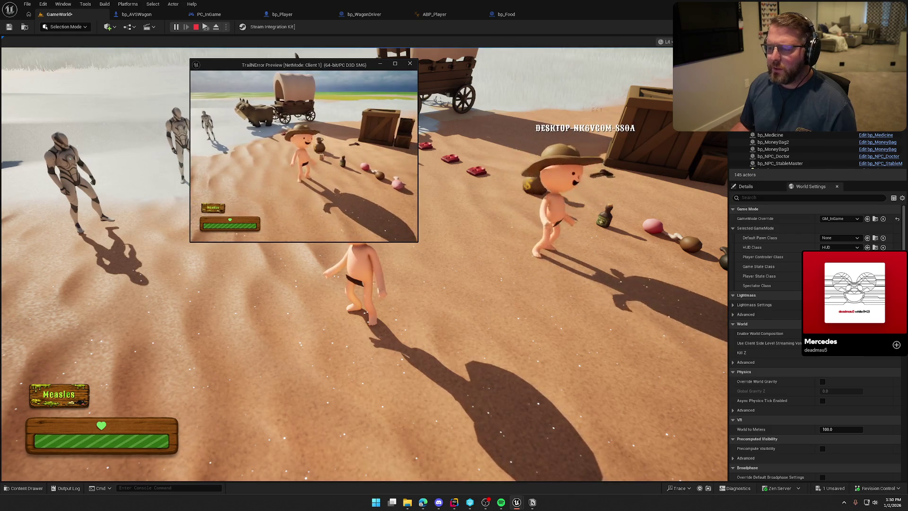
key("Escape")
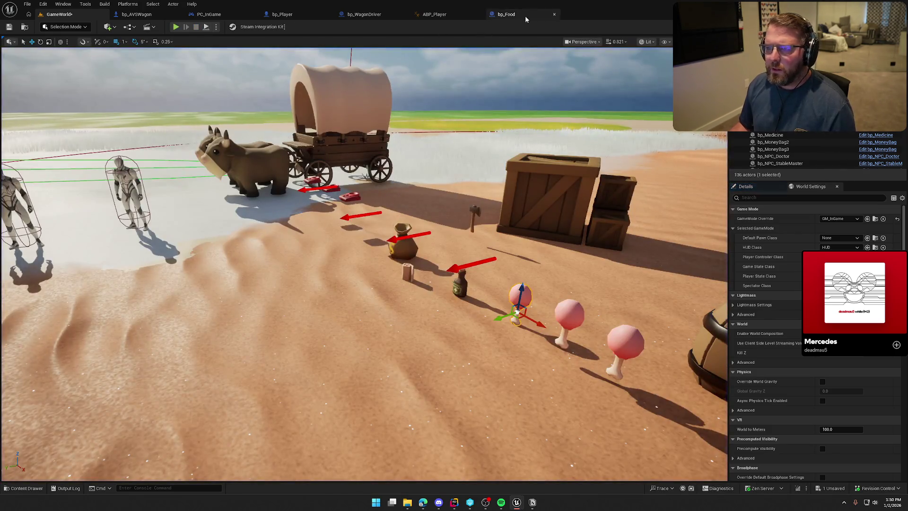
- Delete the Print String node from bp_Food's BeginPlay and save the Blueprint
left_click(506, 14)
left_click(553, 208)
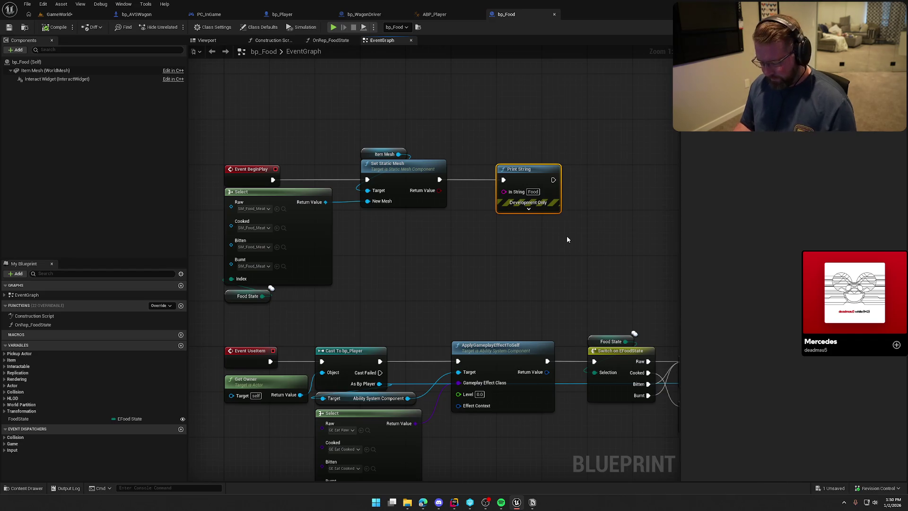
key("Delete")
key("ctrl+s")
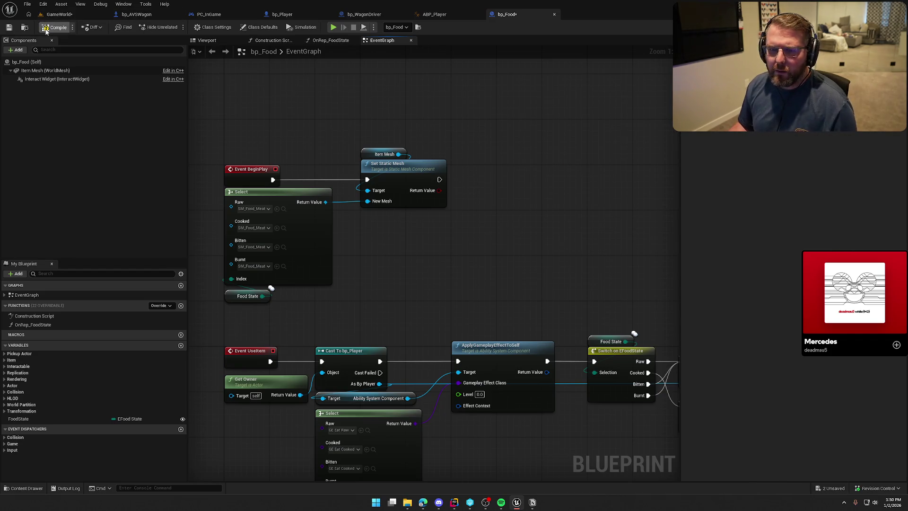
key("alt+Tab")
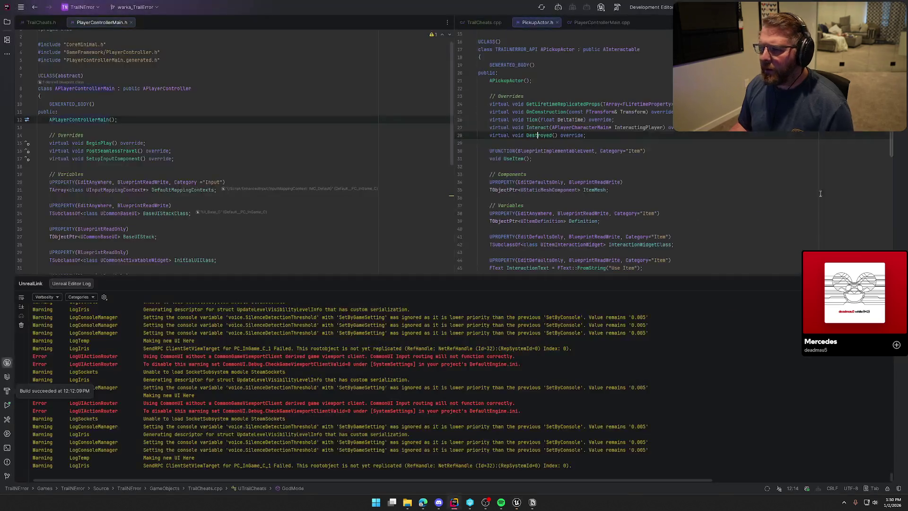
- Hide the log panel and move PickupActor.h into the left editor pane
key("shift+Escape")
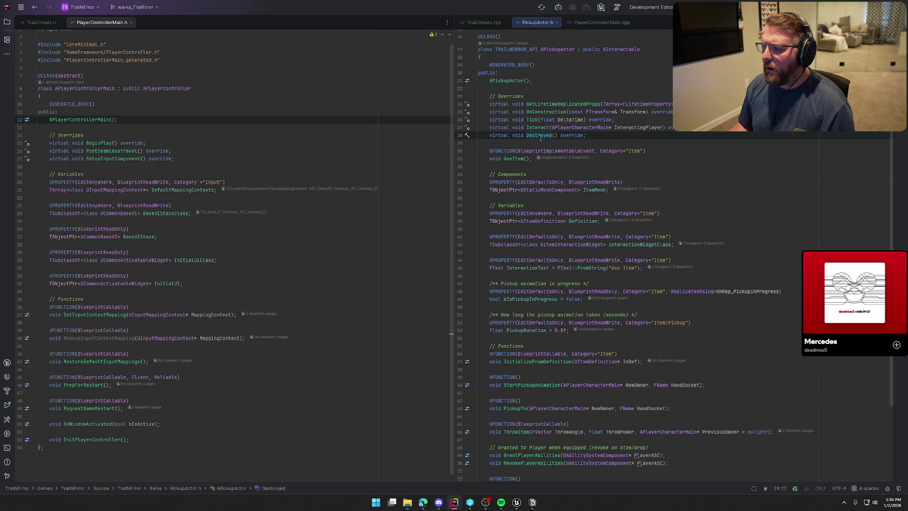
left_click_drag(535, 24, 168, 24)
scroll(153, 174, "up", 3)
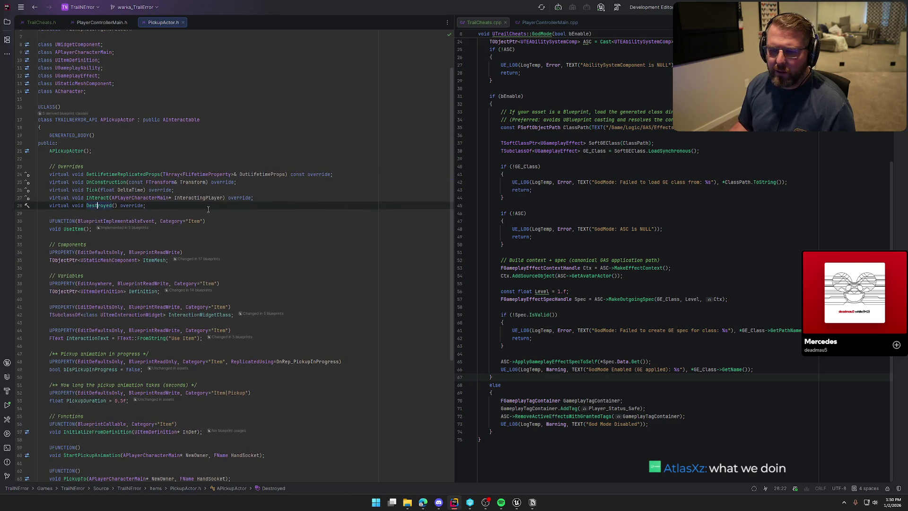
- Declare a BeginPlay override after OnConstruction and generate its definition in PickupActor.cpp
left_click(340, 171)
left_click(127, 168)
left_click(252, 184)
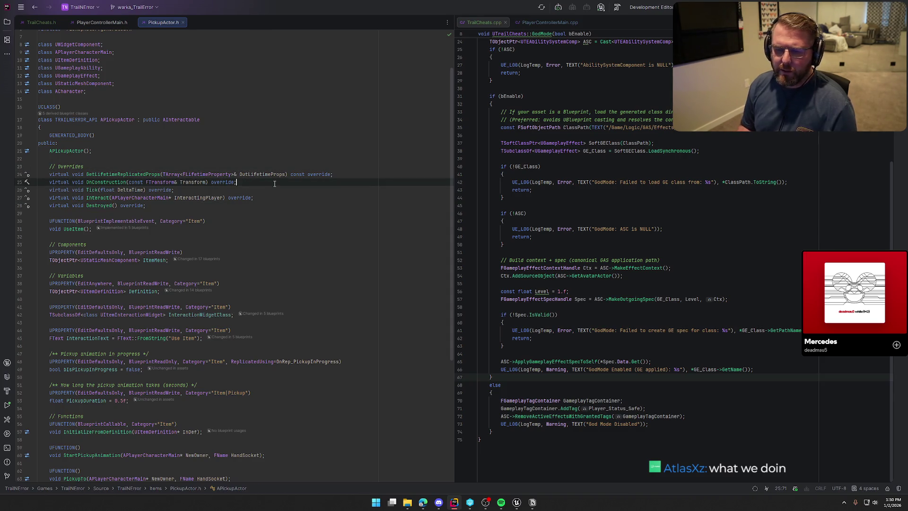
key("Return")
type("virtual void")
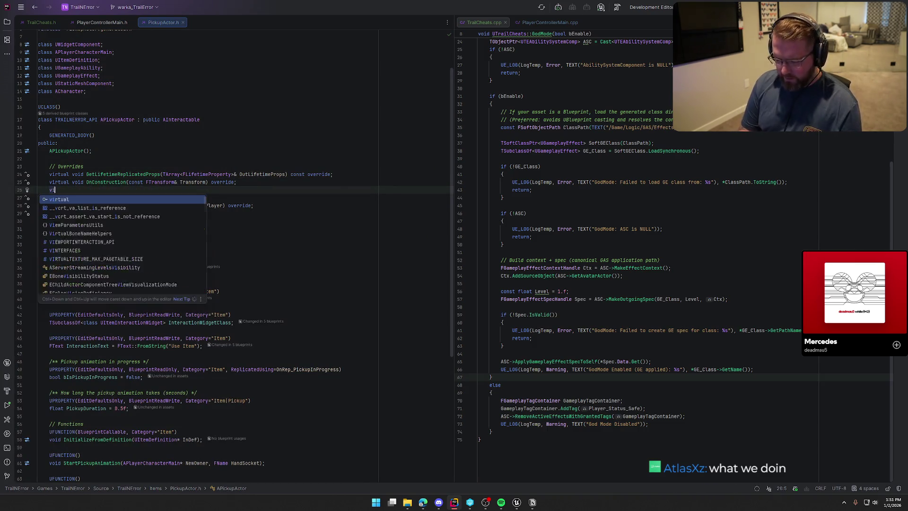
key("Tab")
key("alt+Return")
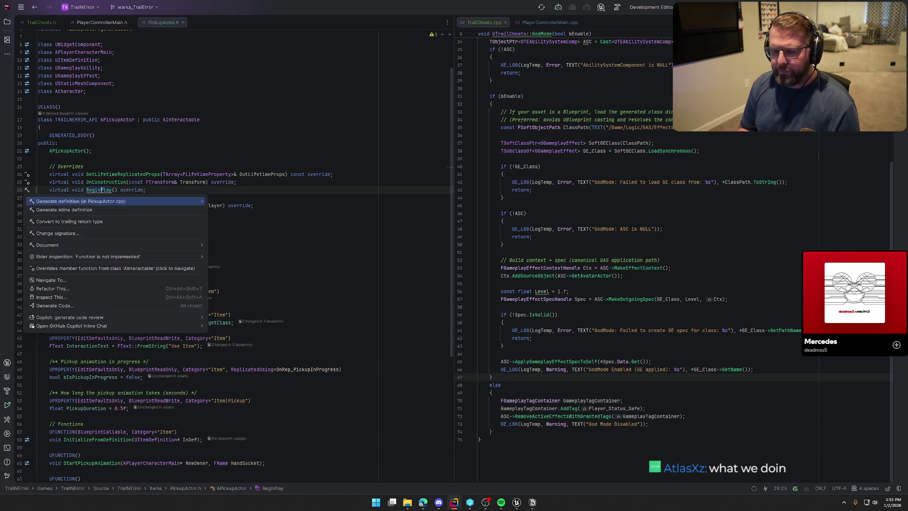
key("Return")
mouse_move(217, 22)
left_mouse_down()
mouse_move(533, 54)
mouse_move(623, 31)
left_mouse_up()
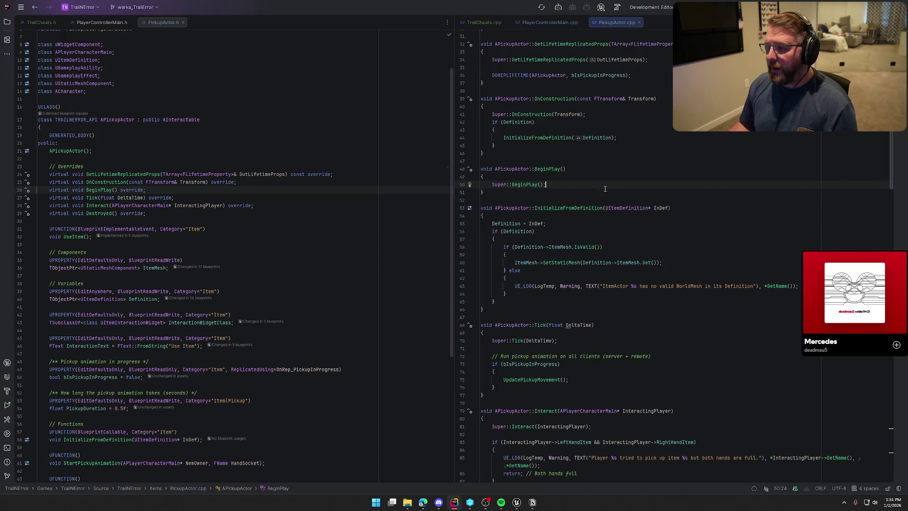
- Add an if (GEngine) block with braces after Super::BeginPlay()
key("Return")
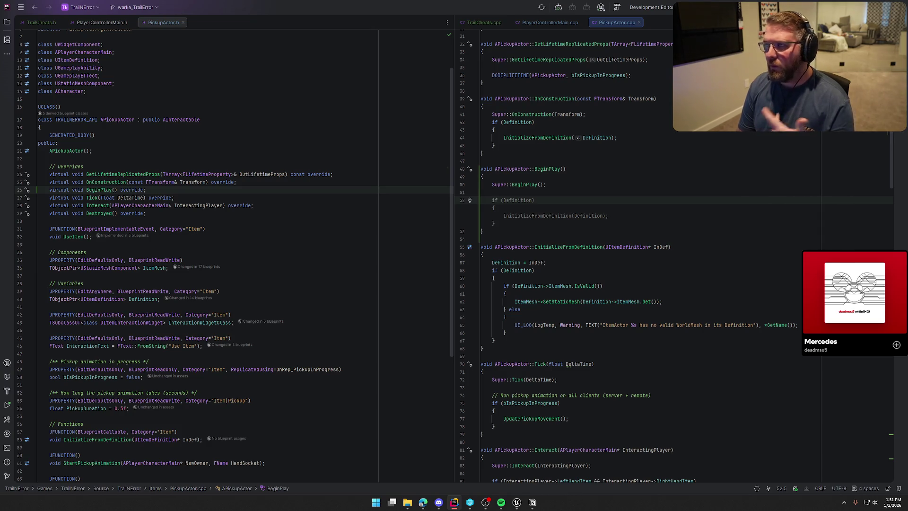
type("if (D")
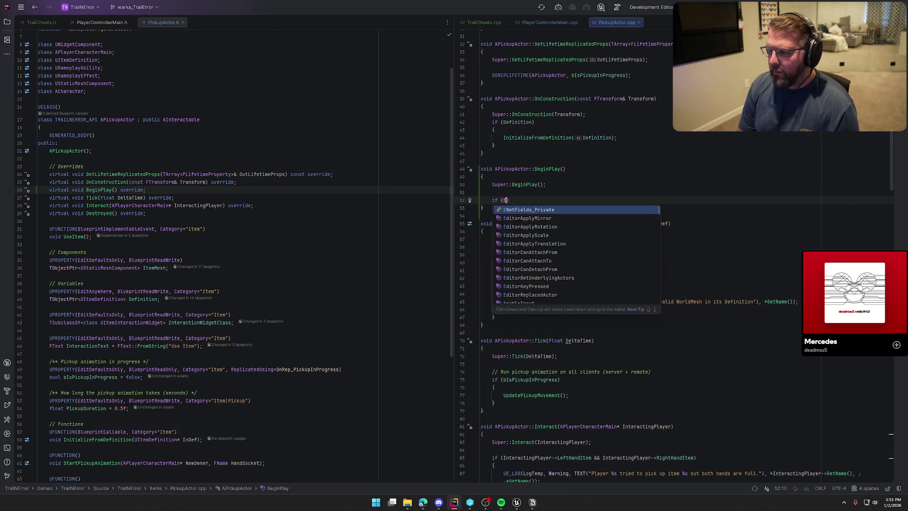
type("Engine")
key("Return")
type("{")
key("Return")
- Inside it, call GEngine->AddOnScreenDebugMessage with a green 5-second "Item Actor %s BeginPlay()" message
type("GEngine")
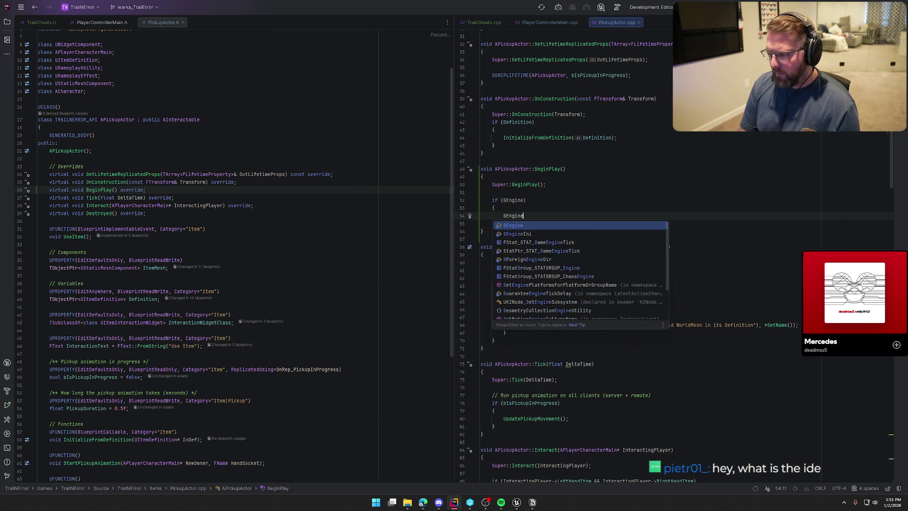
type("->")
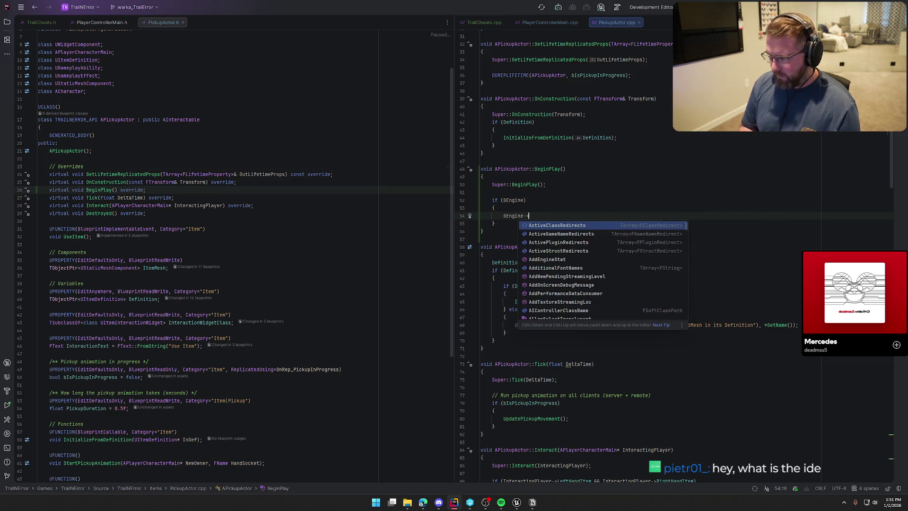
type("P")
key("BackSpace")
type("Debu")
key("BackSpace")
key("BackSpace")
key("BackSpace")
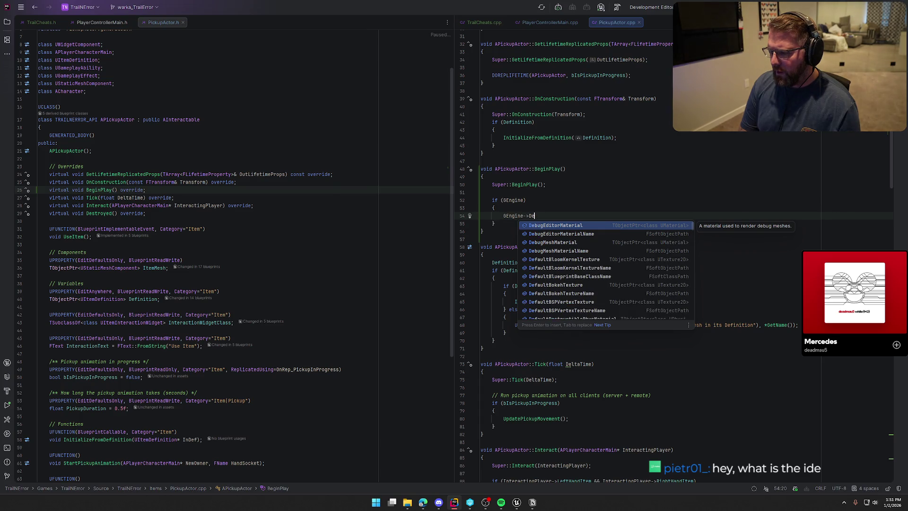
type("Debug")
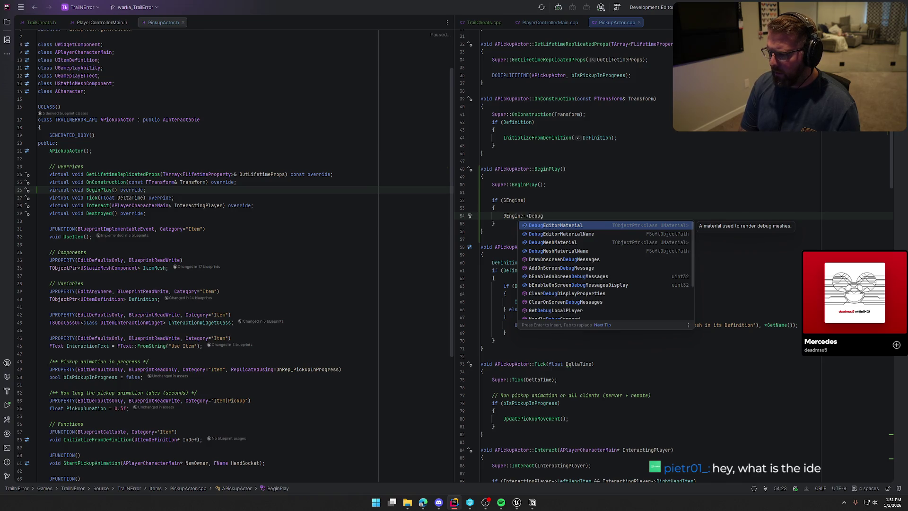
key("BackSpace")
key("BackSpace")
key("BackSpace")
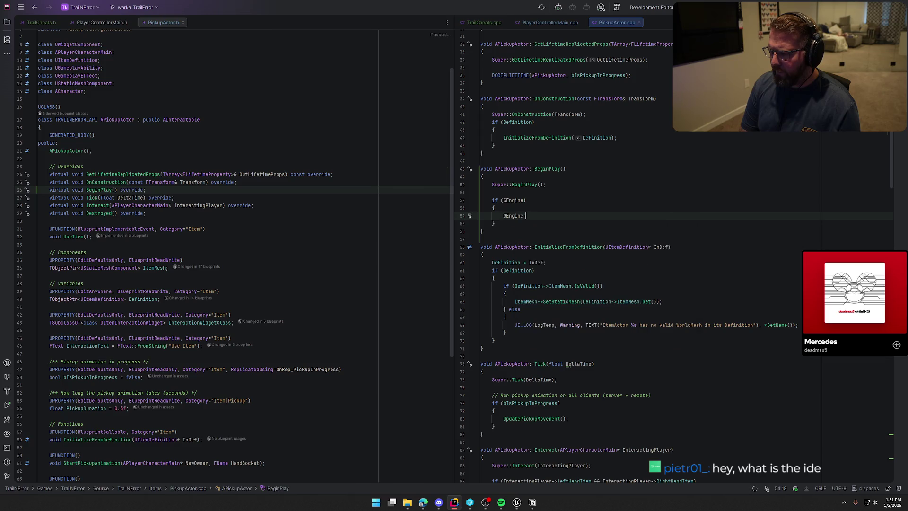
type(">")
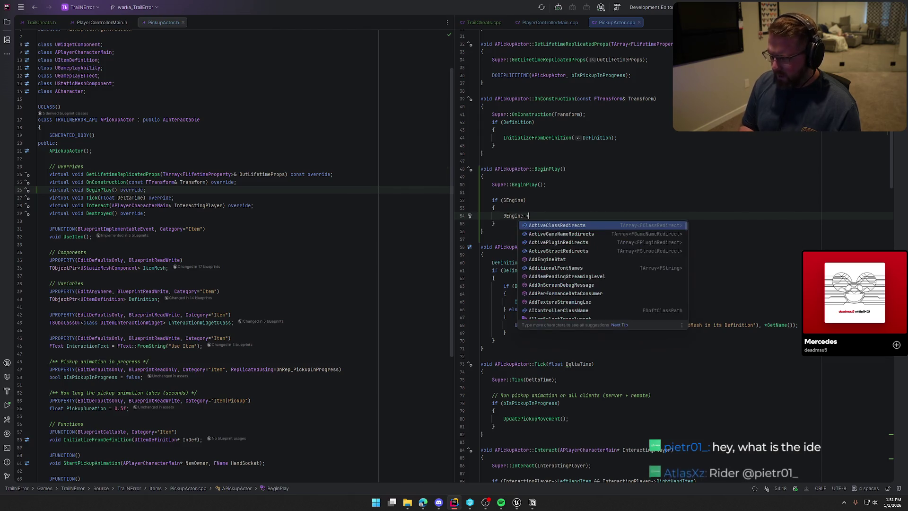
type("A")
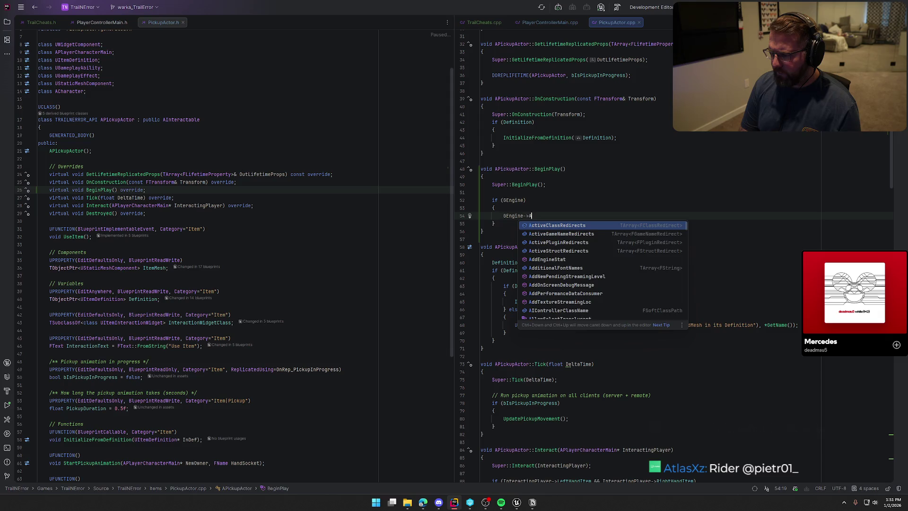
type("ddOn")
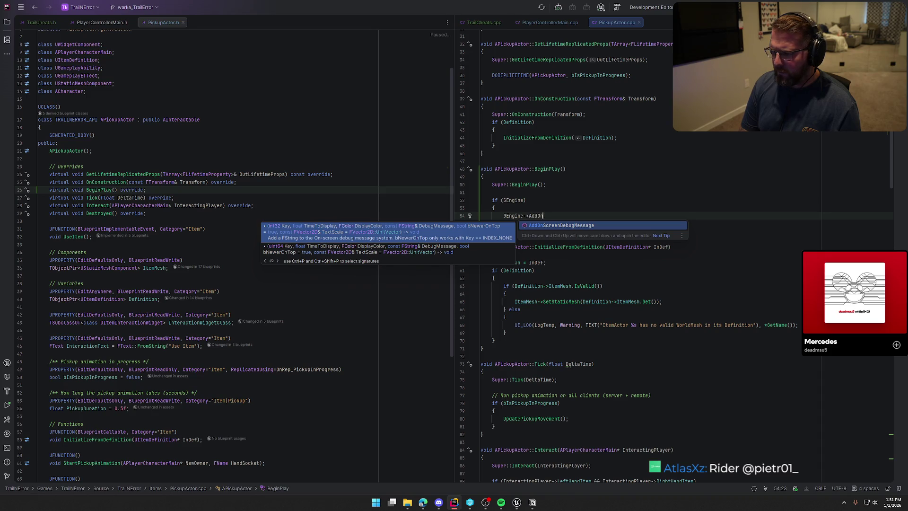
key("Return")
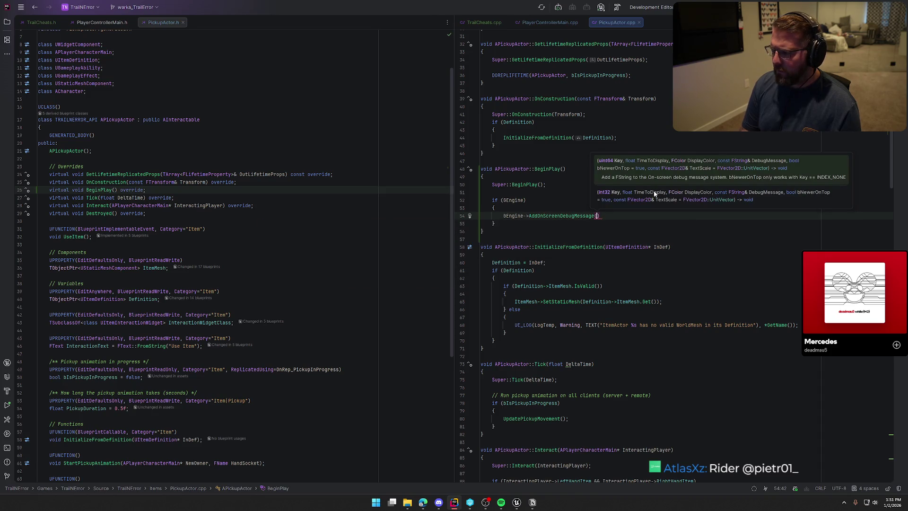
key("End")
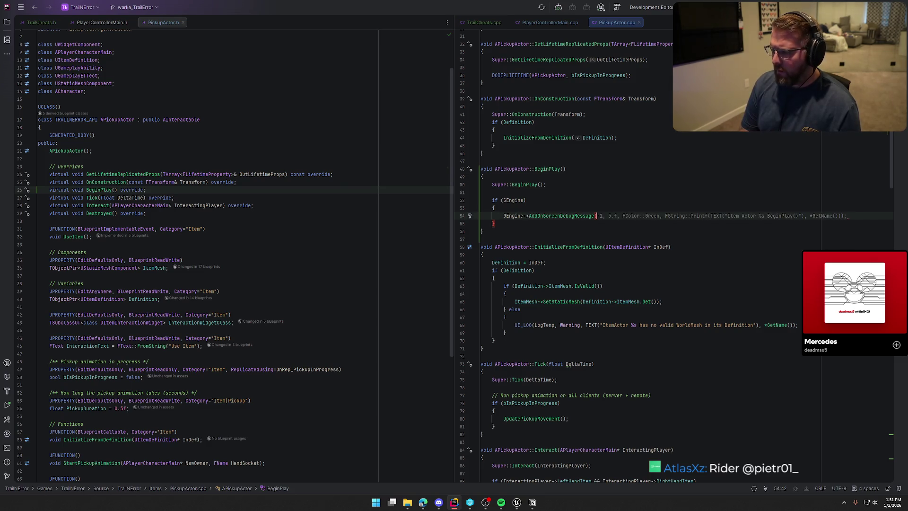
key("Tab")
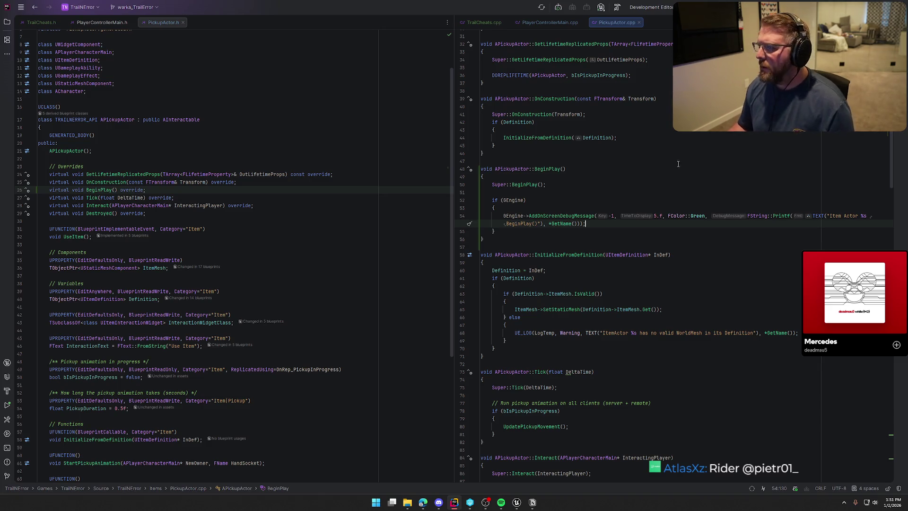
left_click(516, 503)
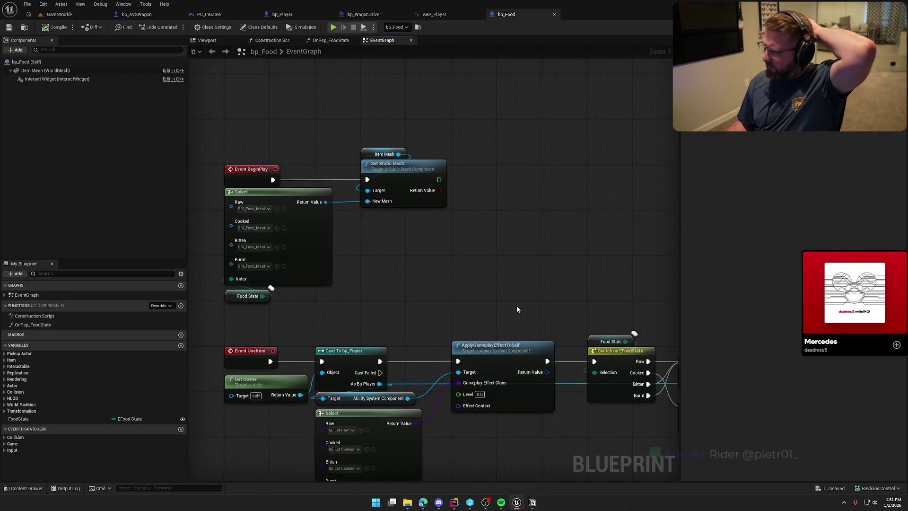
- Build the project in Rider with the new BeginPlay debug message, then play in the relaunched editor
key("alt+Tab")
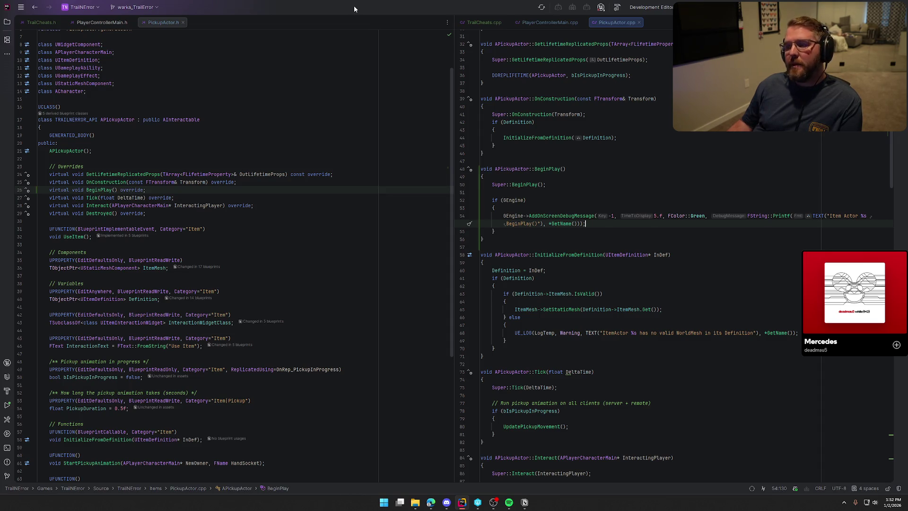
key("ctrl+shift+b")
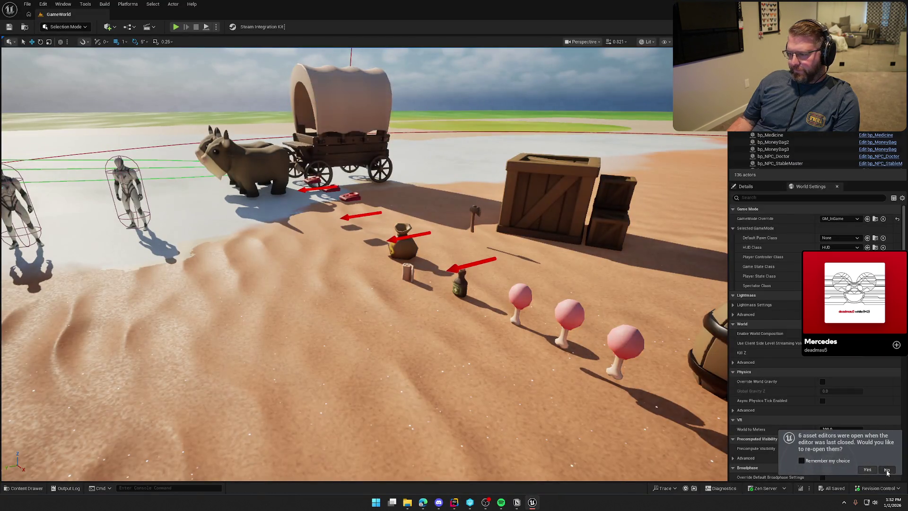
left_click(175, 27)
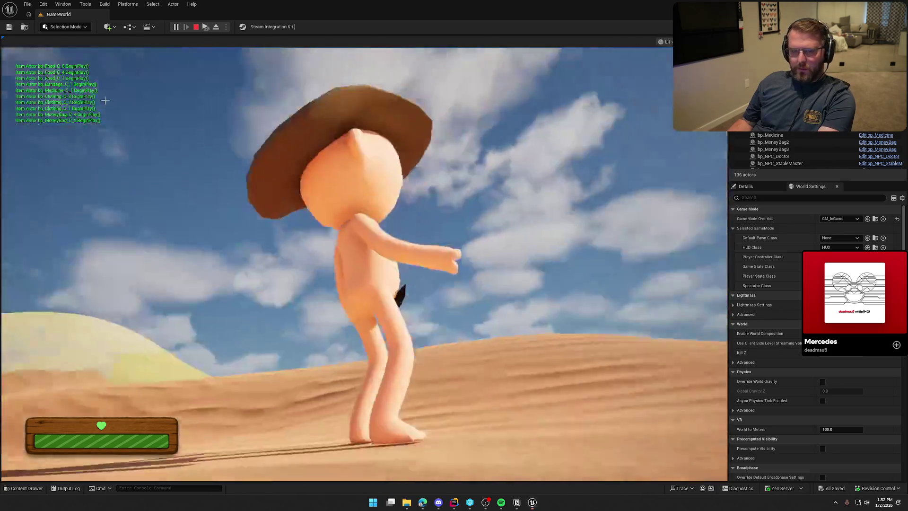
- Screenshot the green item BeginPlay messages at the top-left, view the capture, then stop playing
key("super+shift+s")
left_click_drag(17, 66, 124, 140)
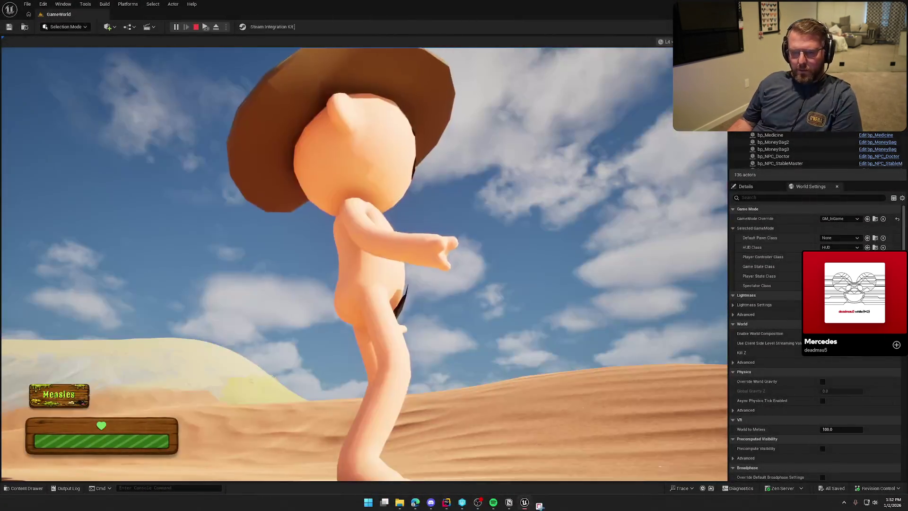
left_click(878, 413)
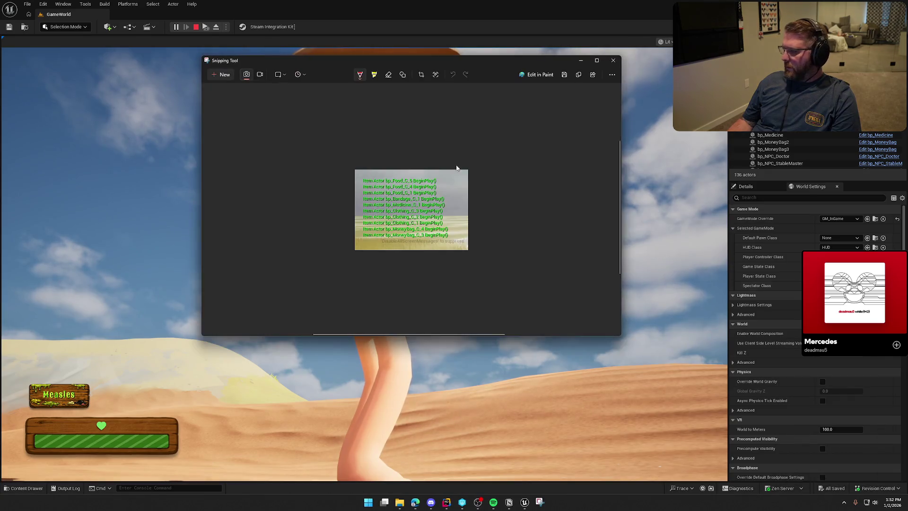
key("alt+Tab")
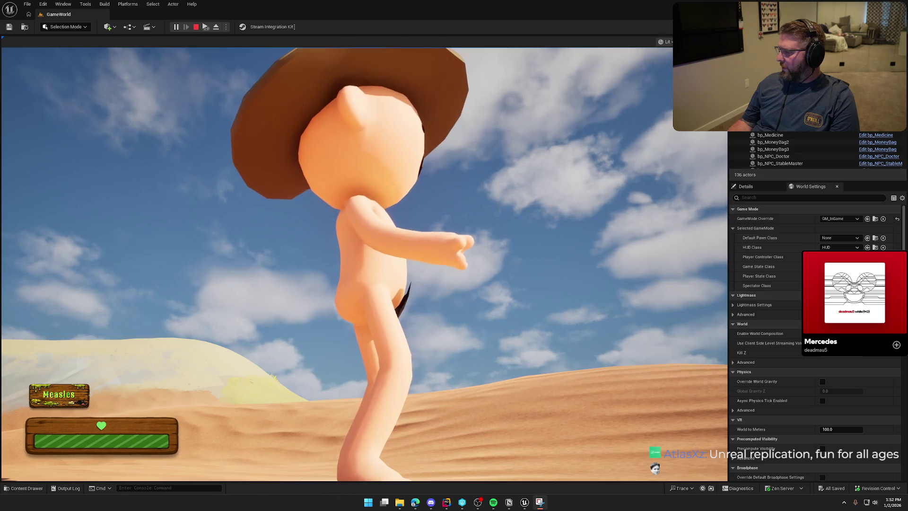
left_click(195, 27)
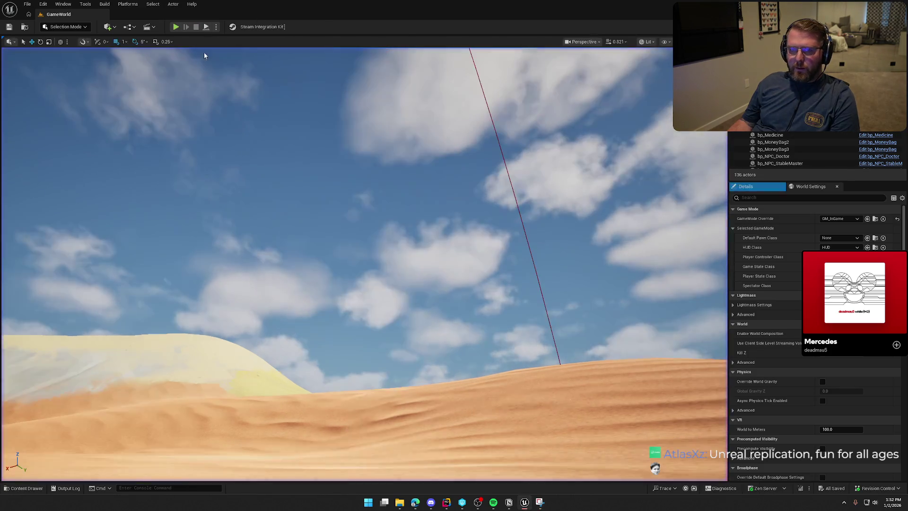
- Fly to the props and check the item Definition choices of bp_MoneyBag3
key("w")
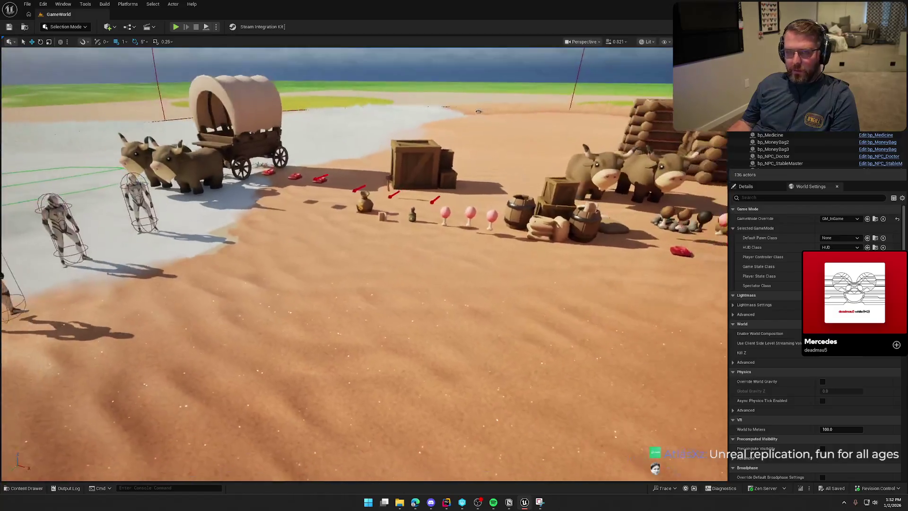
key("d")
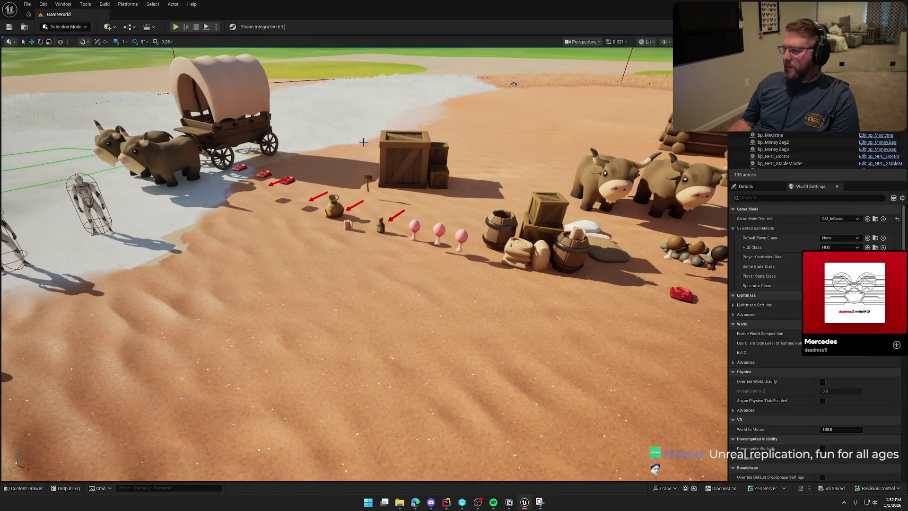
key("s")
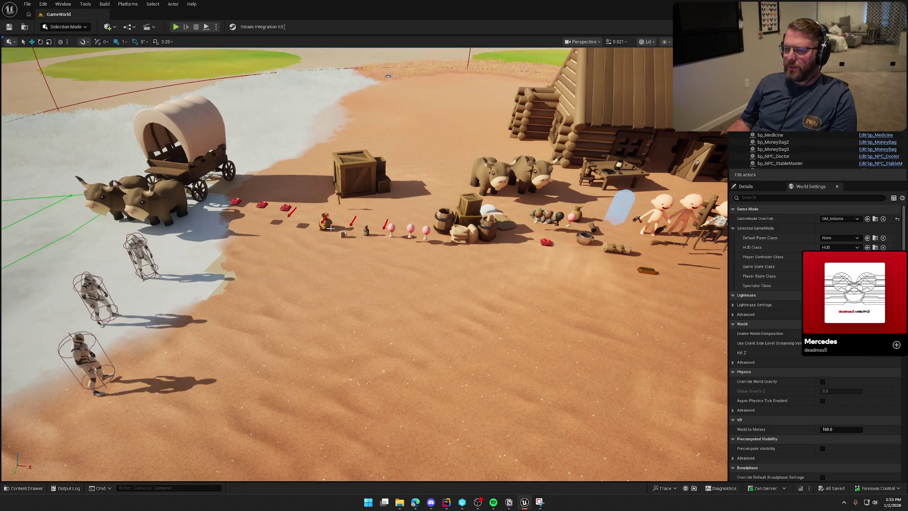
left_click(339, 193)
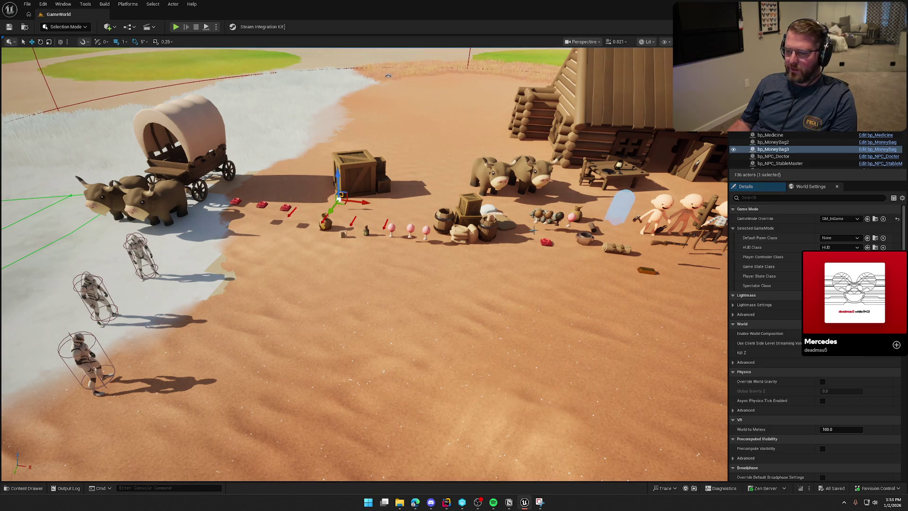
left_click(765, 189)
left_click(846, 338)
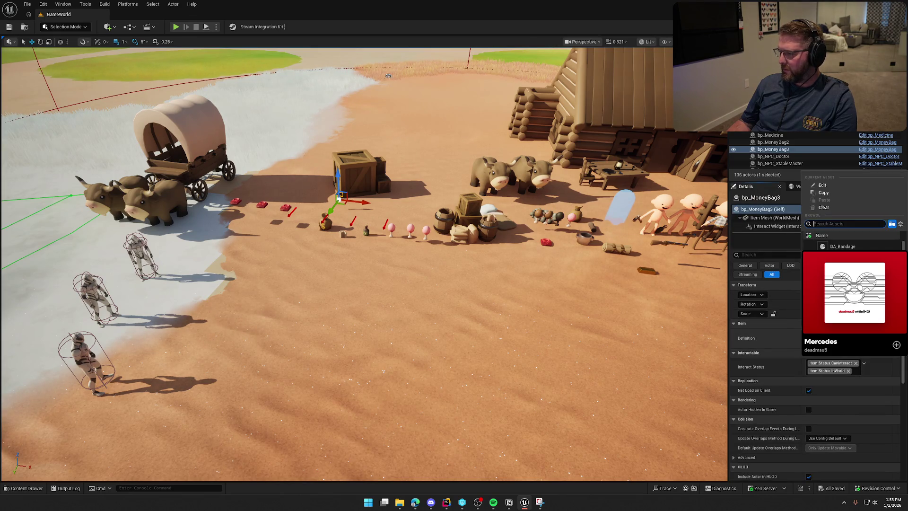
key("Escape")
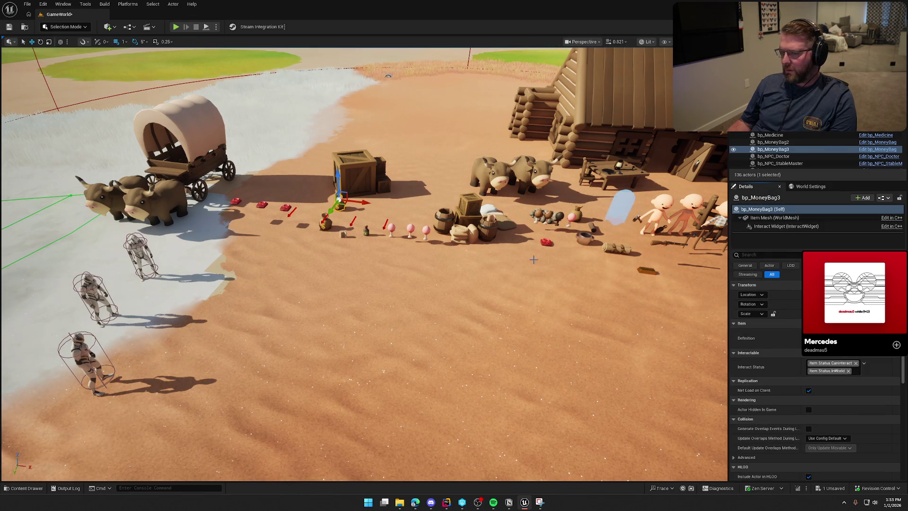
key("Escape")
- Save all unsaved level changes and start playing again
scroll(344, 171, "up", 2)
left_click(9, 27)
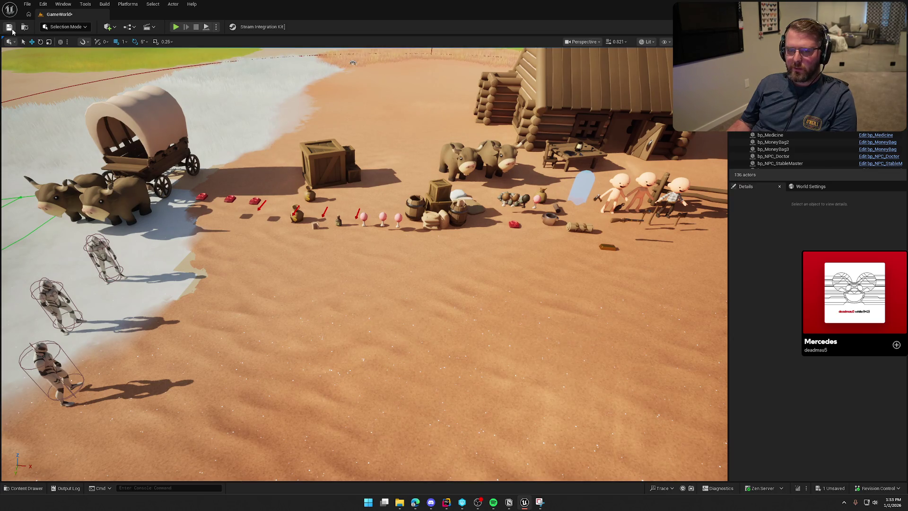
scroll(290, 99, "up", 2)
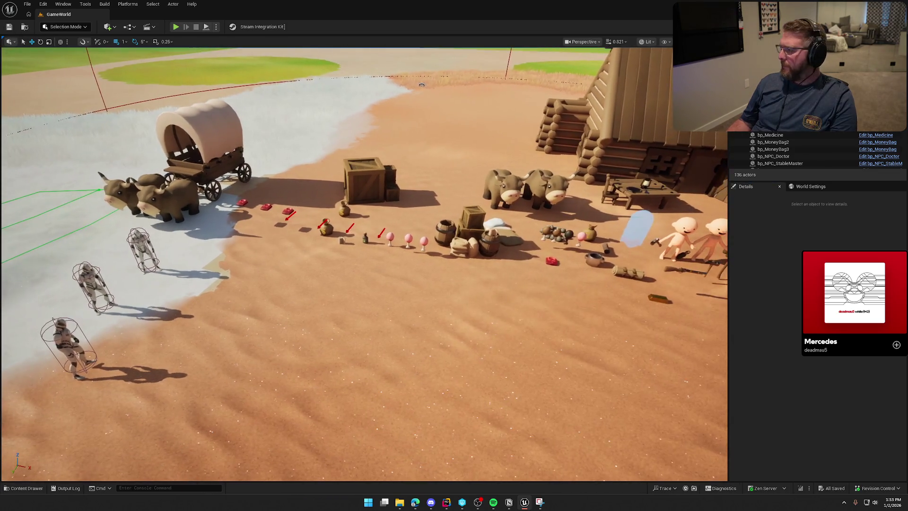
left_click(176, 27)
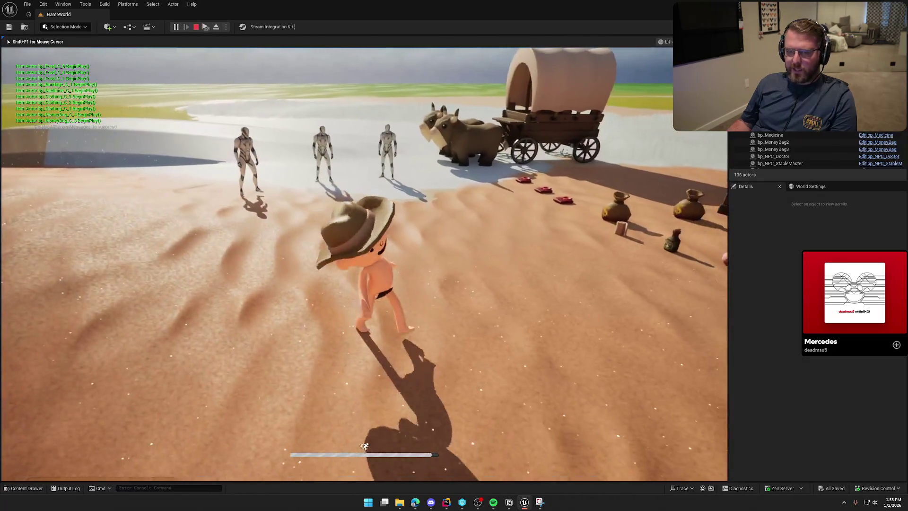
- Walk toward the wagon, snip the client's green BeginPlay log lines, and stop playing
key("w")
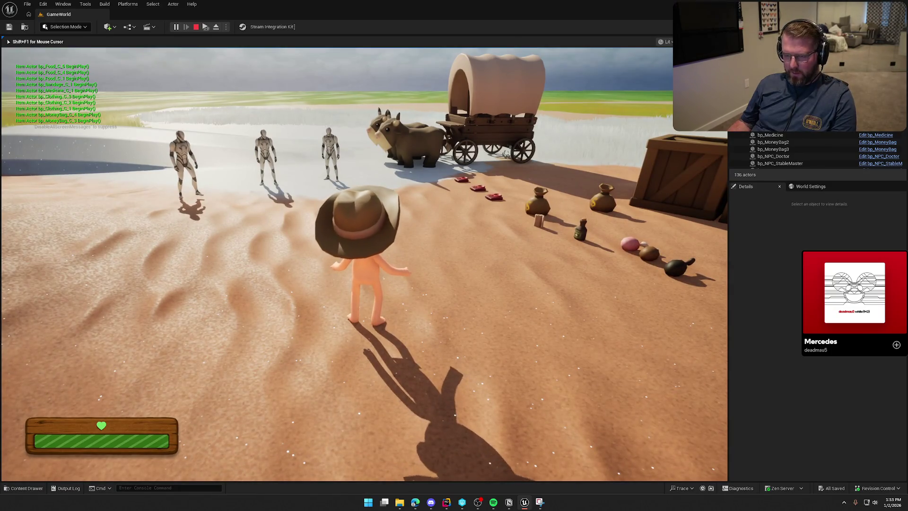
key("super")
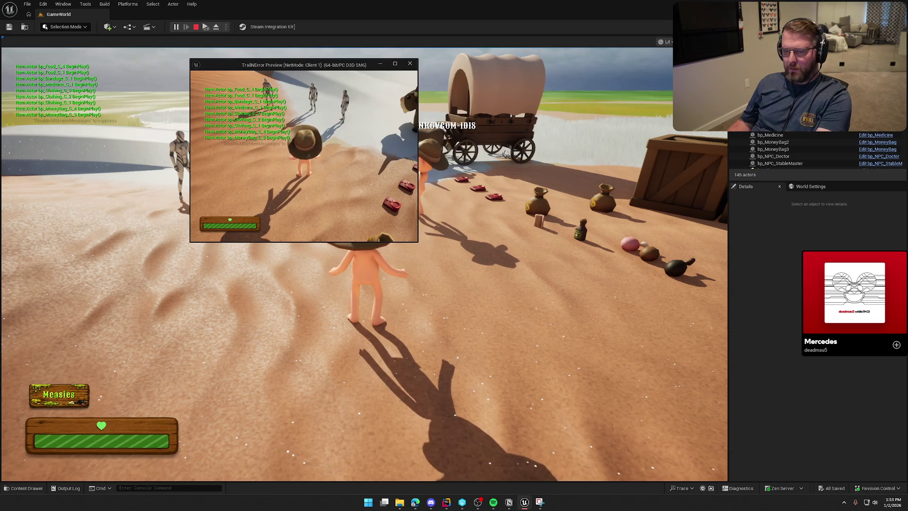
key("super+shift+s")
left_click_drag(200, 81, 304, 148)
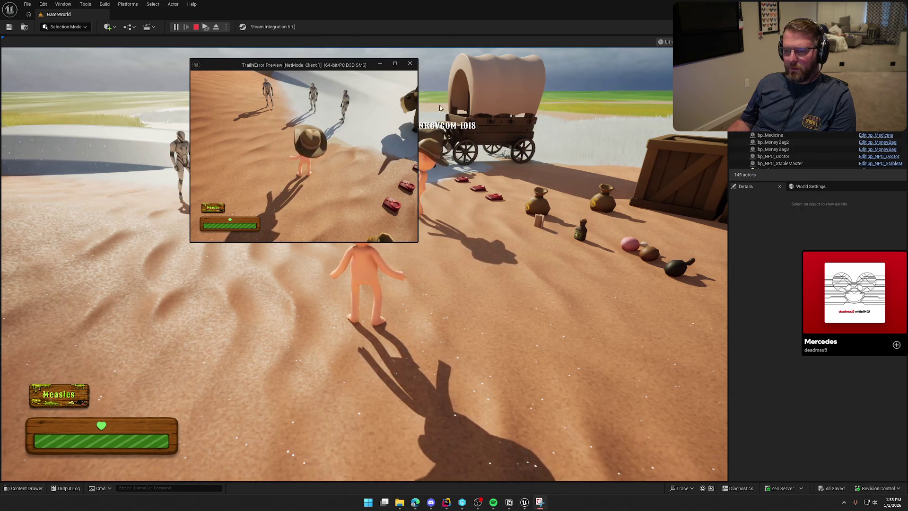
key("Escape")
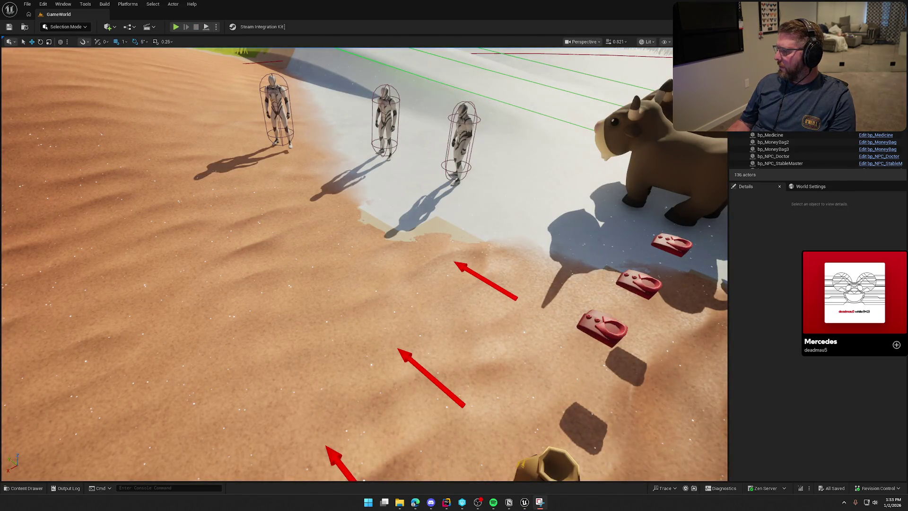
- Review the log snip, compare Food State (Raw vs Burnt) on bp_Food and bp_Food3, then play
left_click(539, 502)
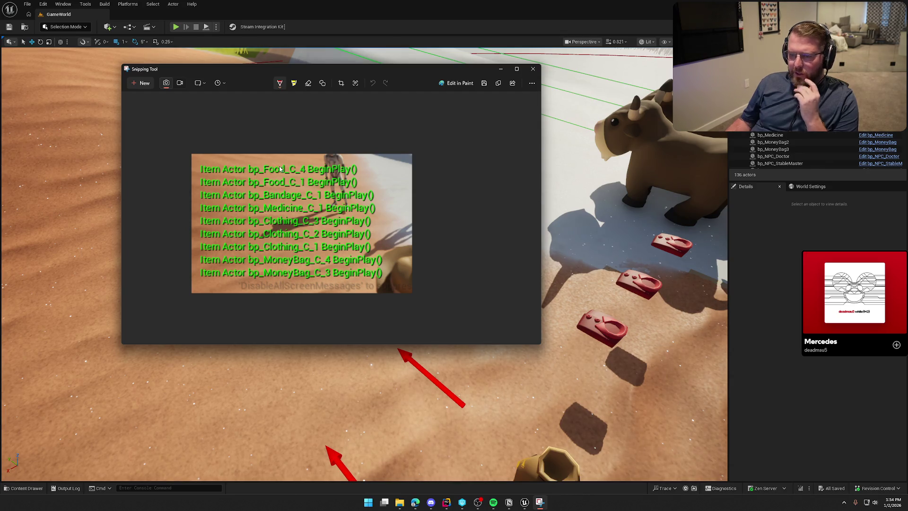
left_click(254, 57)
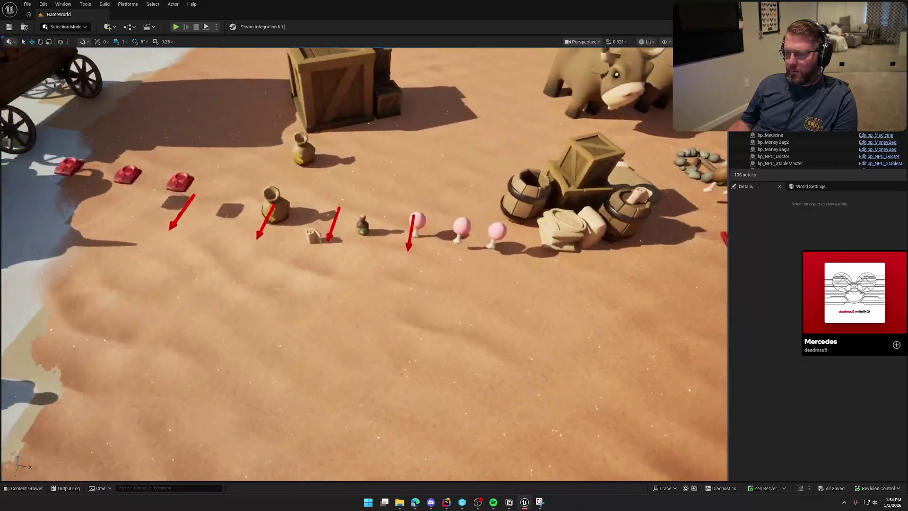
scroll(325, 233, "up", 3)
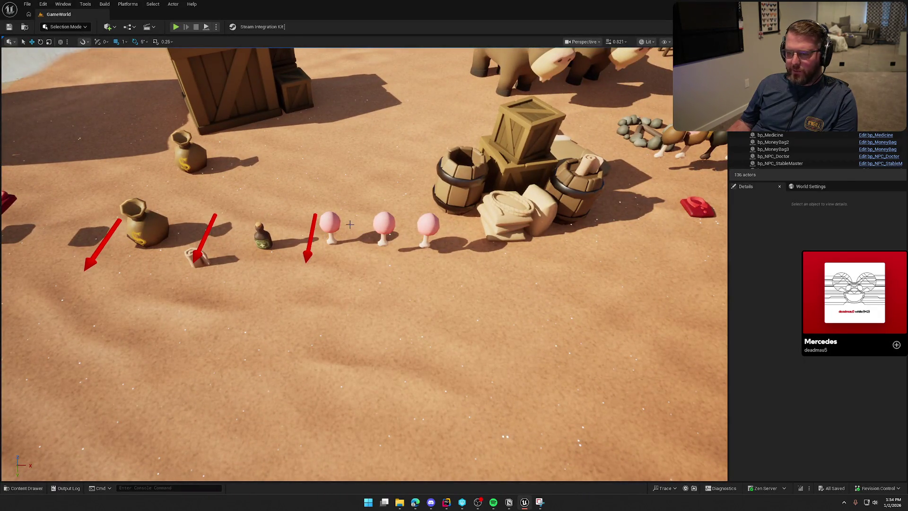
left_click(330, 223)
scroll(763, 401, "down", 5)
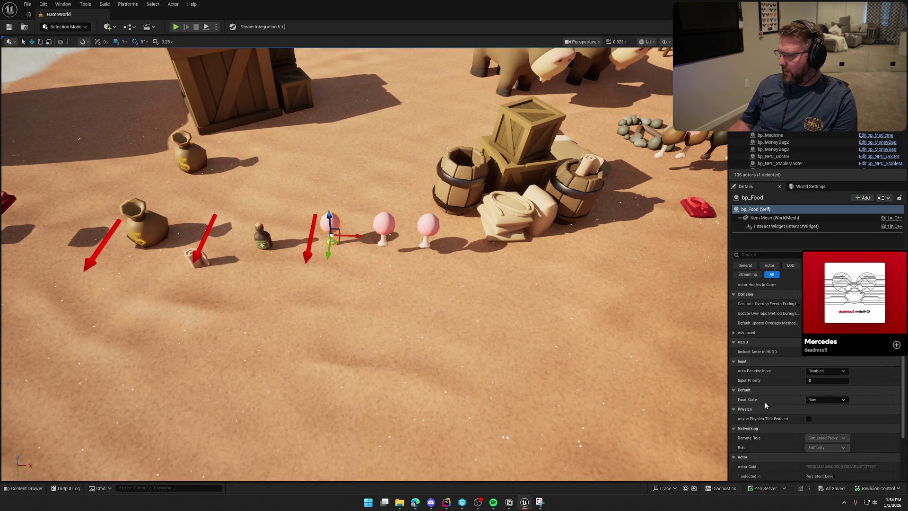
scroll(765, 405, "up", 3)
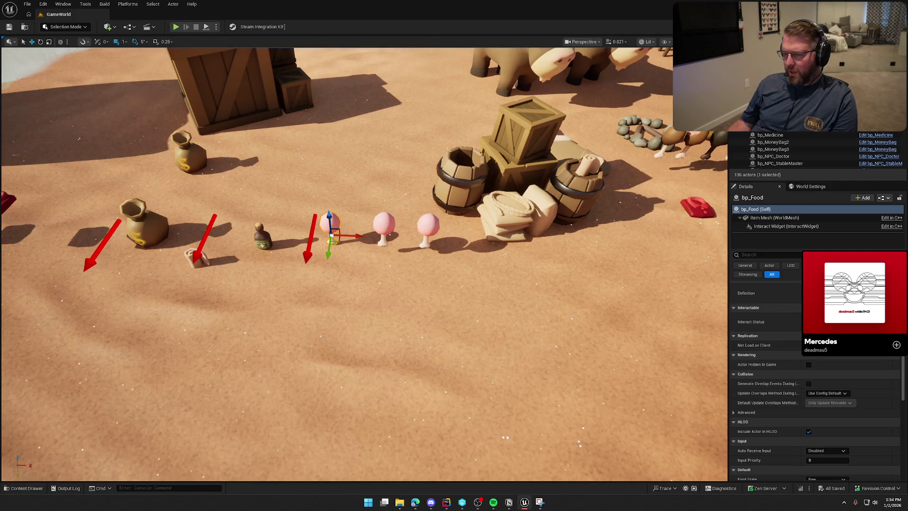
left_click(428, 226)
scroll(428, 226, "down", 2)
scroll(764, 401, "down", 3)
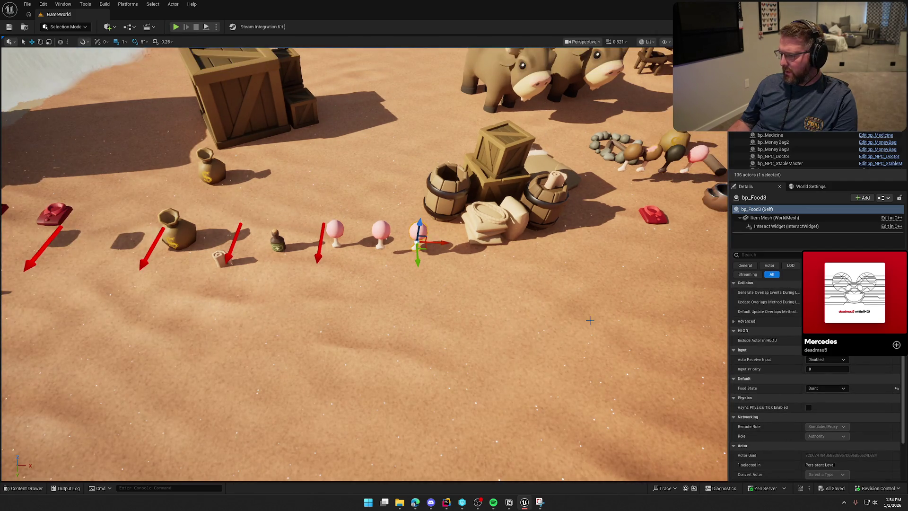
key("alt+p")
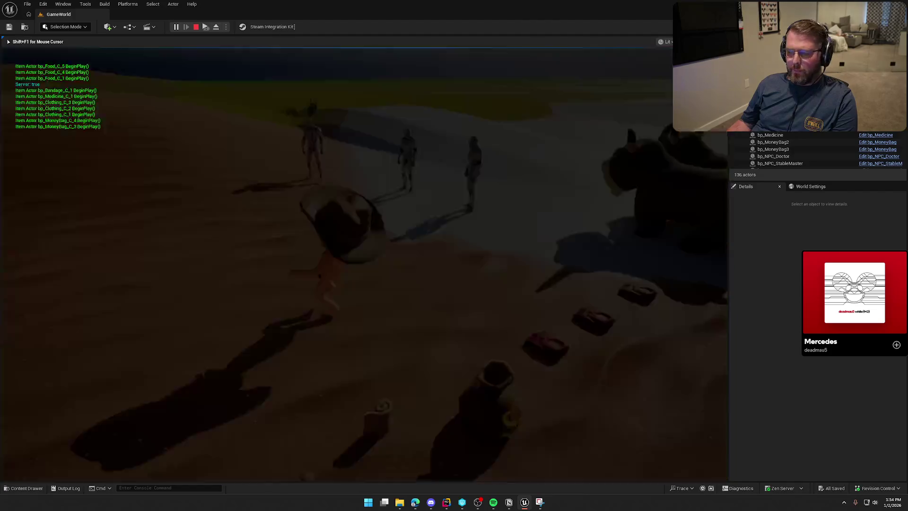
- Walk the client character to the food pickups, stop the session, and select bp_Food2
key("super")
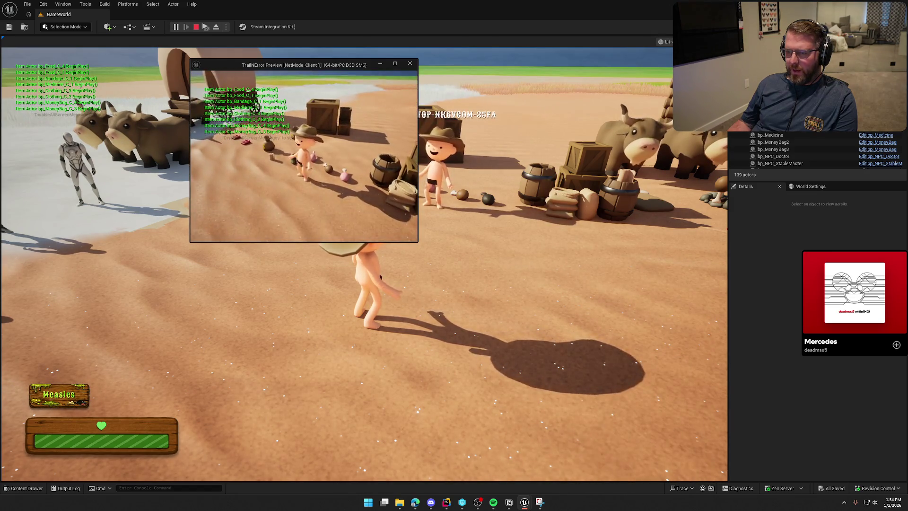
key("w")
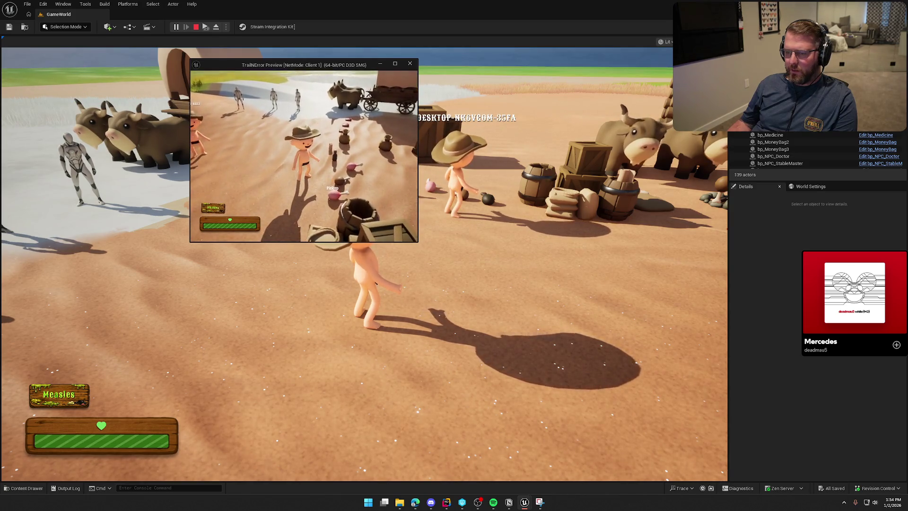
key("Escape")
left_click(387, 334)
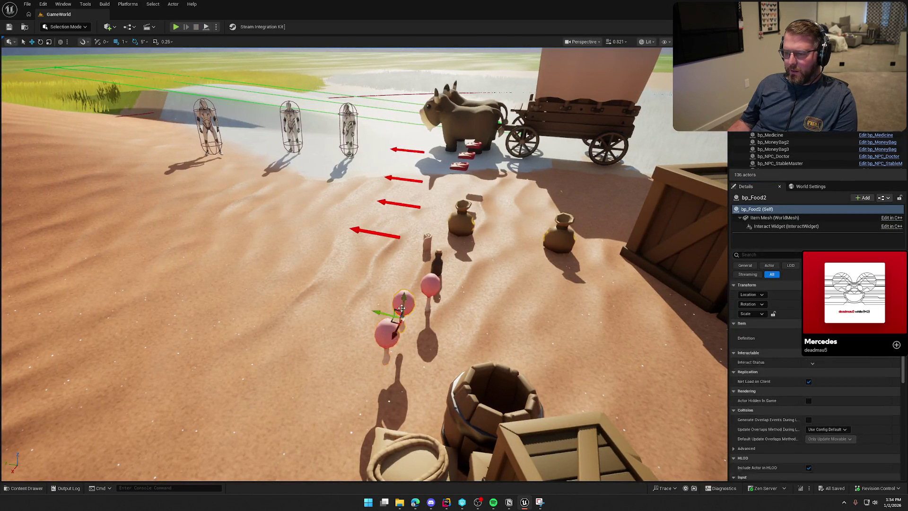
- Delete bp_Food3, place a new bp_Food at the row's end set to Burnt, and save
key("ctrl+space")
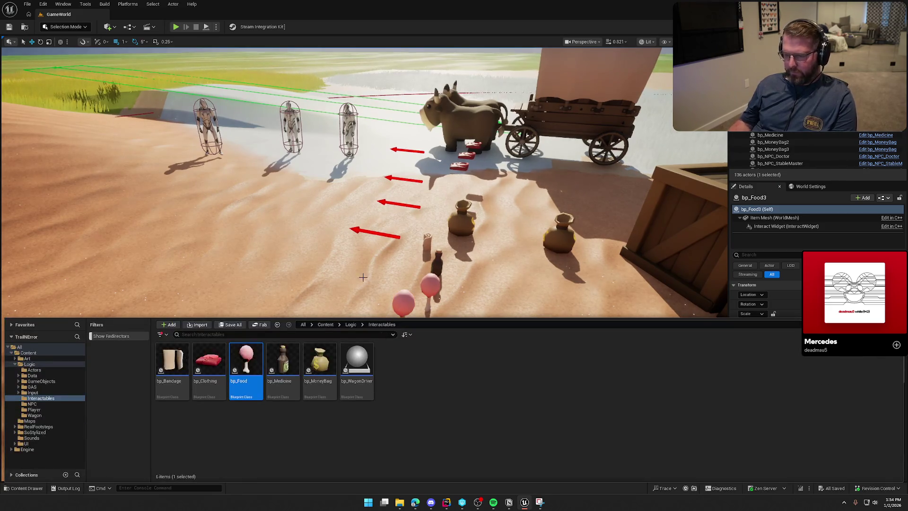
key("f")
key("Delete")
key("ctrl+space")
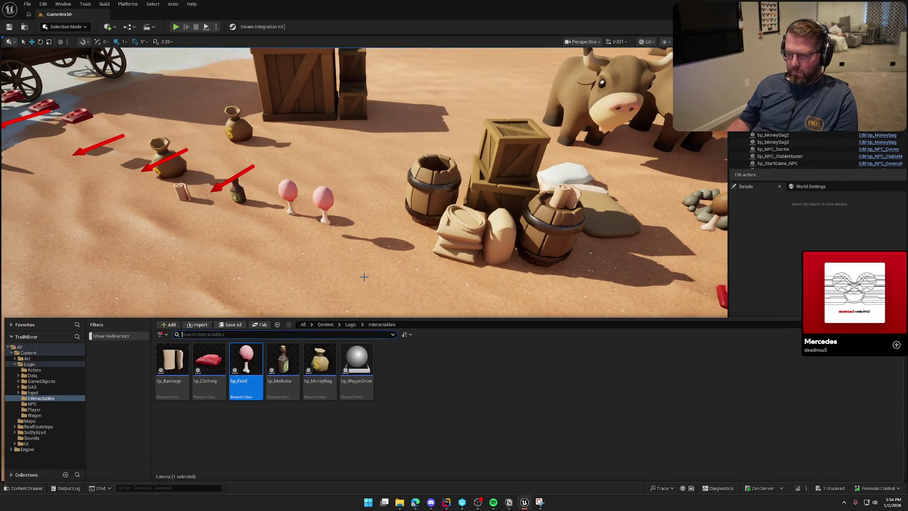
left_click_drag(240, 362, 379, 233)
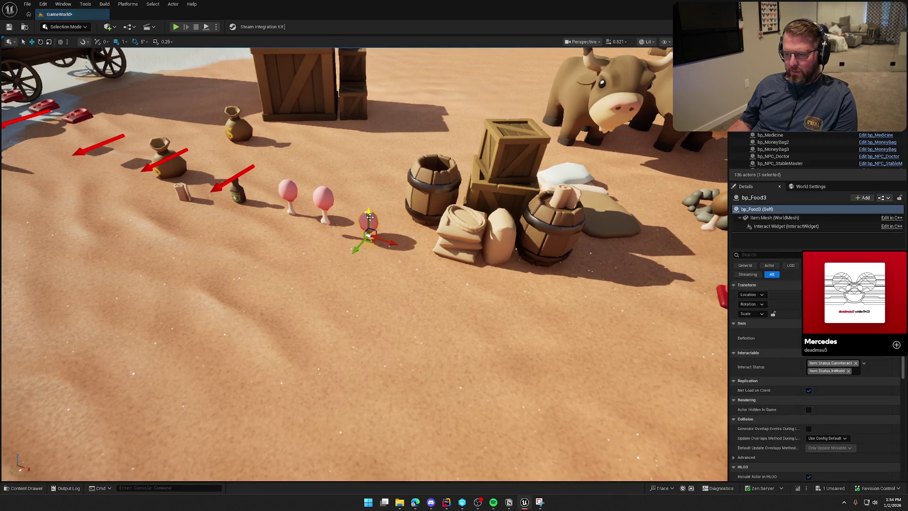
scroll(832, 413, "down", 3)
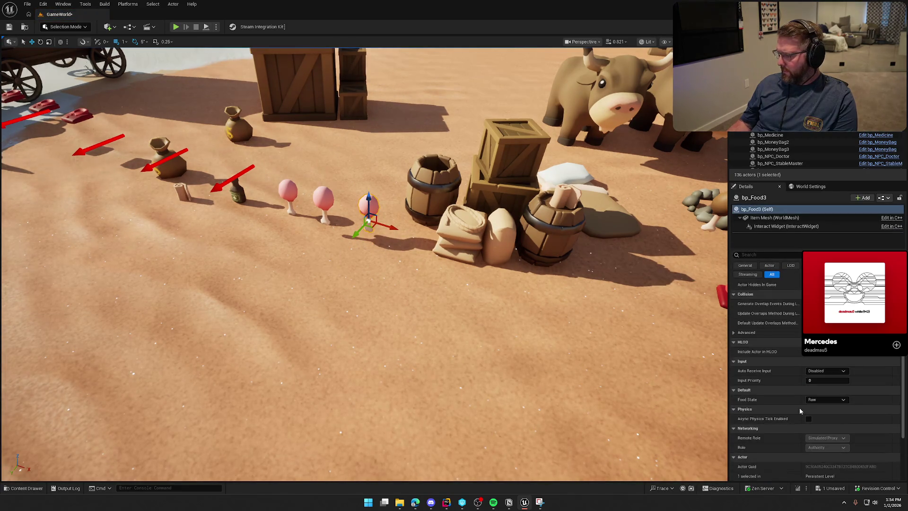
left_click(835, 400)
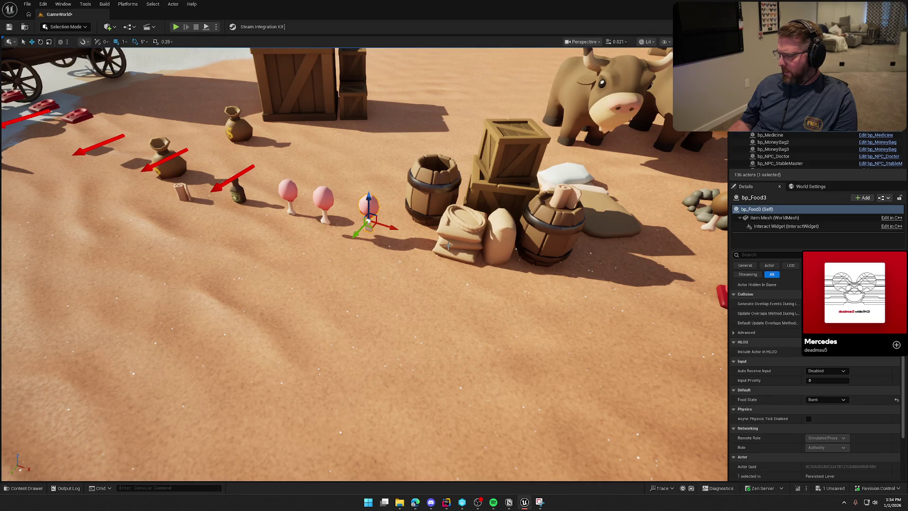
left_click(8, 28)
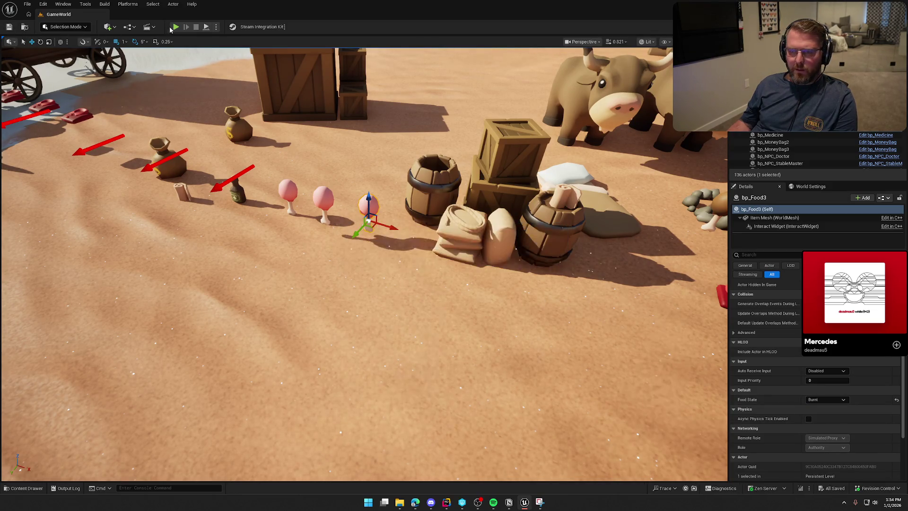
- Play and walk the client character up to the food items, then stop the session
left_click(176, 26)
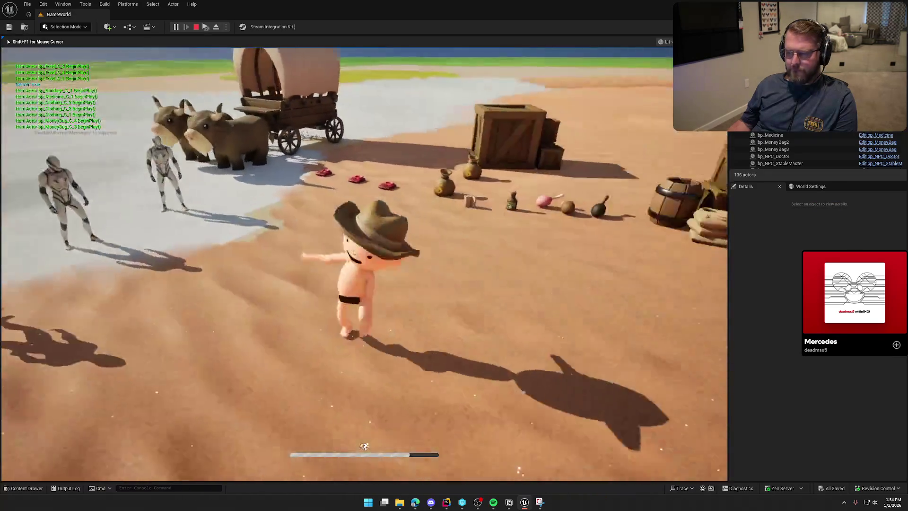
key("super")
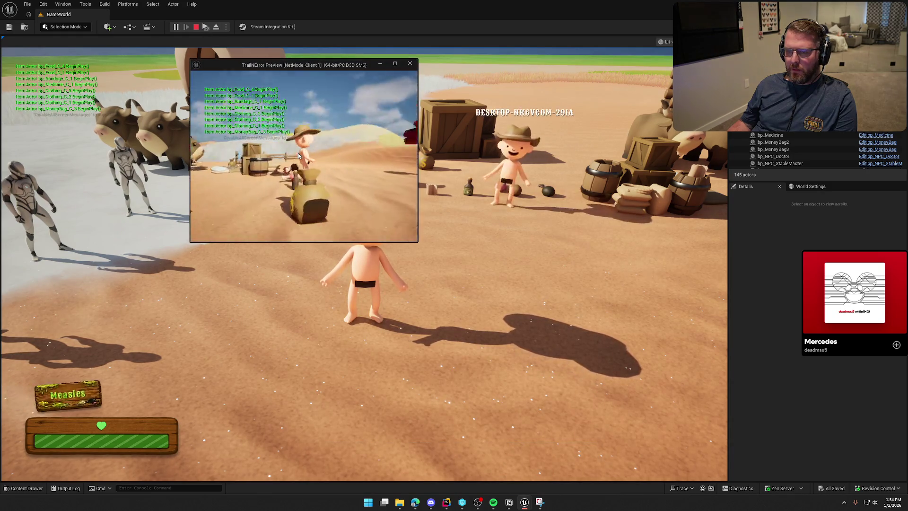
key("w")
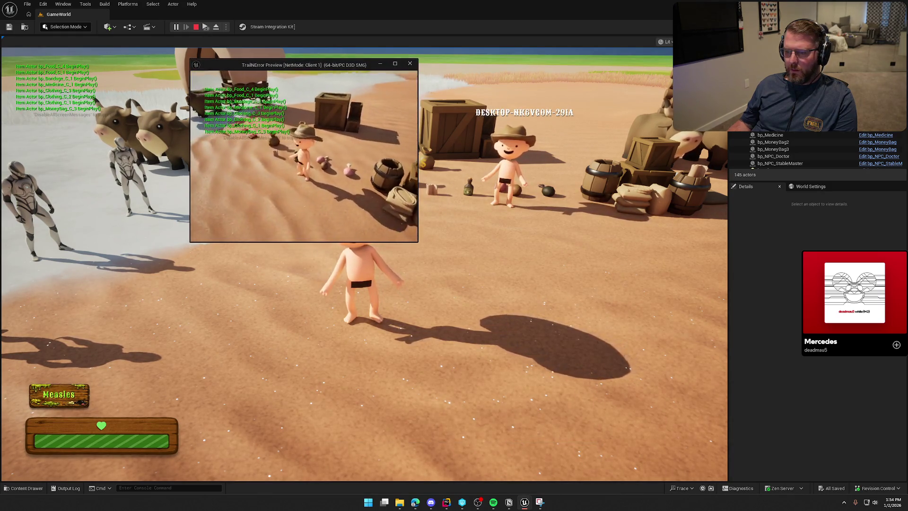
key("w")
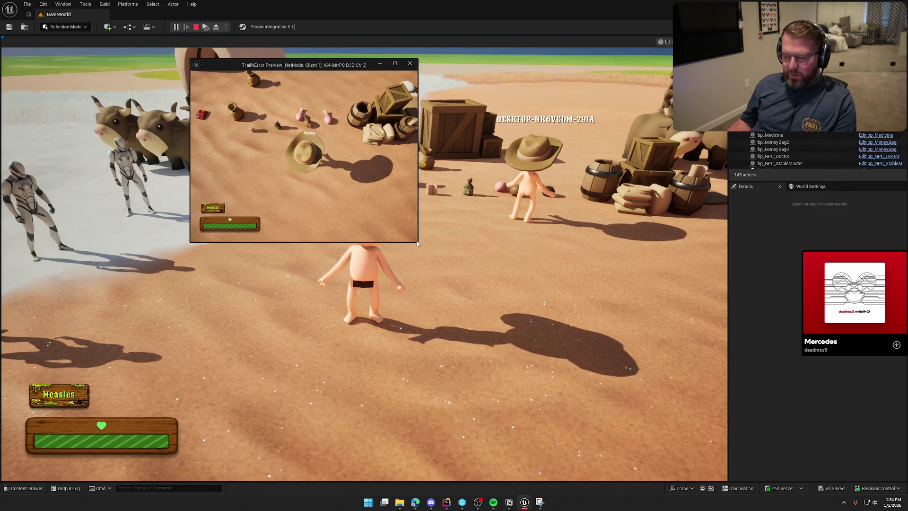
key("Escape")
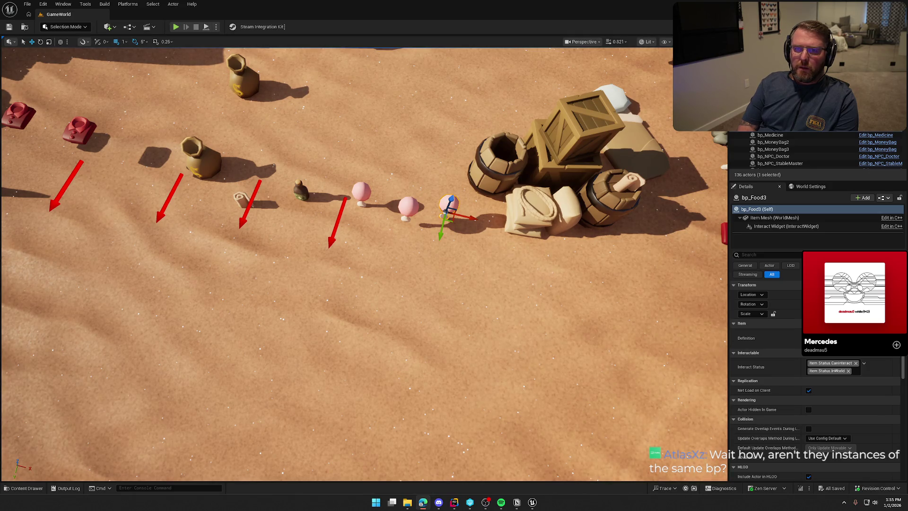
- Focus bp_Food3, compare Details of the left, middle and right drumsticks, then play again
key("f")
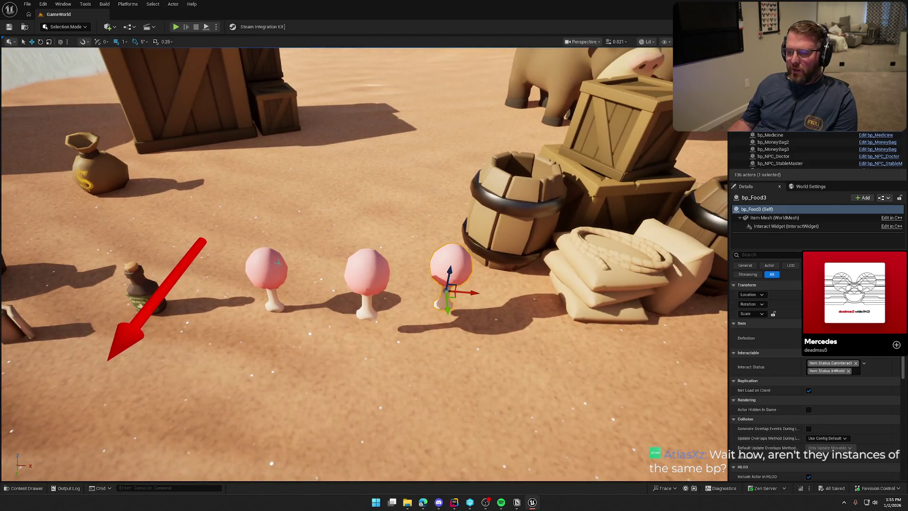
left_click(267, 277)
left_click(368, 284)
left_click(451, 272)
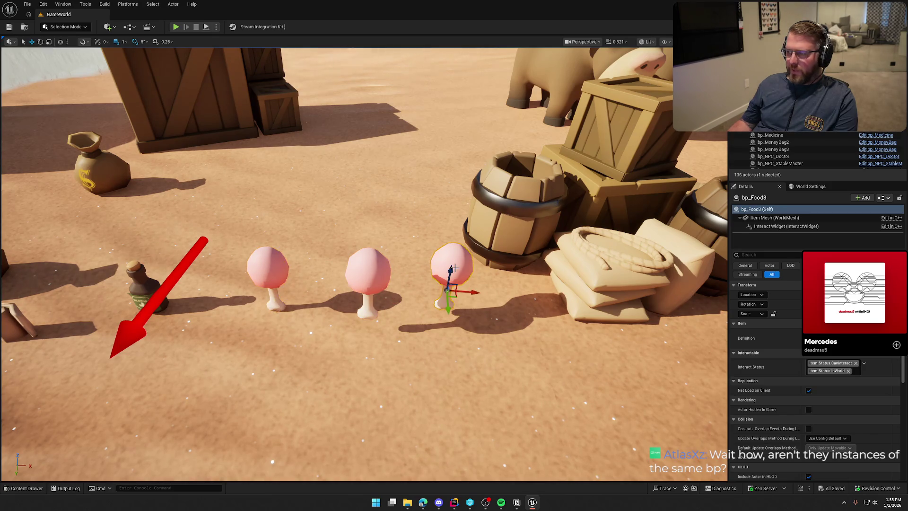
scroll(453, 269, "down", 5)
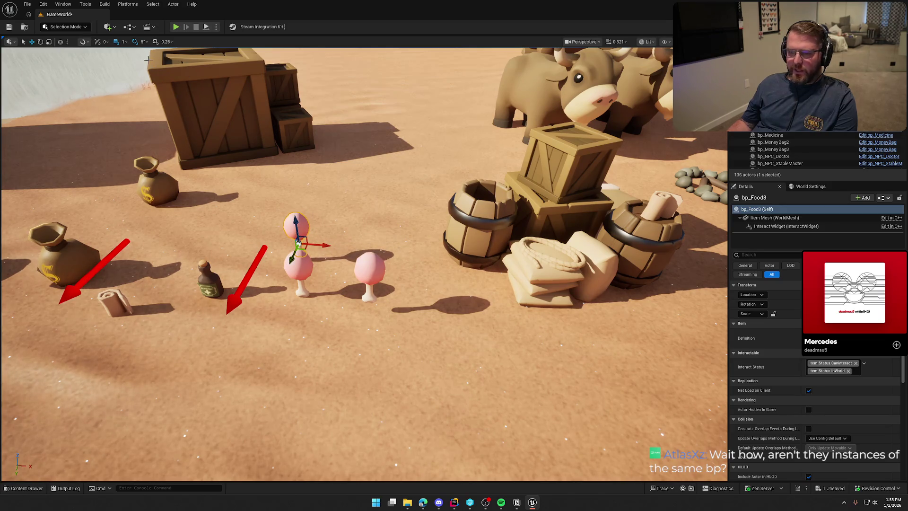
left_click(175, 27)
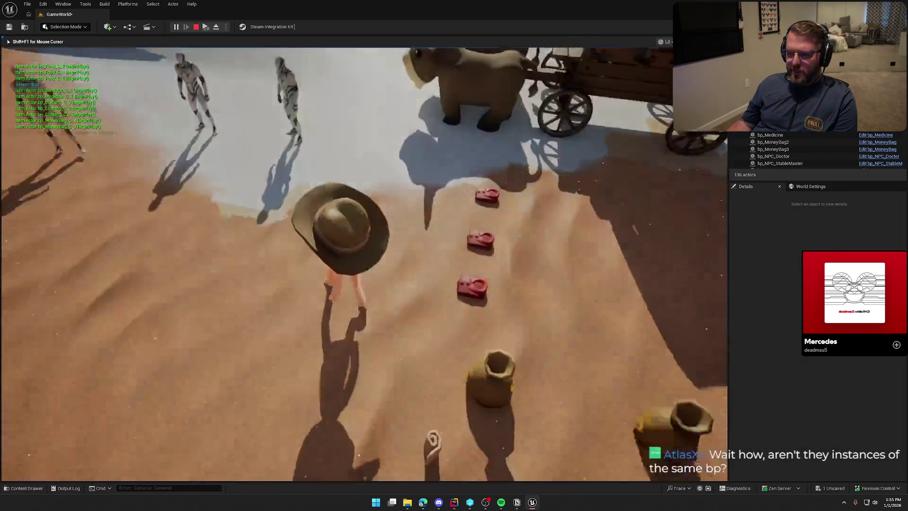
- Walk the client character past the crate, wagon and barrels, then stop the session
key("super")
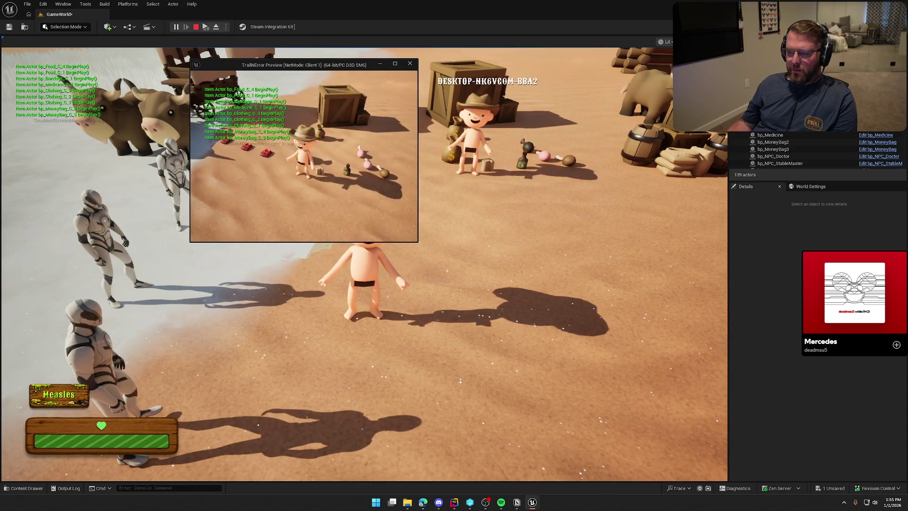
key("w")
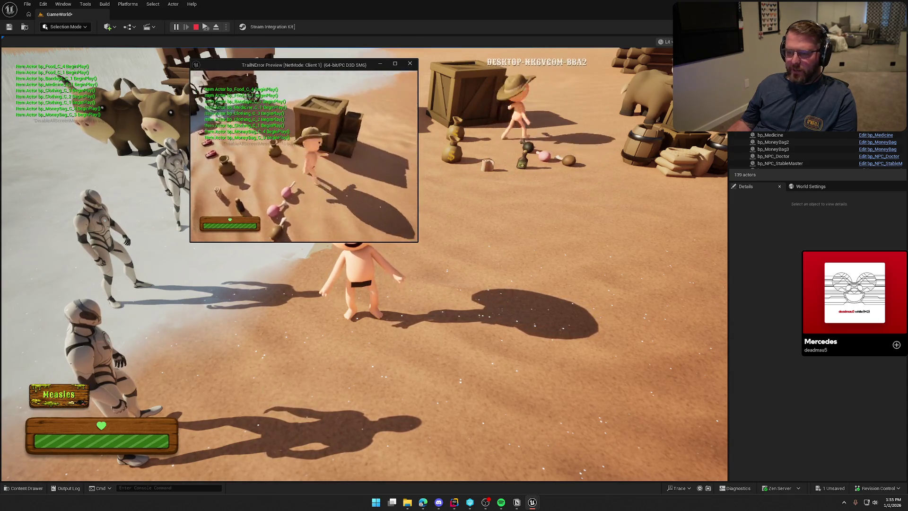
key("w")
key("w")
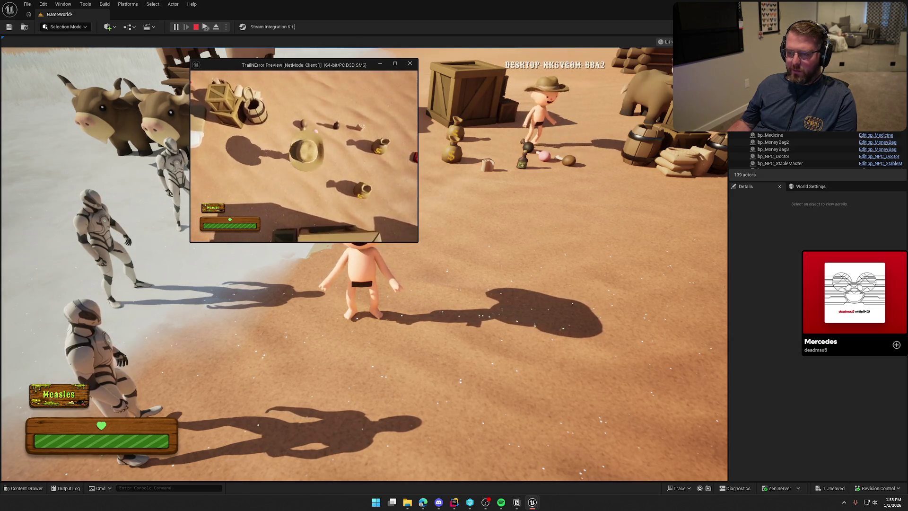
key("w")
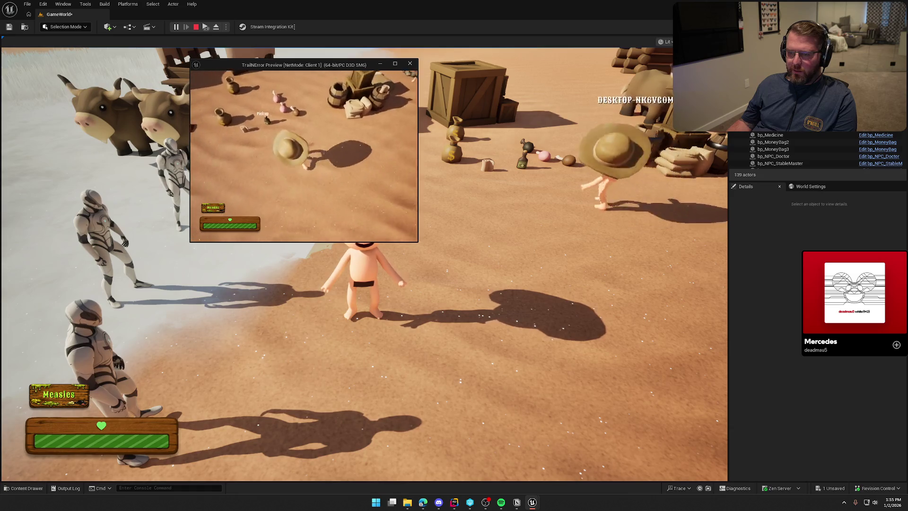
key("w")
key("w")
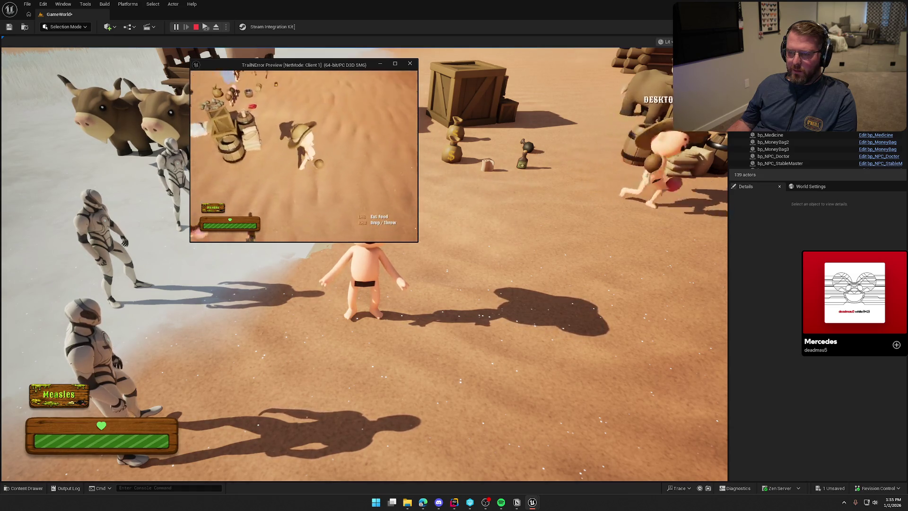
key("w")
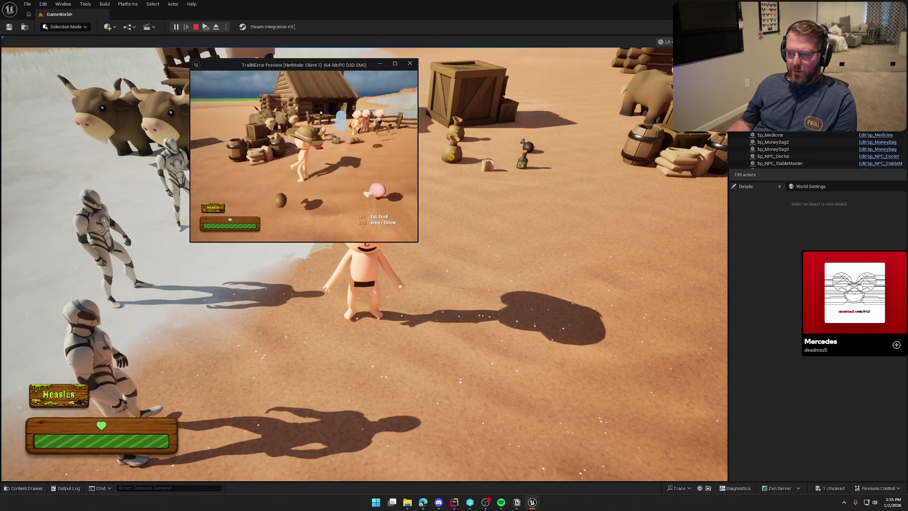
key("w")
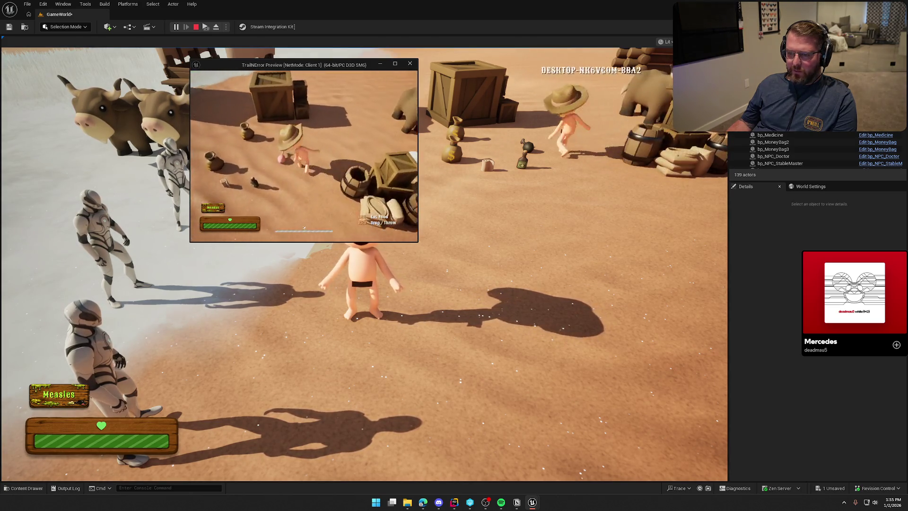
key("w")
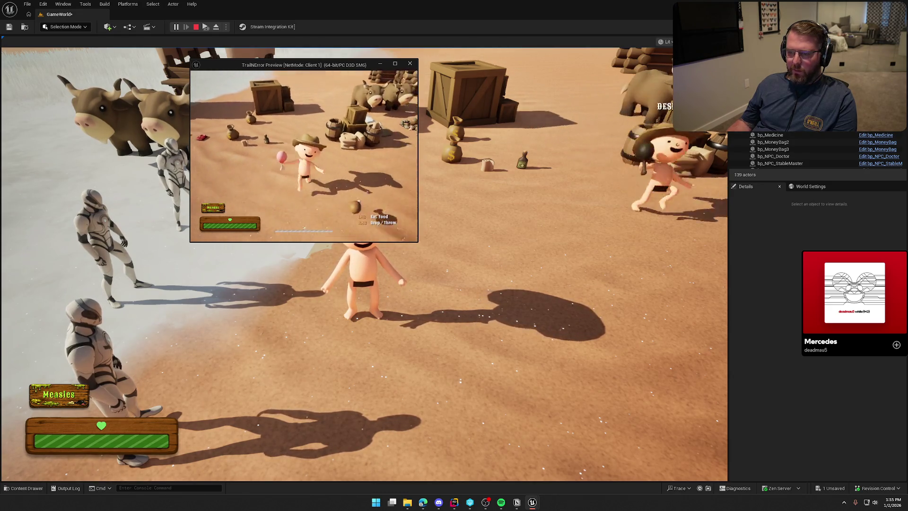
key("s")
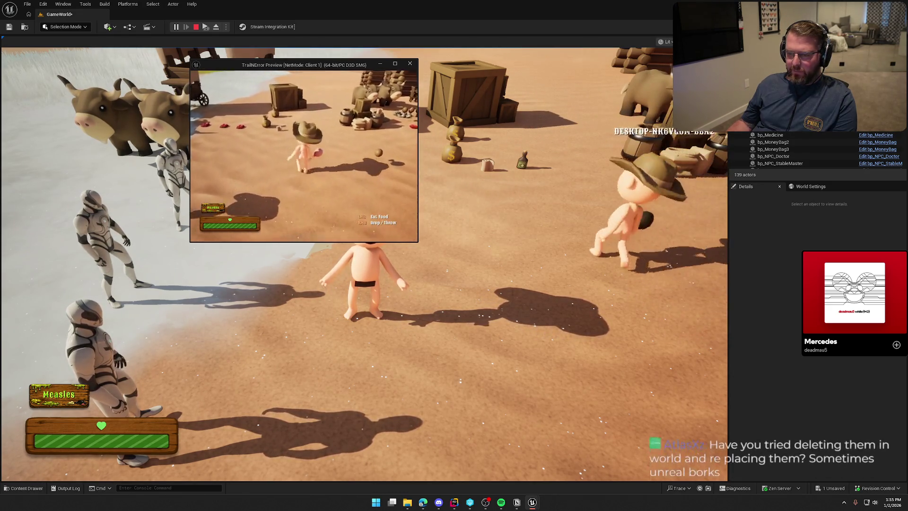
key("Escape")
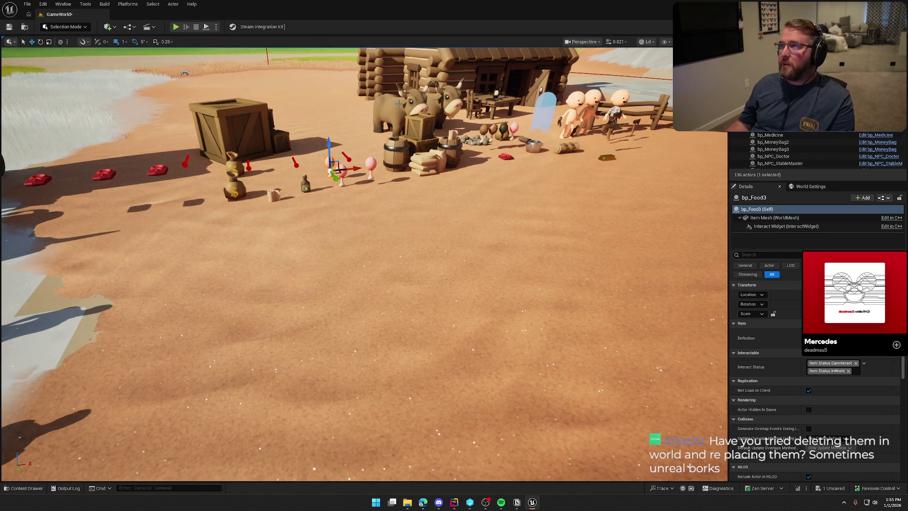
- Open the Plugins window from the Edit menu and filter the list to 'chaos'
left_click(43, 4)
left_click(55, 118)
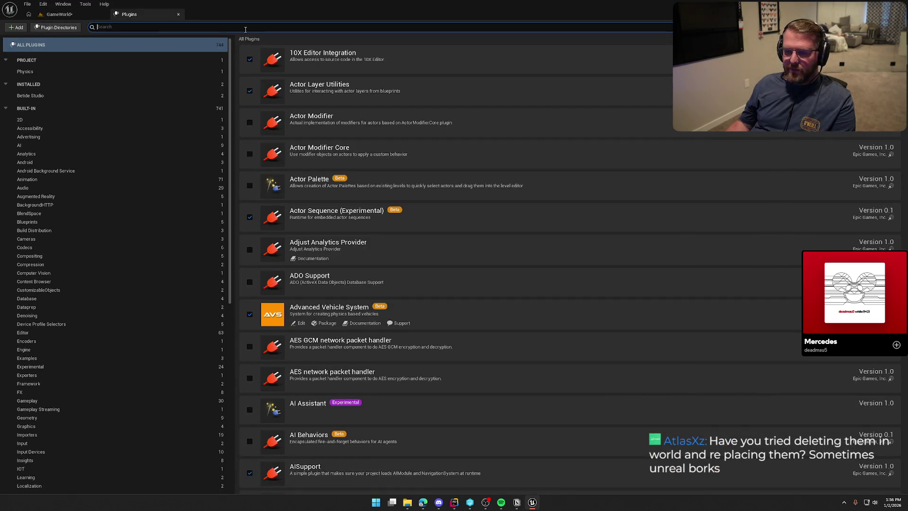
type("cheas")
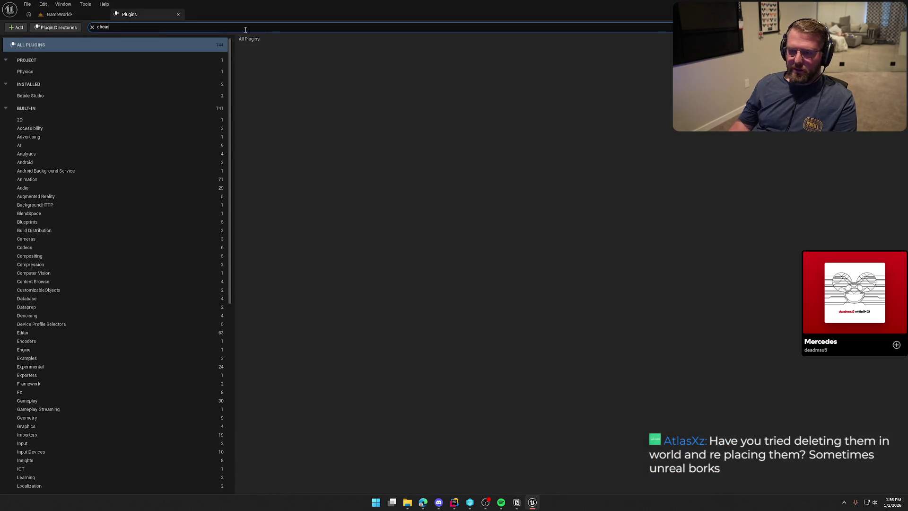
key("BackSpace")
key("BackSpace")
key("BackSpace")
type("a")
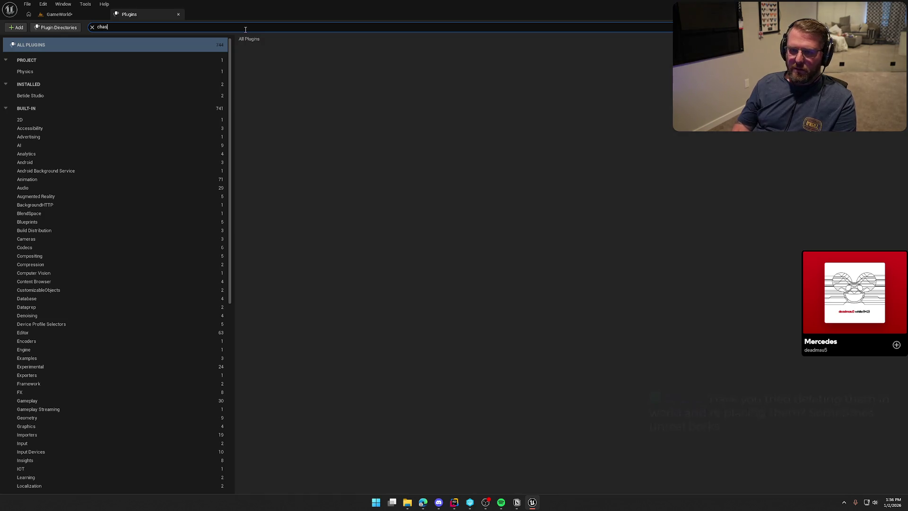
type("os")
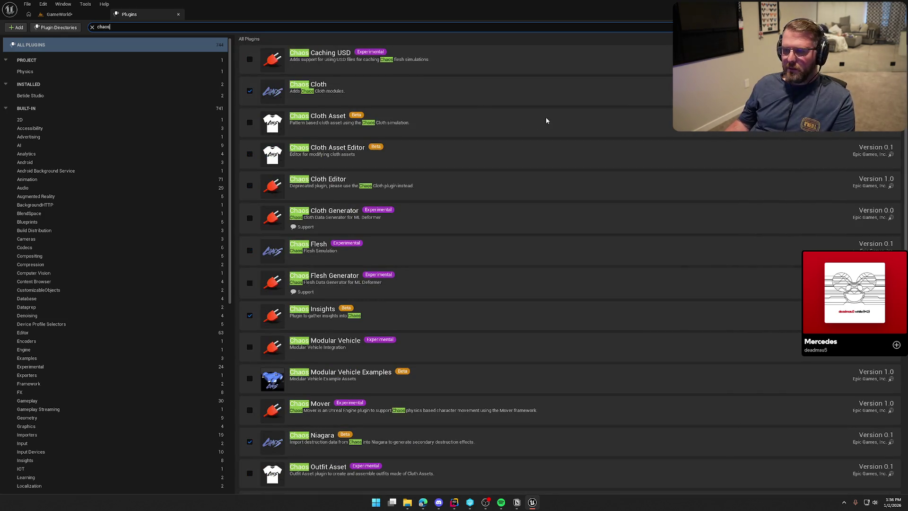
scroll(421, 200, "down", 5)
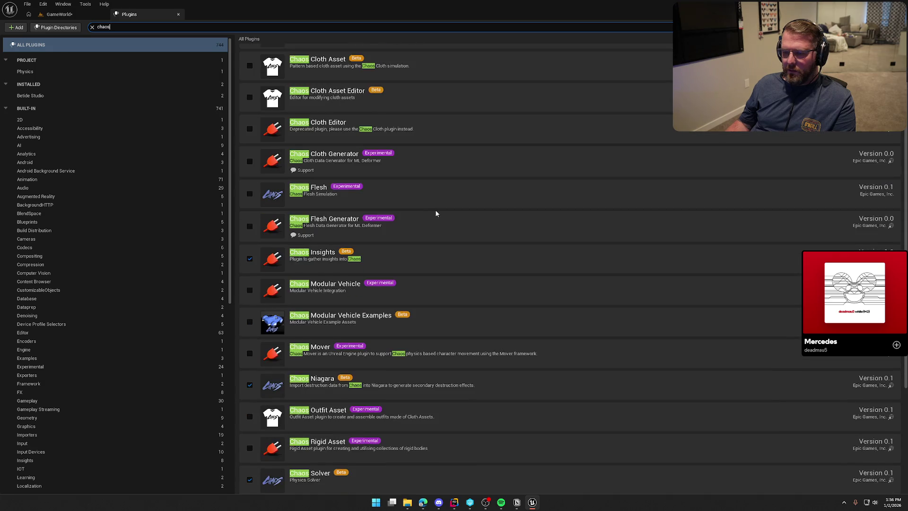
scroll(436, 214, "down", 5)
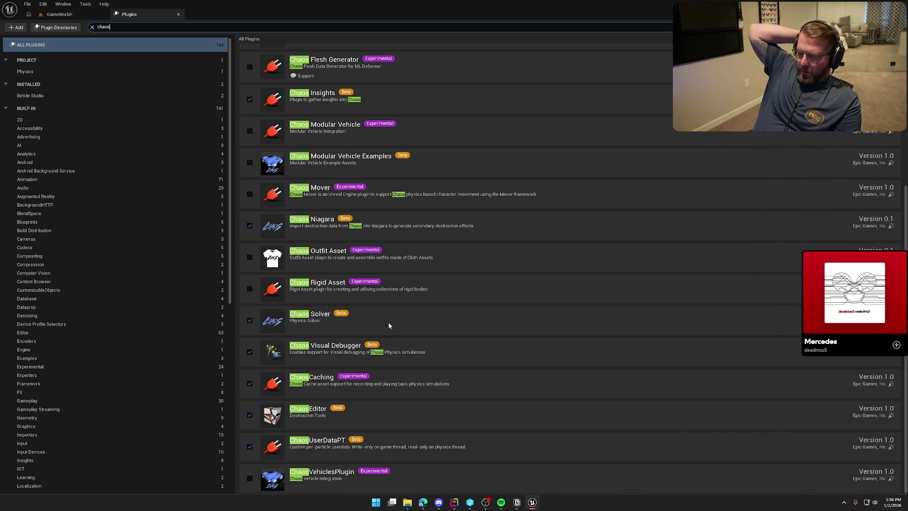
scroll(425, 339, "up", 2)
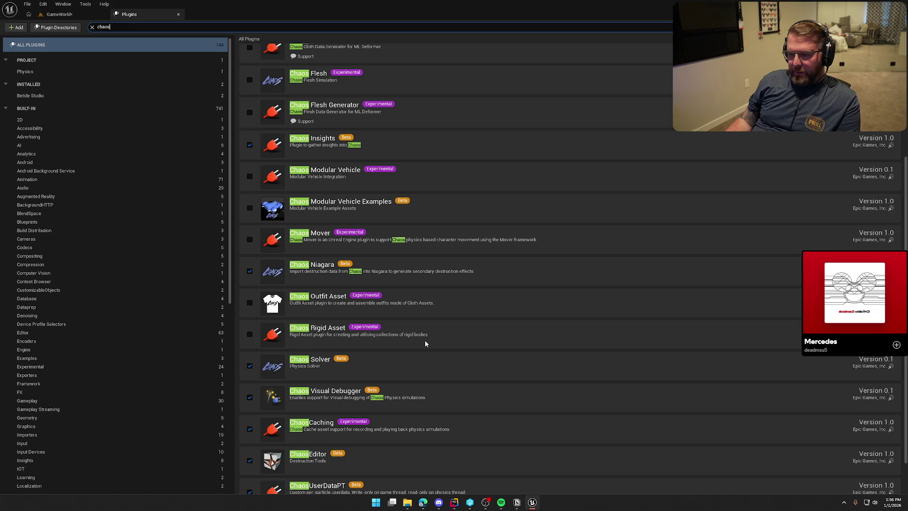
scroll(429, 344, "up", 5)
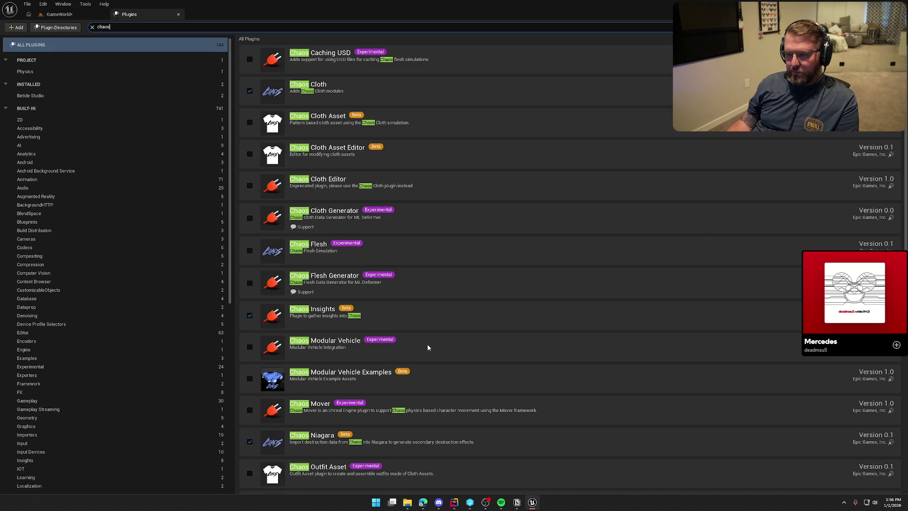
scroll(427, 348, "down", 6)
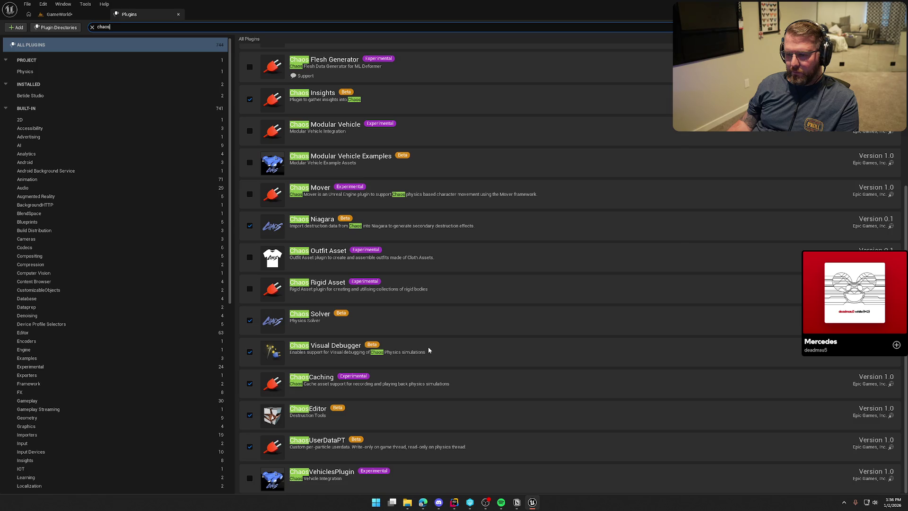
- Untick Chaos Solver, accept disabling ChaosNiagara, and decline disabling GeometryCollectionPlugin
left_click(250, 320)
left_click(503, 266)
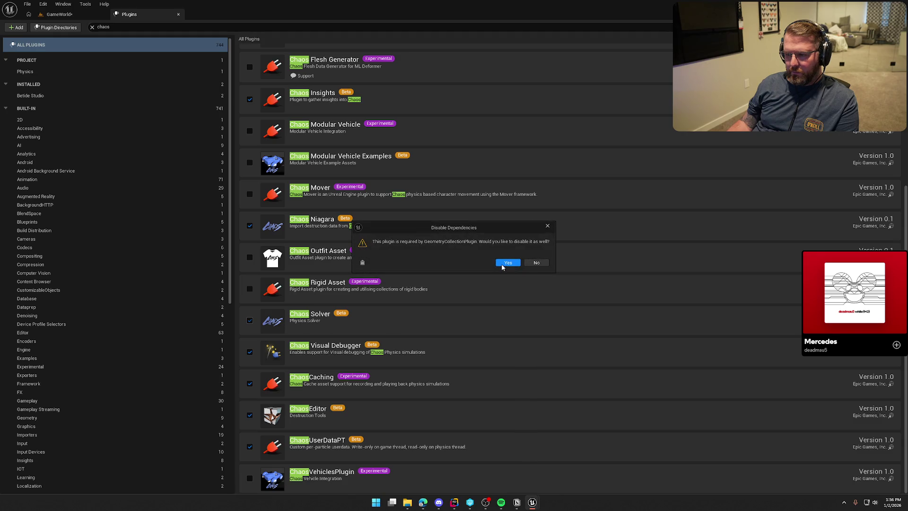
left_click(536, 263)
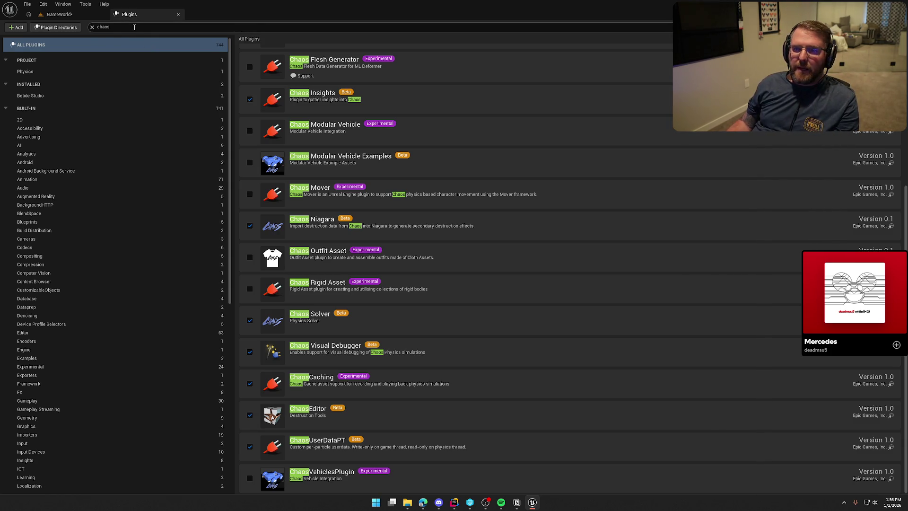
- Close the Plugins tab and zoom around the level viewport
middle_click(129, 14)
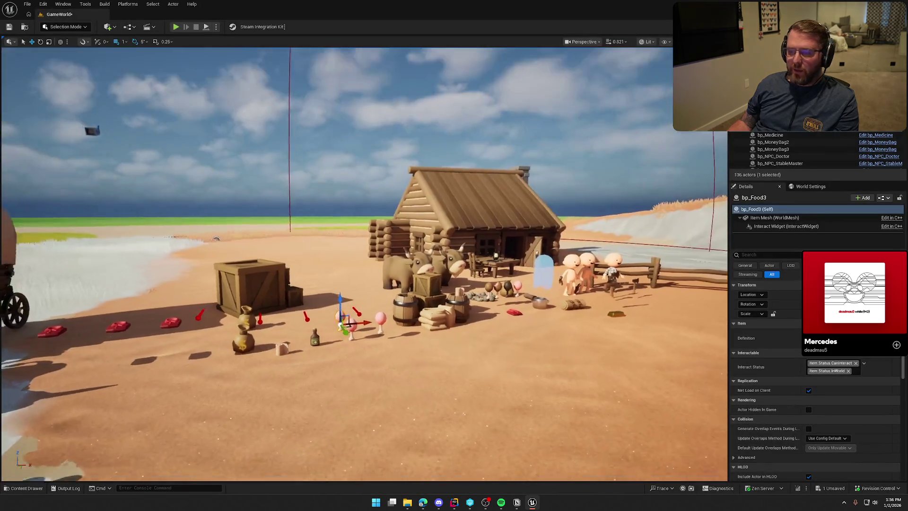
scroll(364, 264, "up", 5)
scroll(364, 264, "down", 8)
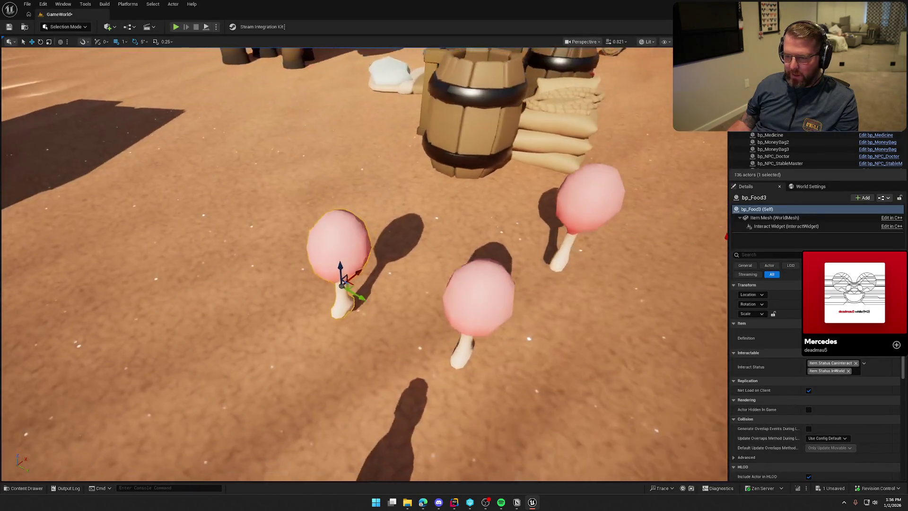
scroll(323, 154, "down", 4)
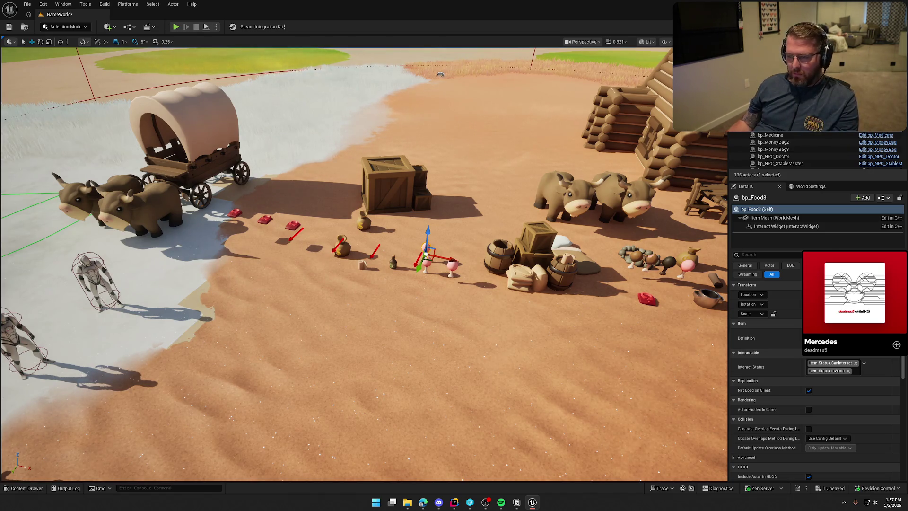
scroll(280, 134, "up", 3)
scroll(619, 263, "down", 4)
scroll(619, 264, "up", 2)
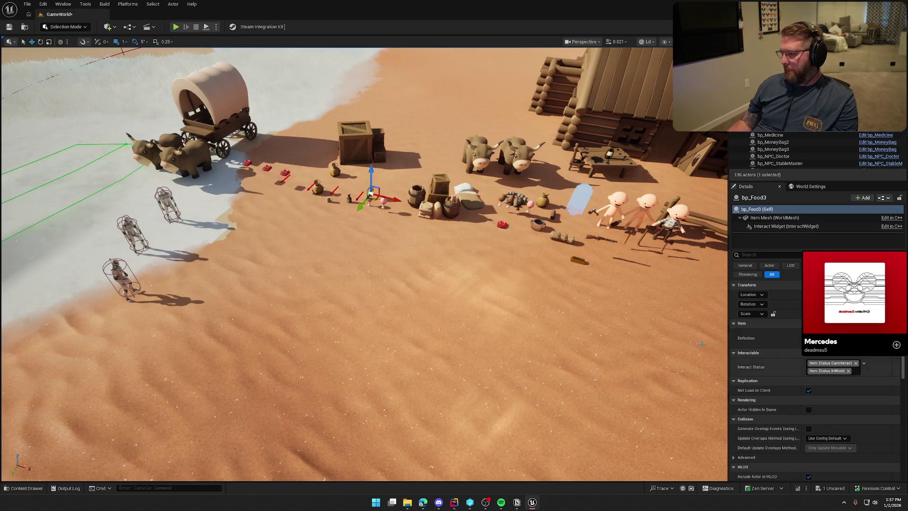
- Open the bp_Player Blueprint from the Player folder in the Content Drawer
key("ctrl+space")
scroll(486, 242, "up", 2)
left_click(47, 409)
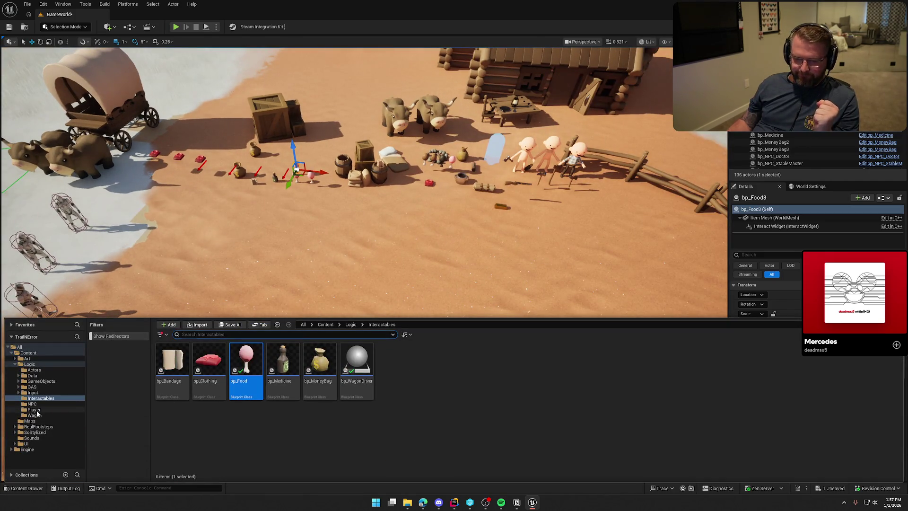
double_click(209, 362)
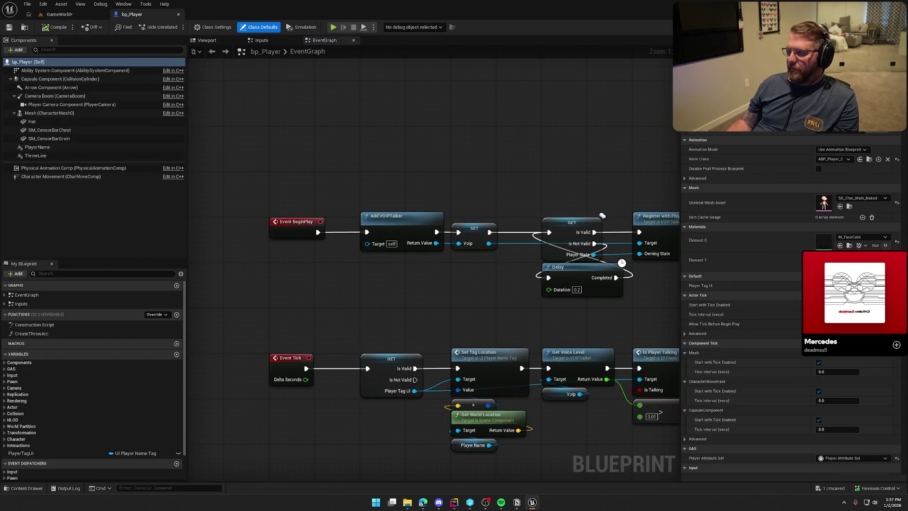
- Revert the last Reset to Default in bp_Player's physics Details, then switch to Rider
scroll(789, 303, "down", 10)
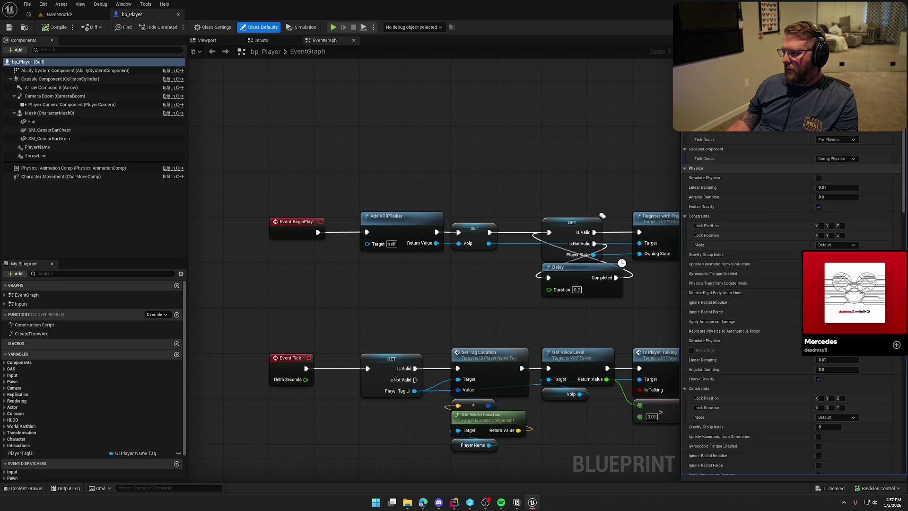
scroll(804, 189, "down", 5)
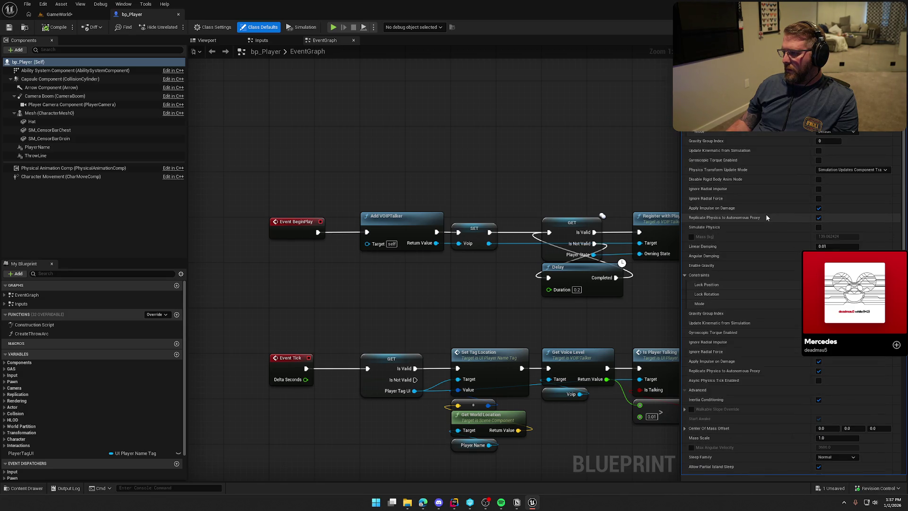
scroll(766, 218, "down", 12)
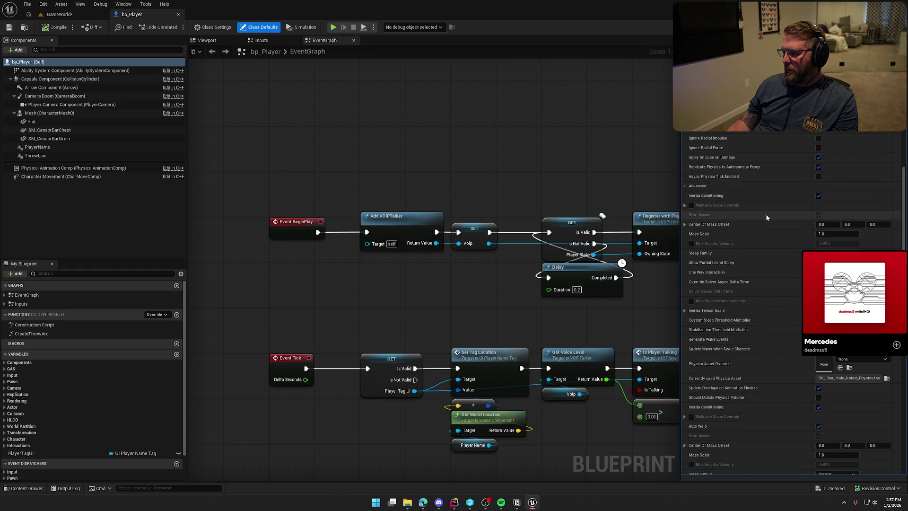
scroll(767, 218, "down", 14)
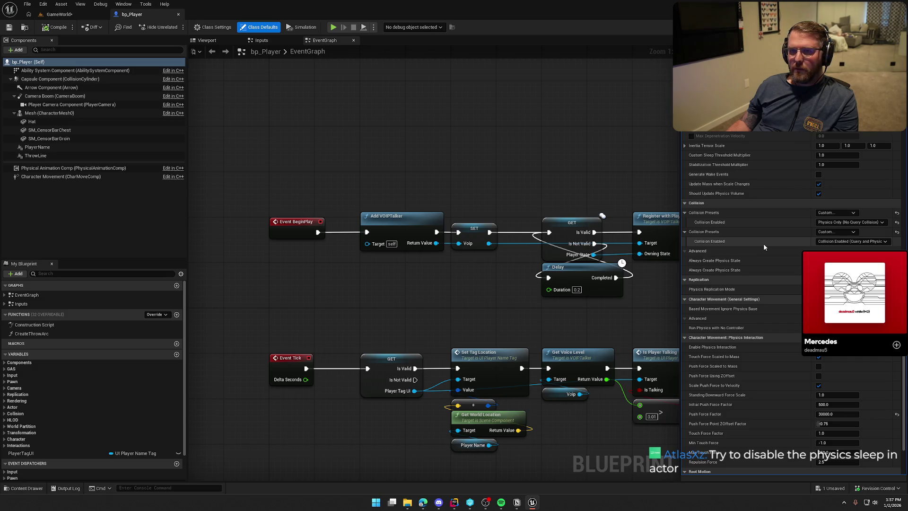
scroll(764, 246, "down", 2)
scroll(764, 246, "down", 1)
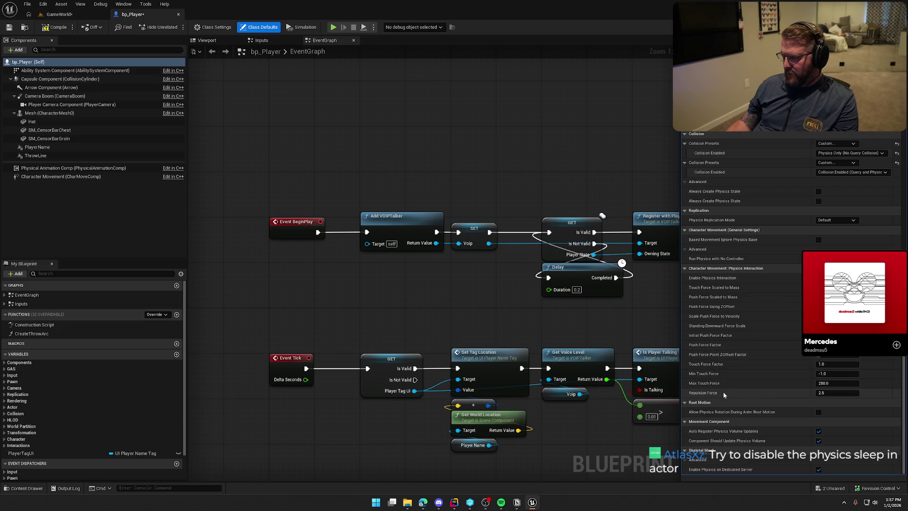
key("ctrl+z")
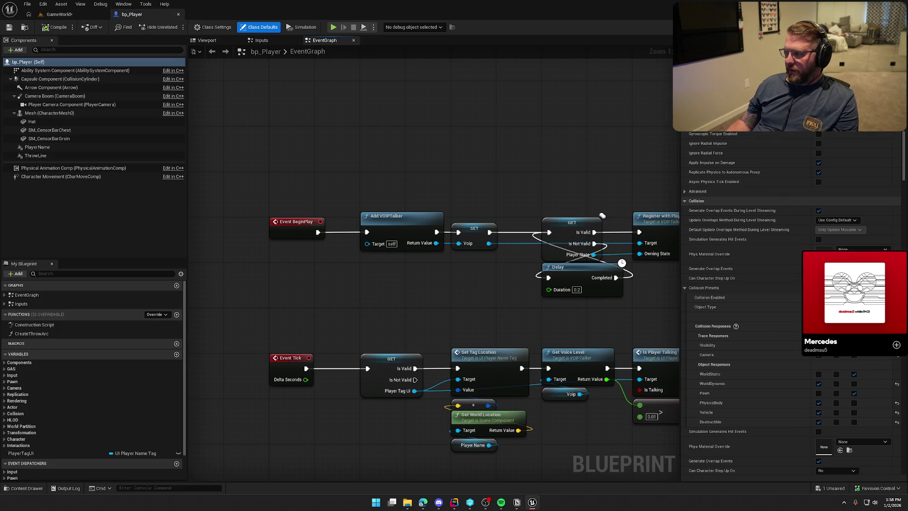
key("alt+Tab")
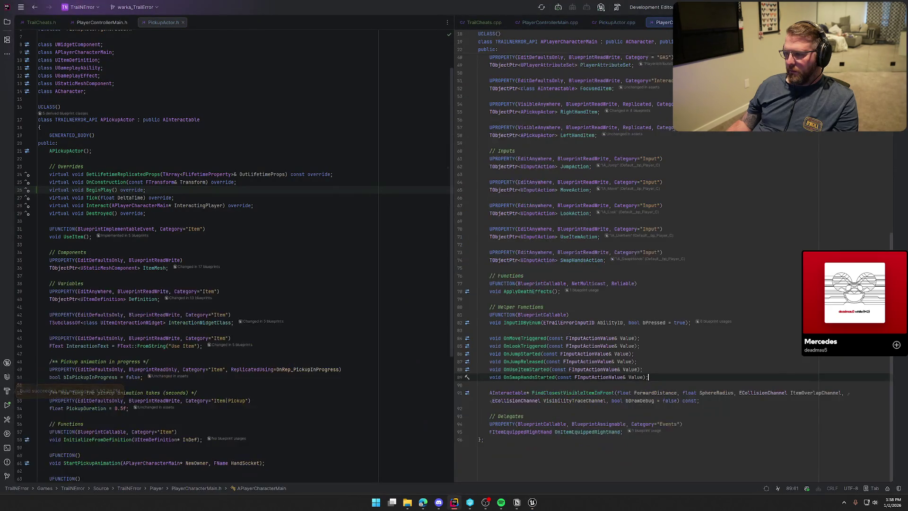
- Put PlayerCharacterMain.h on the left and PlayerCharacterMain.cpp's constructor on the right
left_click_drag(662, 22, 224, 22)
scroll(168, 250, "up", 3)
key("ctrl+alt+Home")
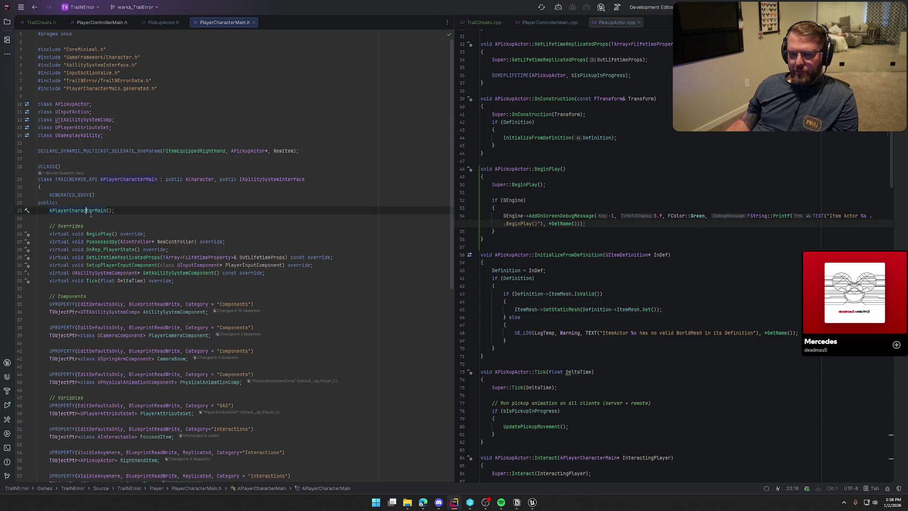
left_click(130, 222)
left_click_drag(298, 23, 676, 214)
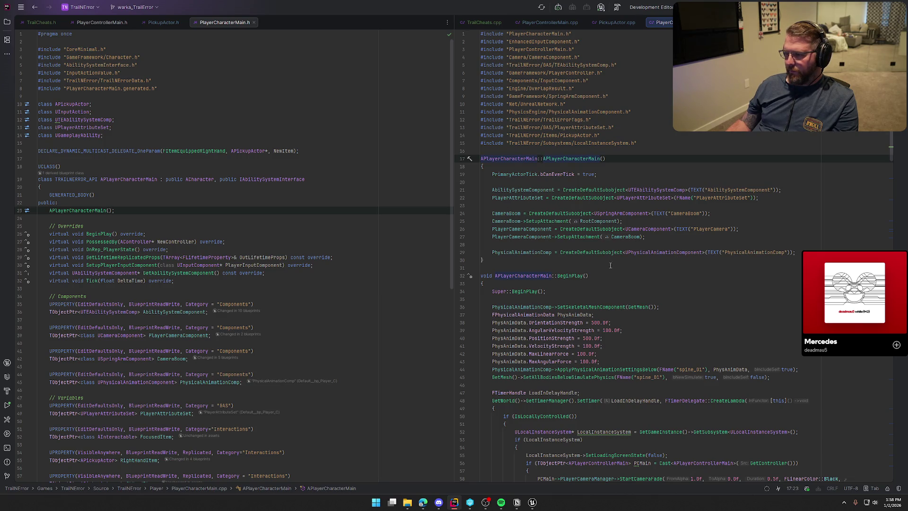
- Read through the constructor code, then show the Solution tree and collapse Source
scroll(604, 330, "down", 6)
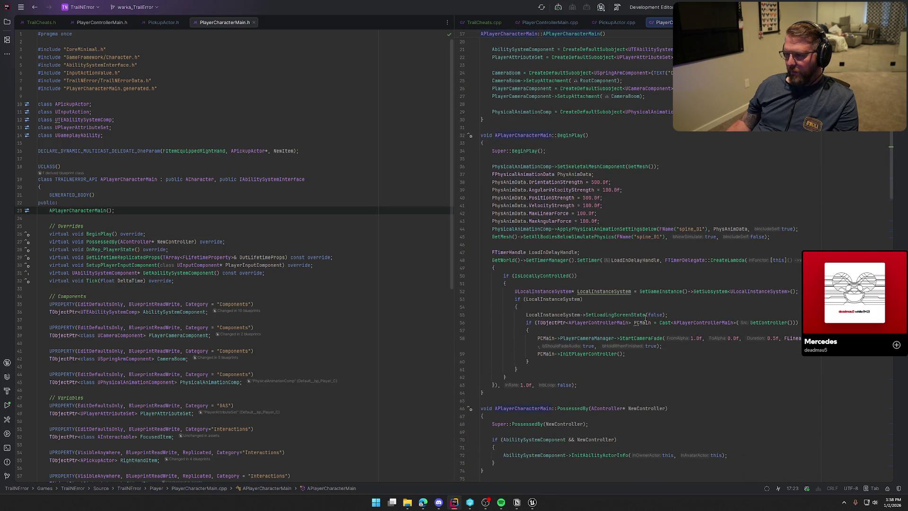
scroll(646, 318, "down", 3)
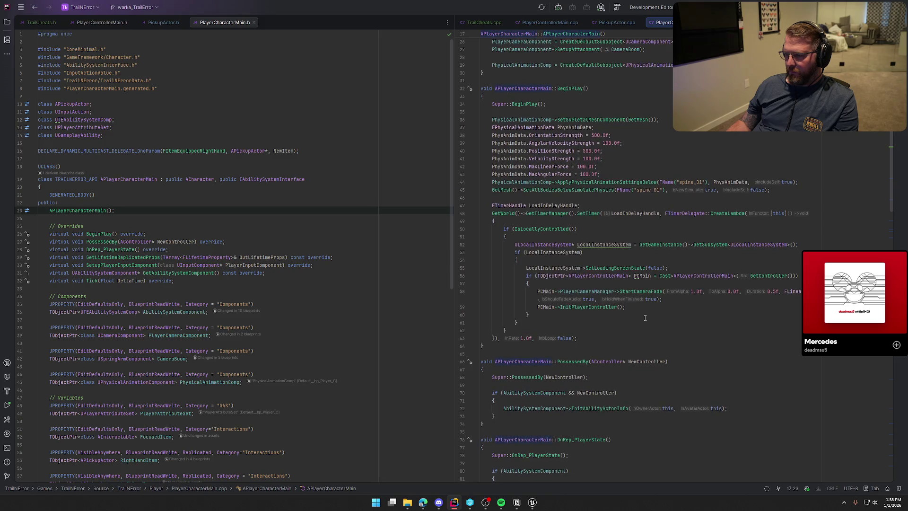
scroll(645, 318, "down", 8)
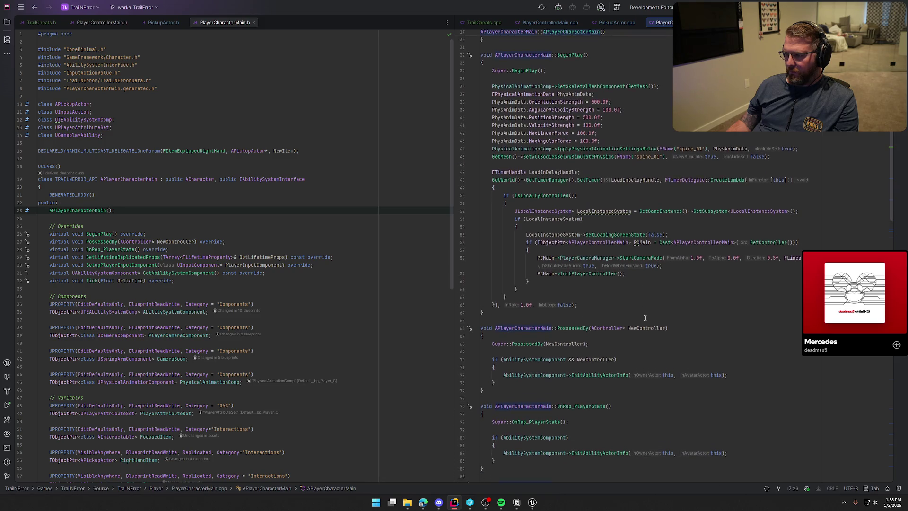
scroll(645, 318, "up", 18)
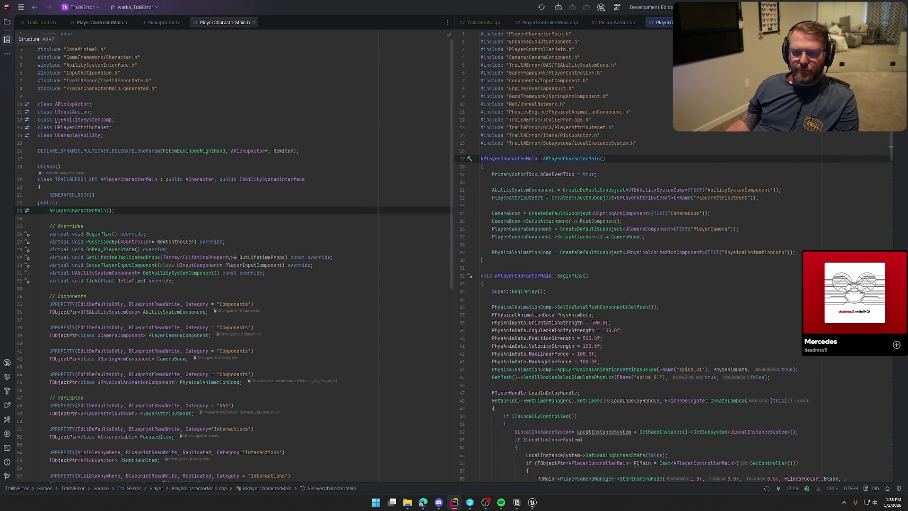
left_click(8, 22)
left_click(42, 95)
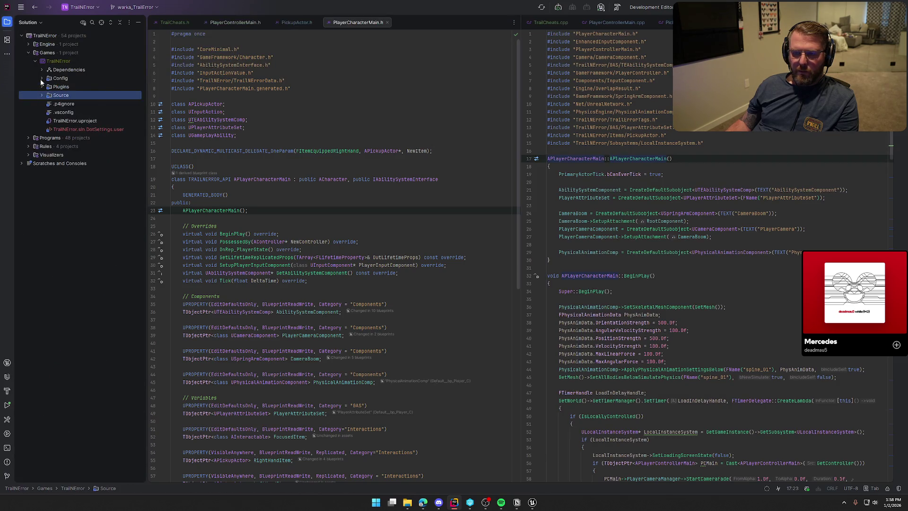
- Open Config/DefaultEngine.ini and close all the C++ source and header tabs
left_click(42, 78)
double_click(90, 104)
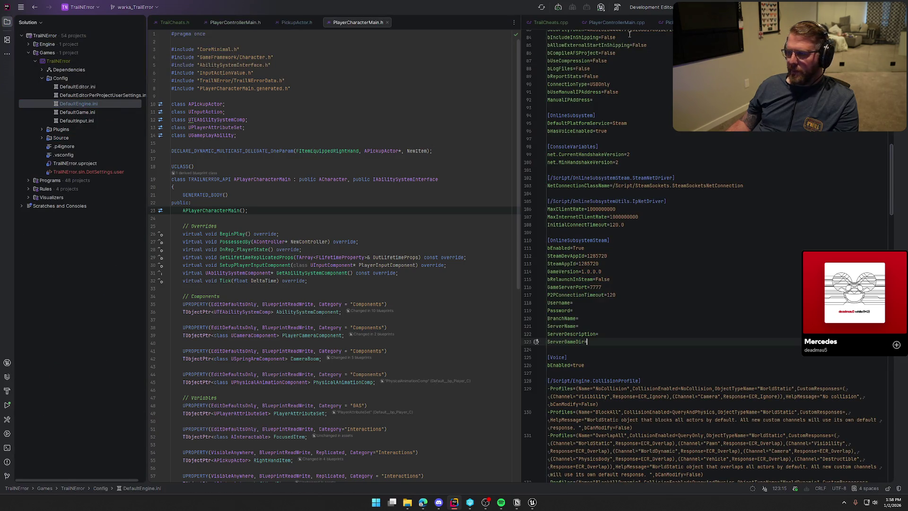
left_click_drag(709, 22, 473, 38)
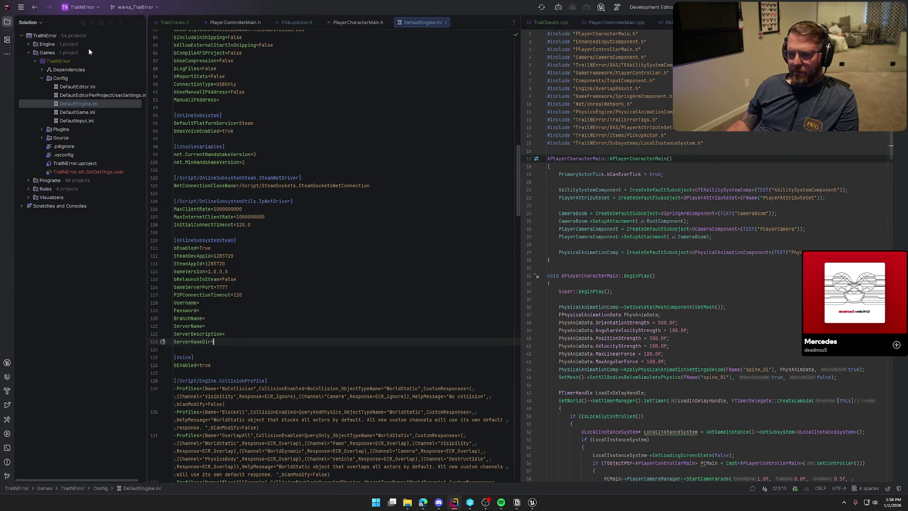
left_click(4, 22)
scroll(251, 221, "up", 20)
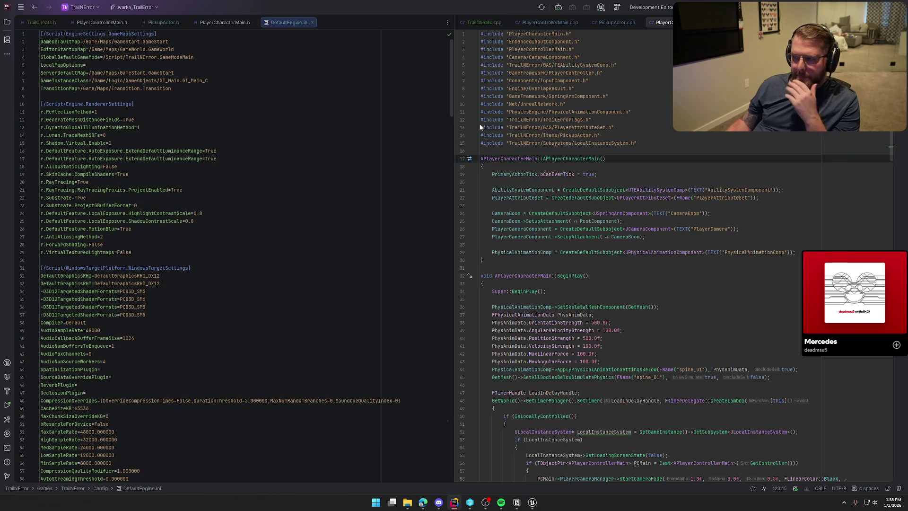
middle_click(484, 21)
middle_click(484, 21)
middle_click(484, 20)
middle_click(484, 20)
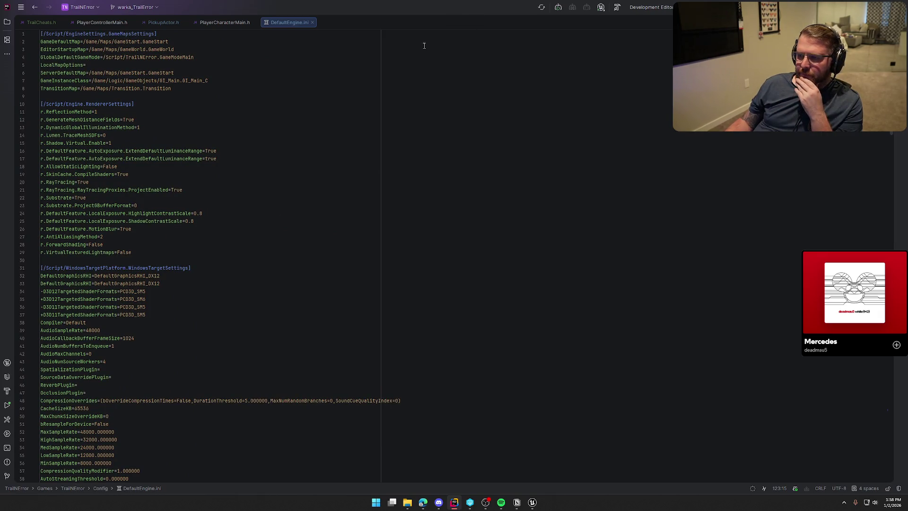
middle_click(42, 21)
middle_click(41, 22)
middle_click(42, 21)
middle_click(41, 21)
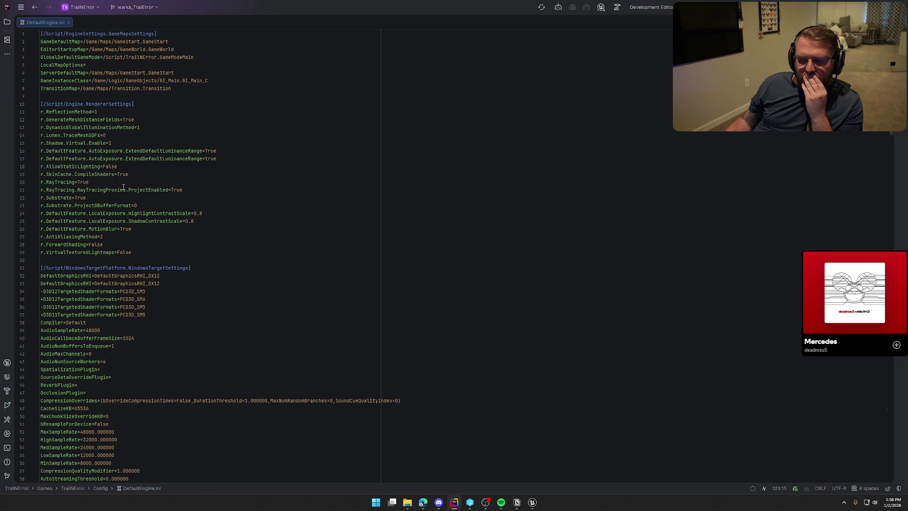
- Scroll past the GameNetDriver line to the PhysicsSettings section showing bSubstepping=True
scroll(209, 263, "down", 15)
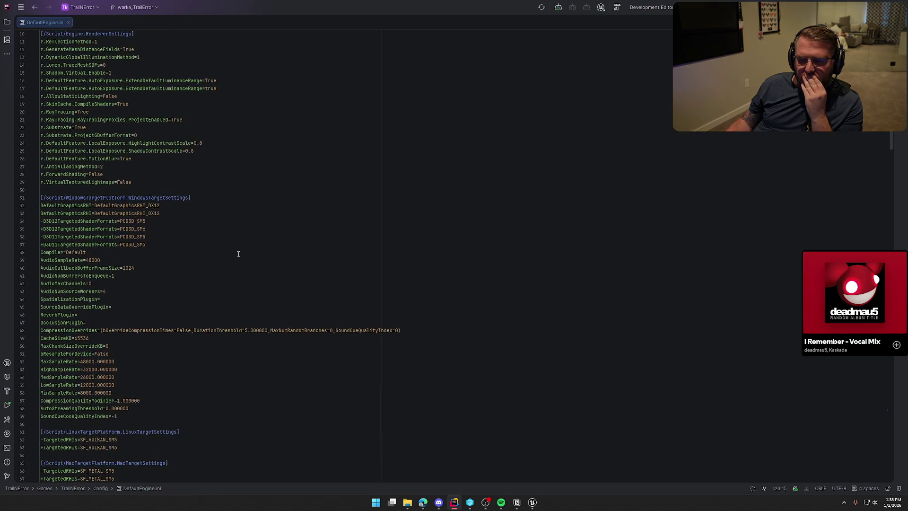
scroll(238, 254, "down", 4)
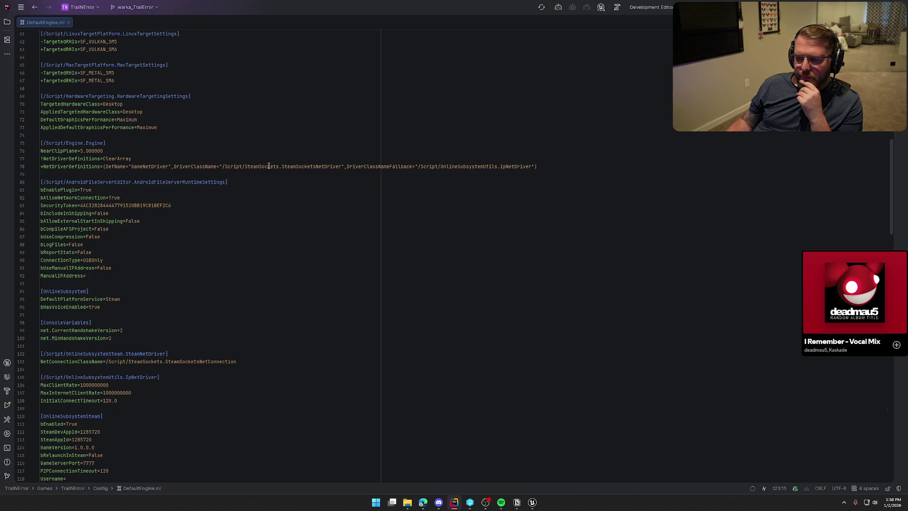
left_click(546, 167)
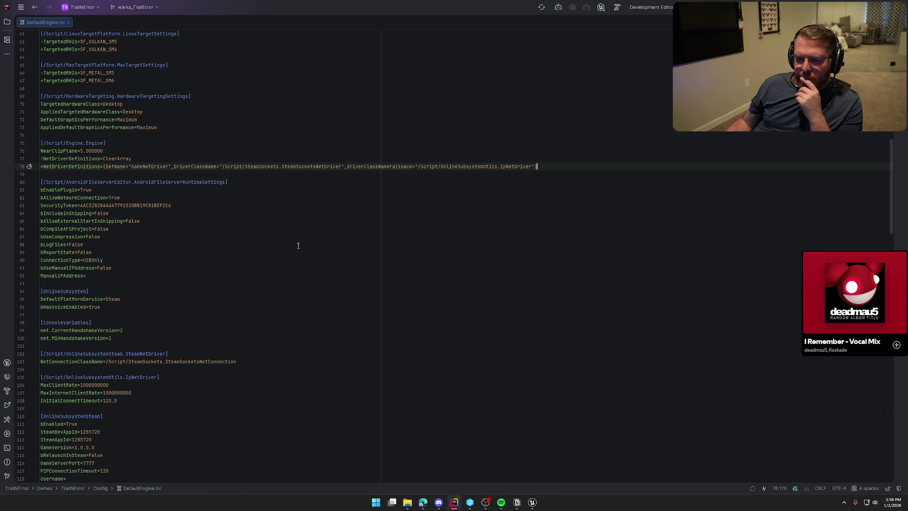
scroll(298, 246, "down", 3)
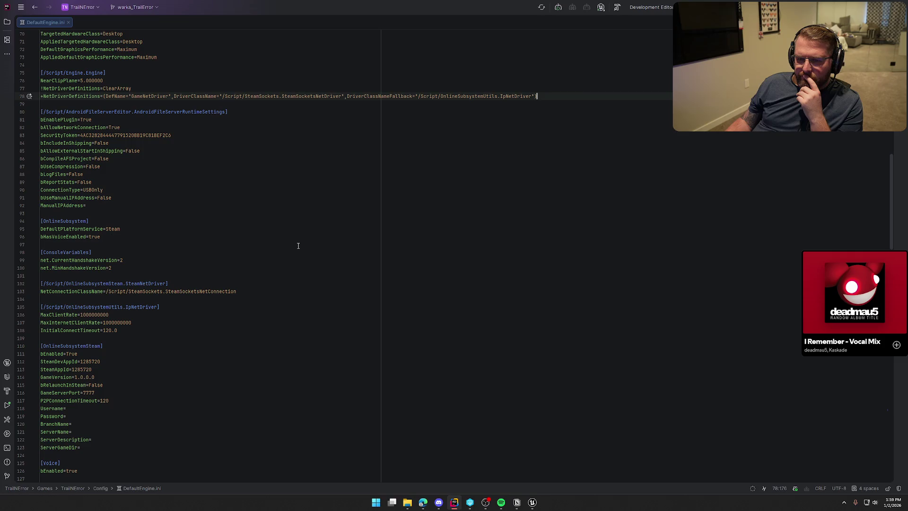
scroll(298, 245, "down", 1)
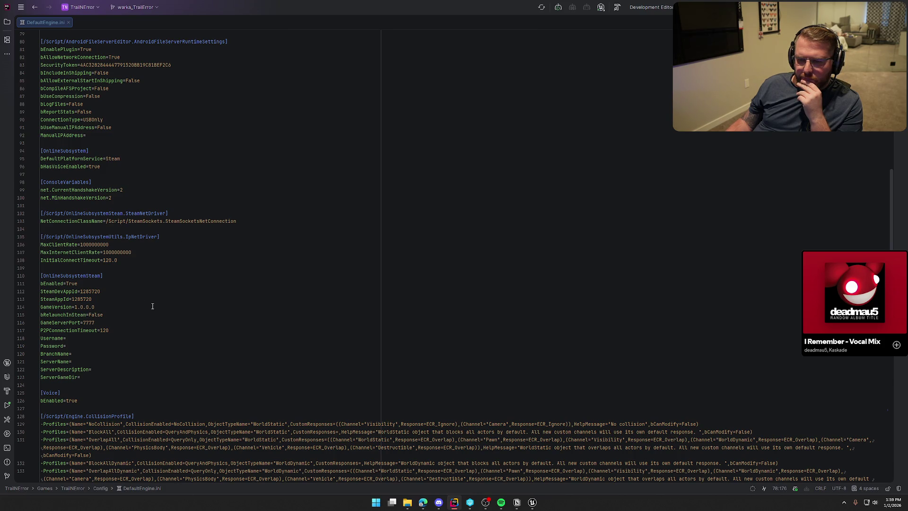
scroll(152, 306, "down", 3)
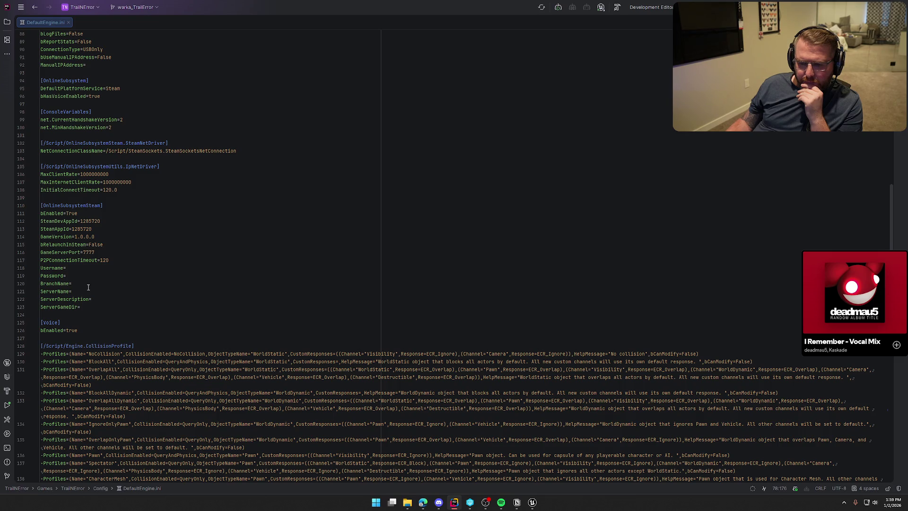
scroll(219, 260, "down", 9)
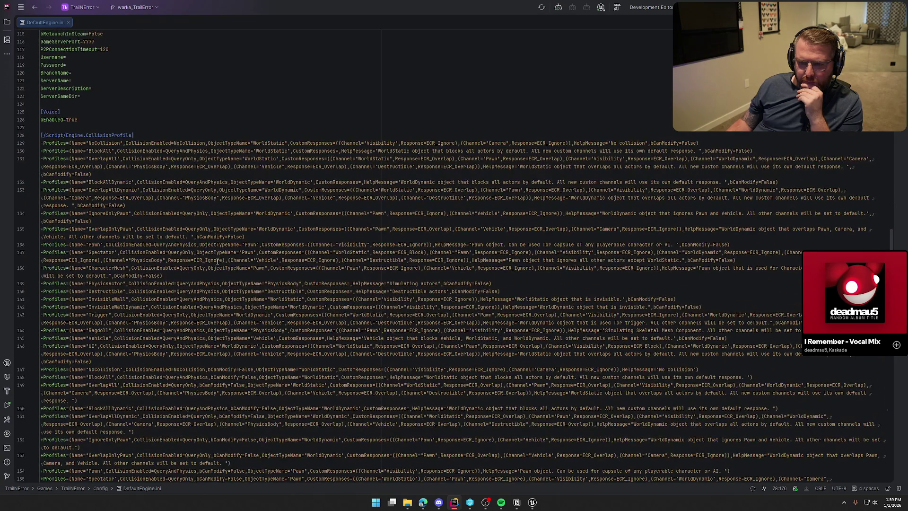
scroll(218, 261, "down", 12)
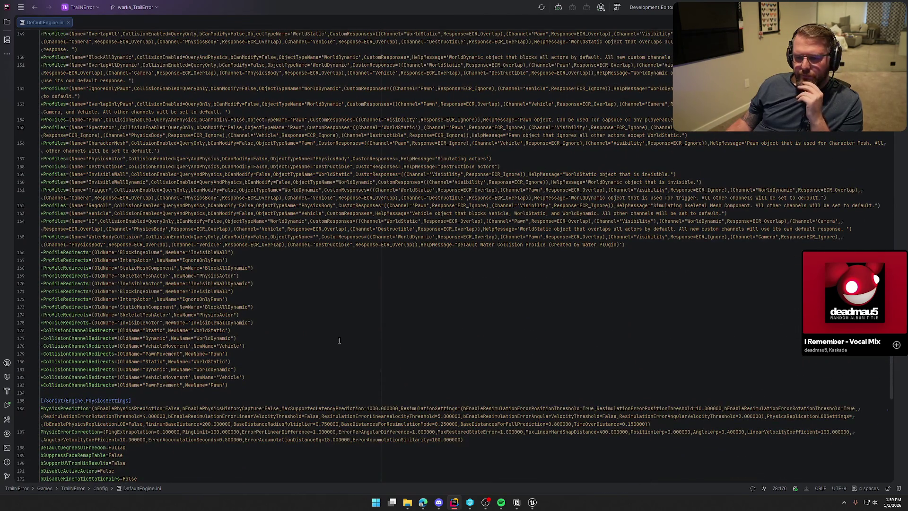
scroll(332, 347, "down", 5)
scroll(330, 349, "down", 7)
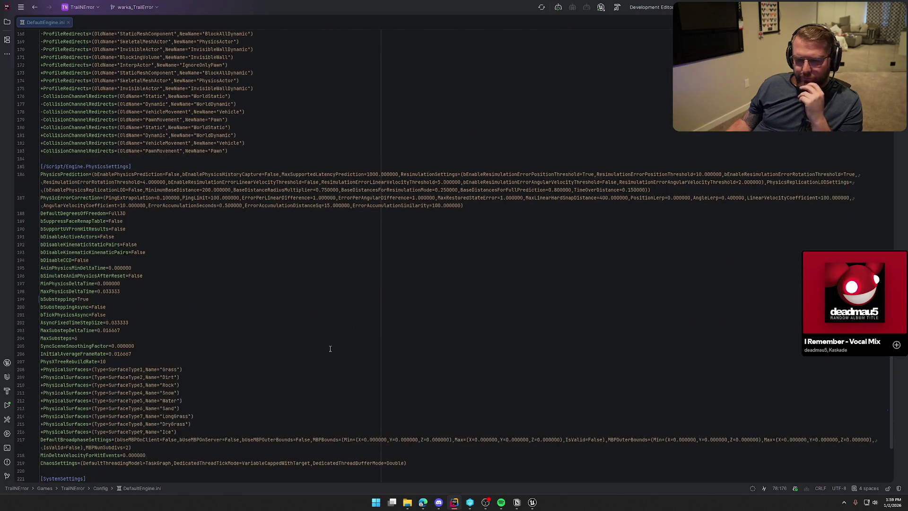